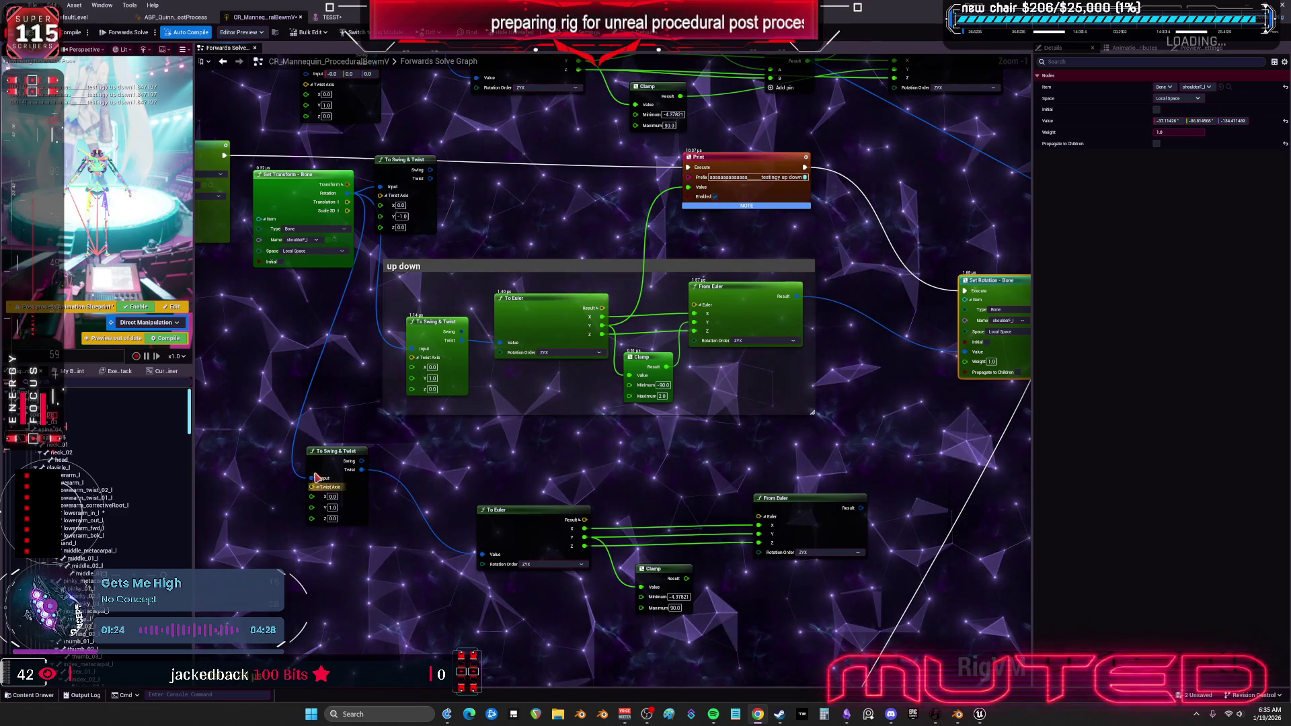
# Wire the lower To Swing & Twist's Swing output into the lower To Euler's Value and check it on TESST.
pyautogui.moveTo(336, 451); pyautogui.dragTo(388, 451)
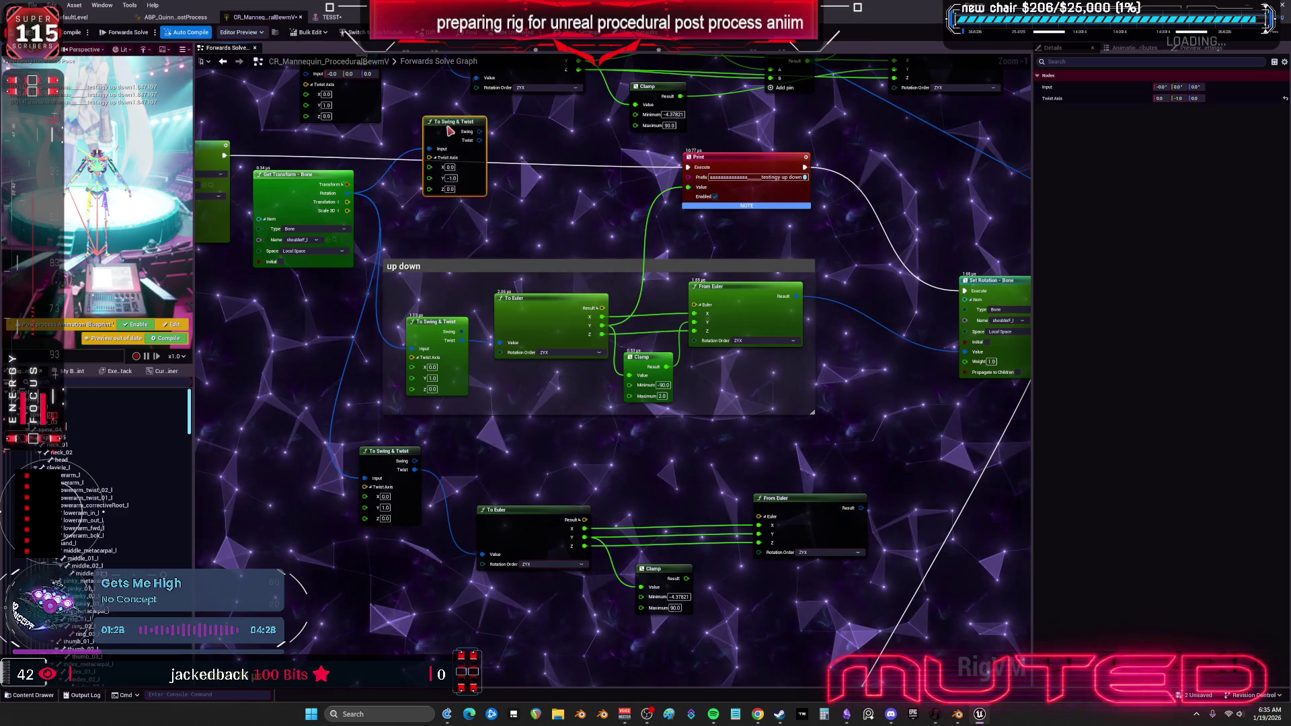
pyautogui.moveTo(484, 472); pyautogui.dragTo(456, 460)
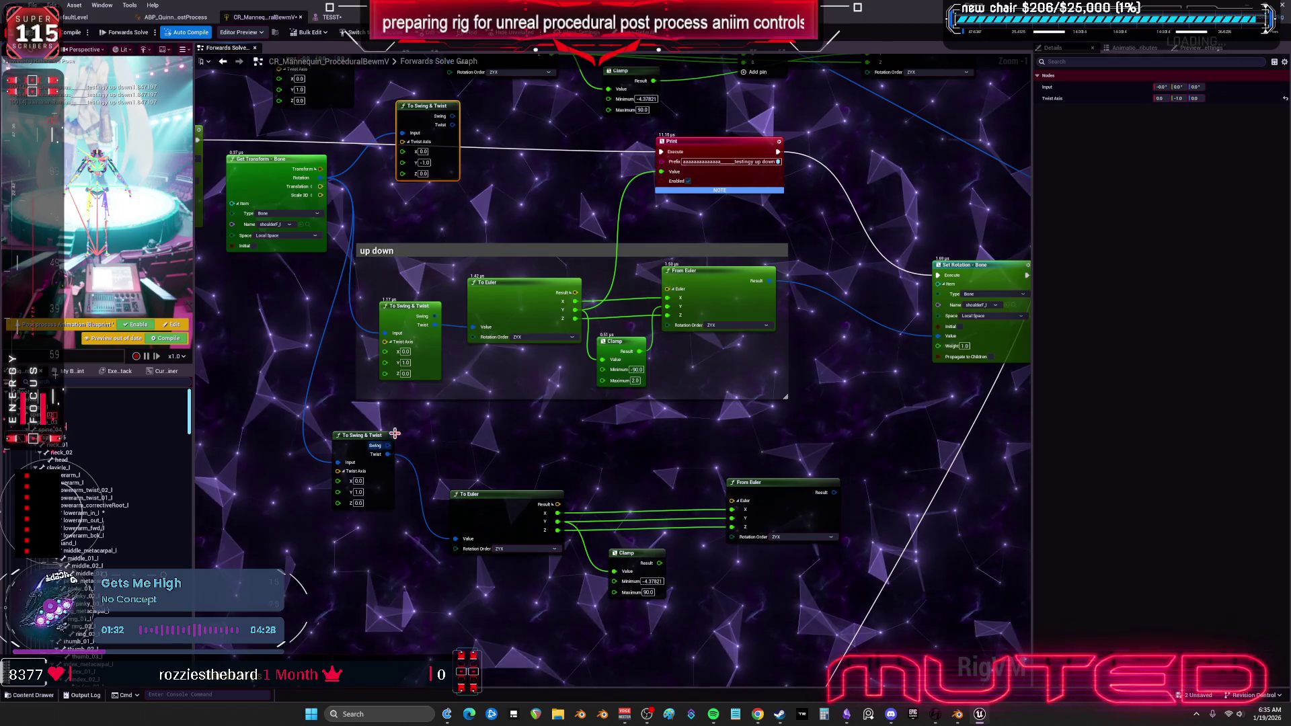
pyautogui.moveTo(436, 316)
pyautogui.mouseDown()
pyautogui.moveTo(443, 377)
pyautogui.moveTo(473, 327)
pyautogui.mouseUp()
pyautogui.moveTo(847, 502)
pyautogui.mouseDown()
pyautogui.moveTo(757, 513)
pyautogui.moveTo(848, 347)
pyautogui.mouseUp()
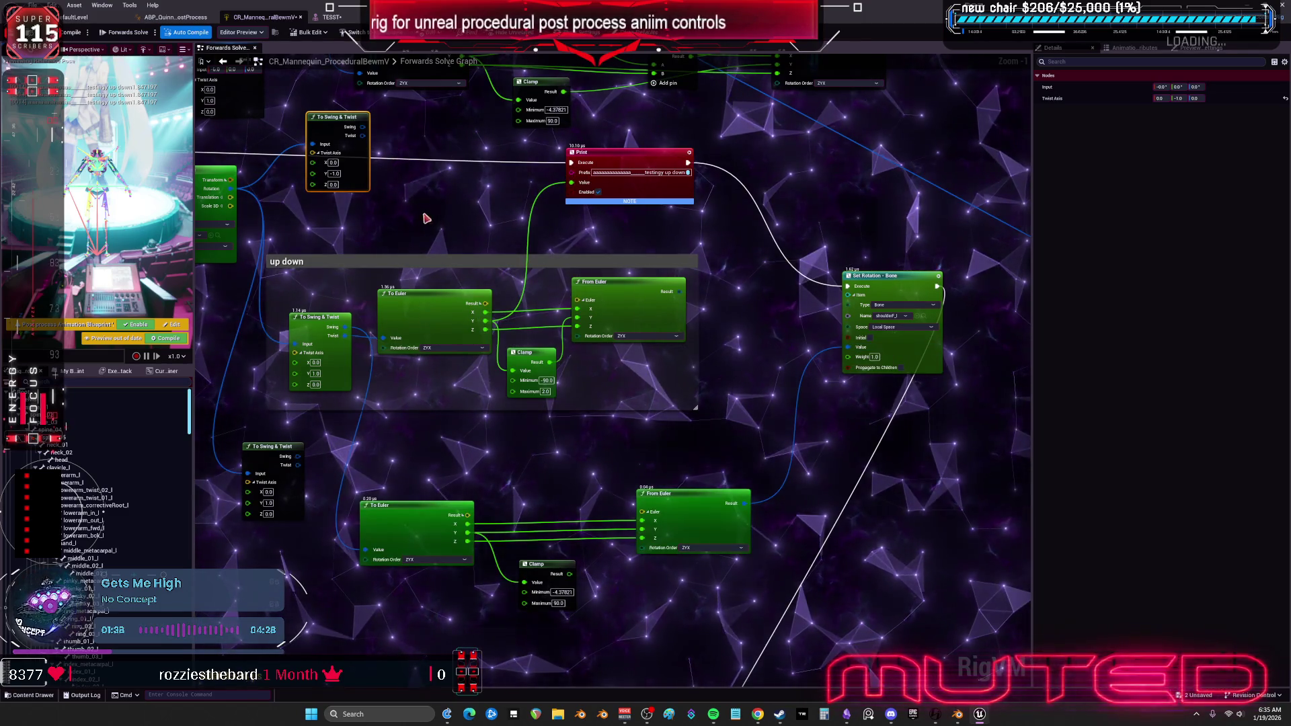
pyautogui.click(331, 17)
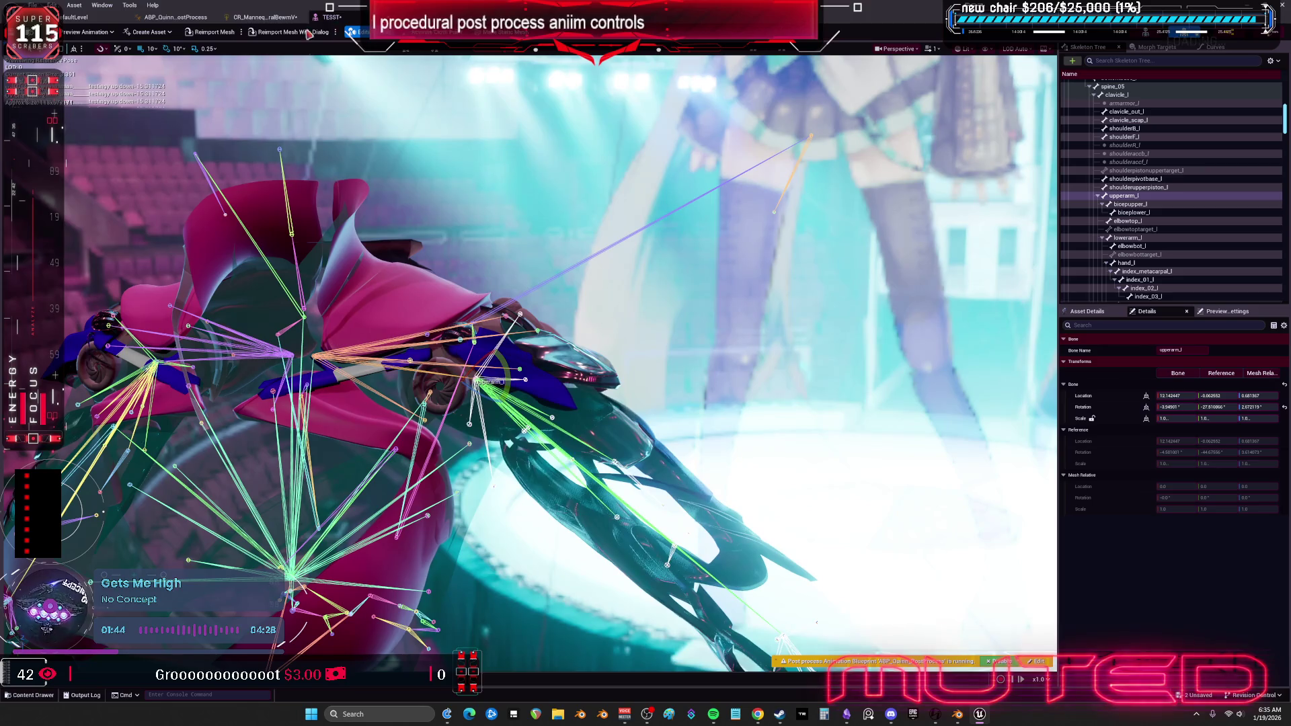
pyautogui.click(264, 17)
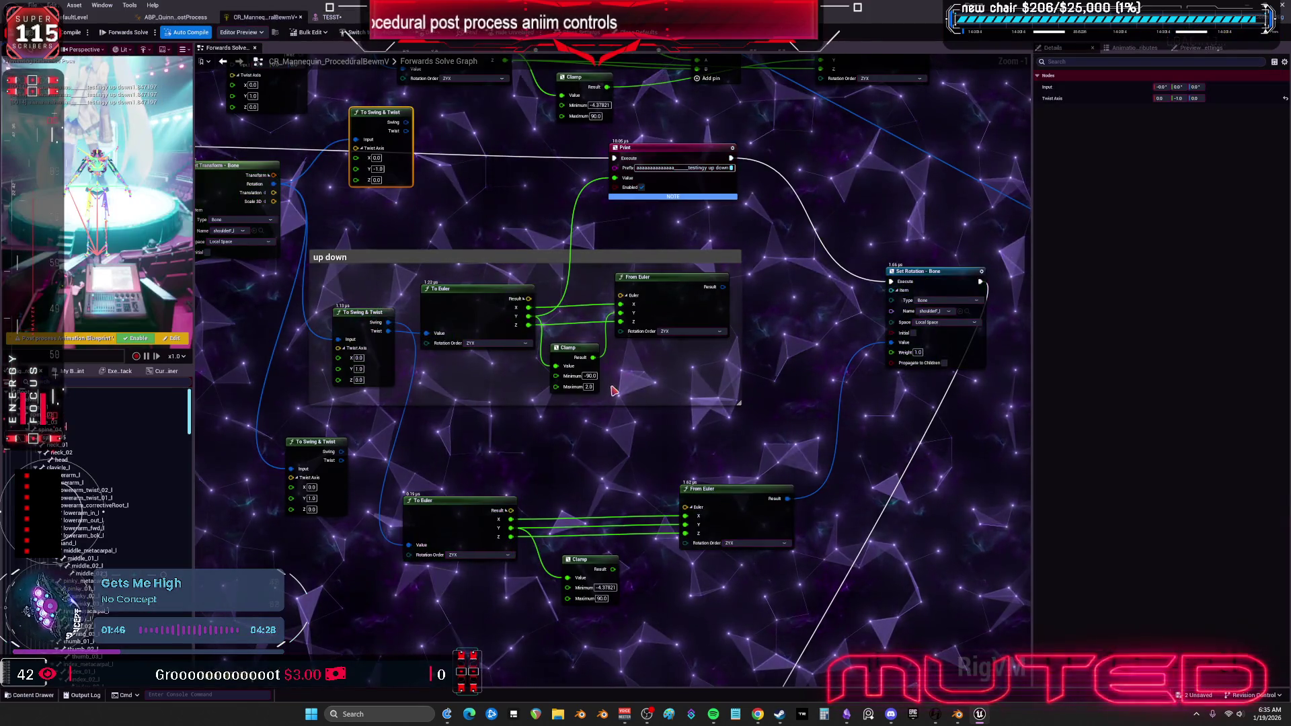
# Duplicate the Print node and chain its execution after the up-down Print.
pyautogui.click(646, 148)
pyautogui.moveTo(861, 393); pyautogui.dragTo(733, 392)
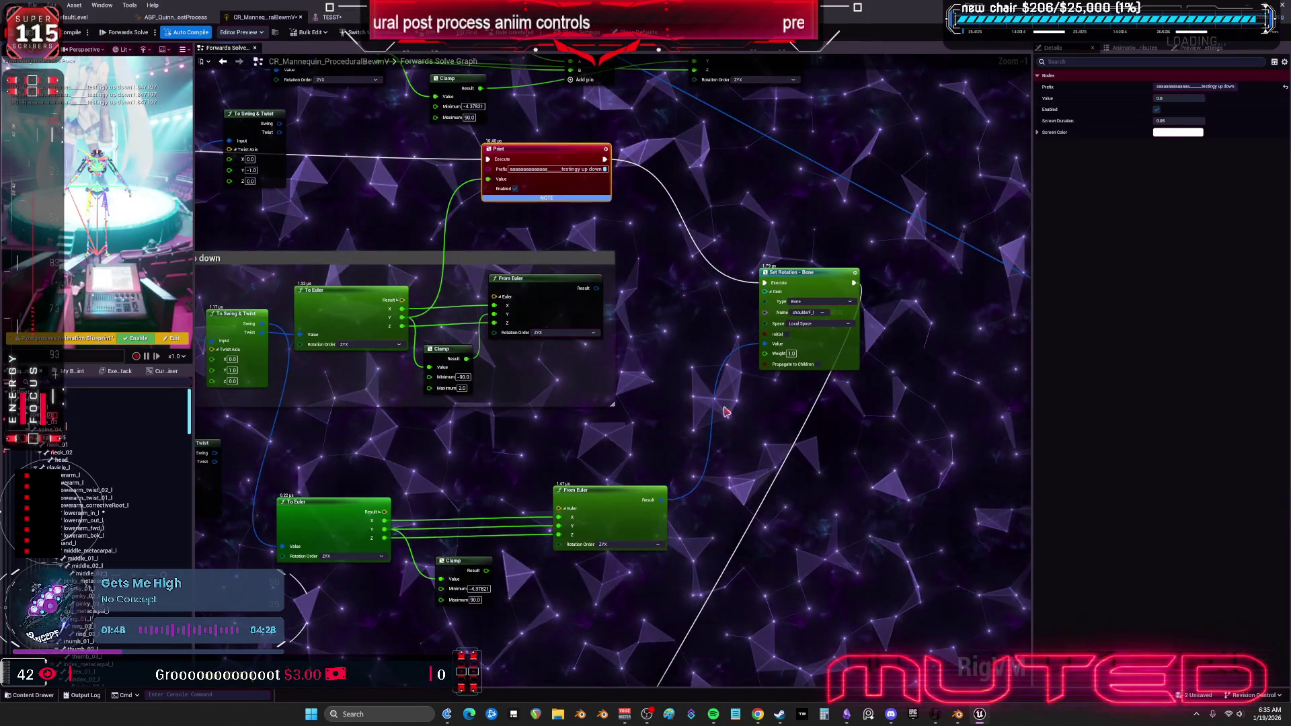
pyautogui.hotkey('ctrl', 'c')
pyautogui.hotkey('ctrl', 'v')
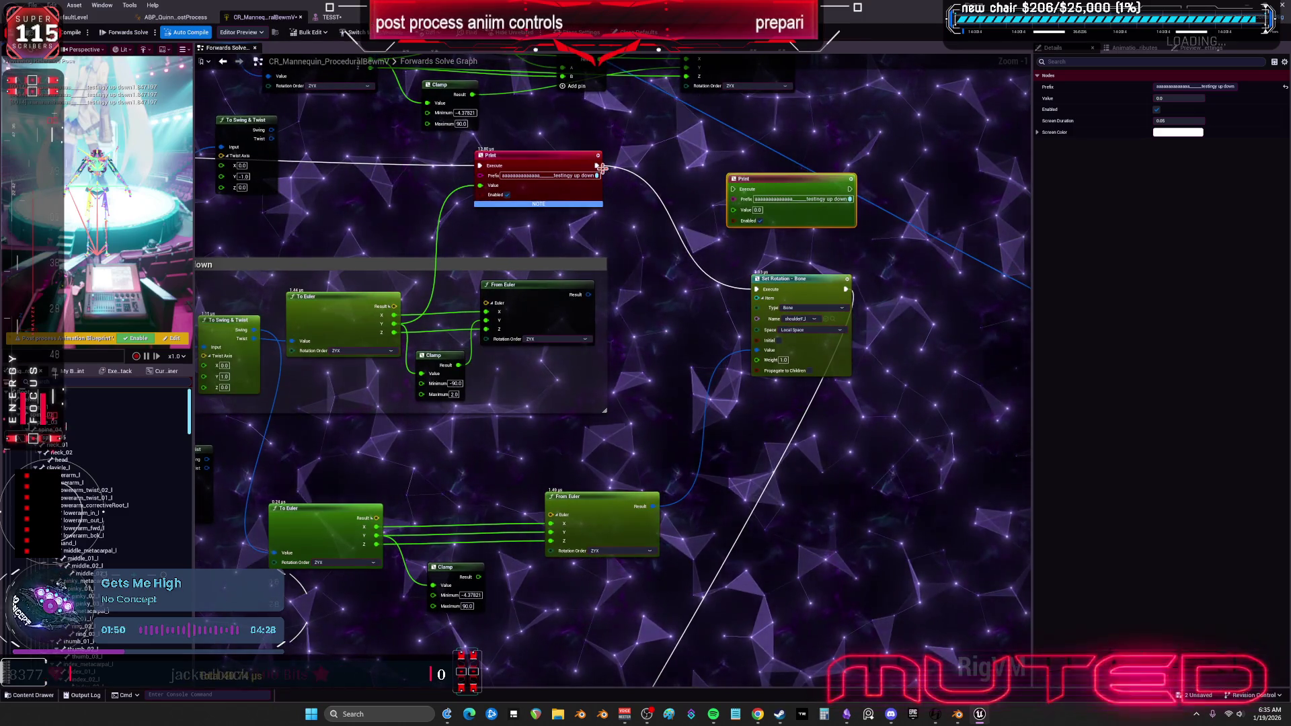
pyautogui.moveTo(764, 283); pyautogui.dragTo(872, 207)
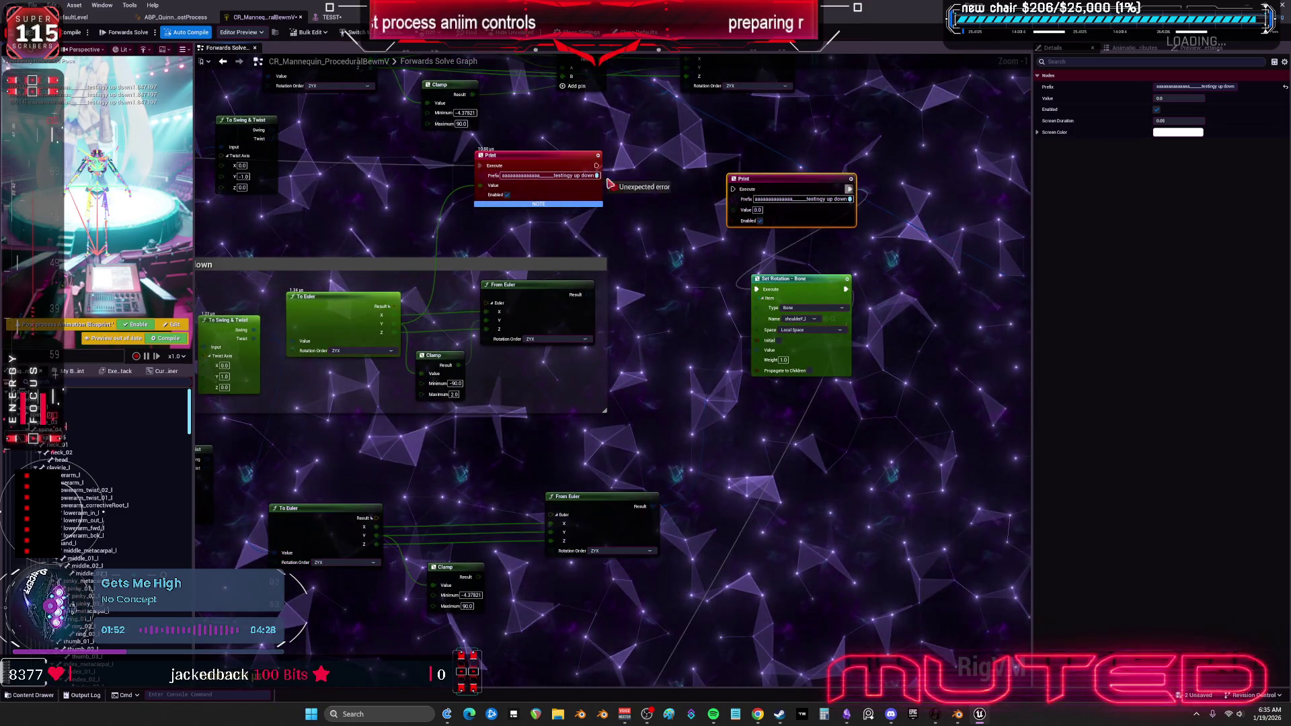
pyautogui.moveTo(730, 193); pyautogui.dragTo(732, 191)
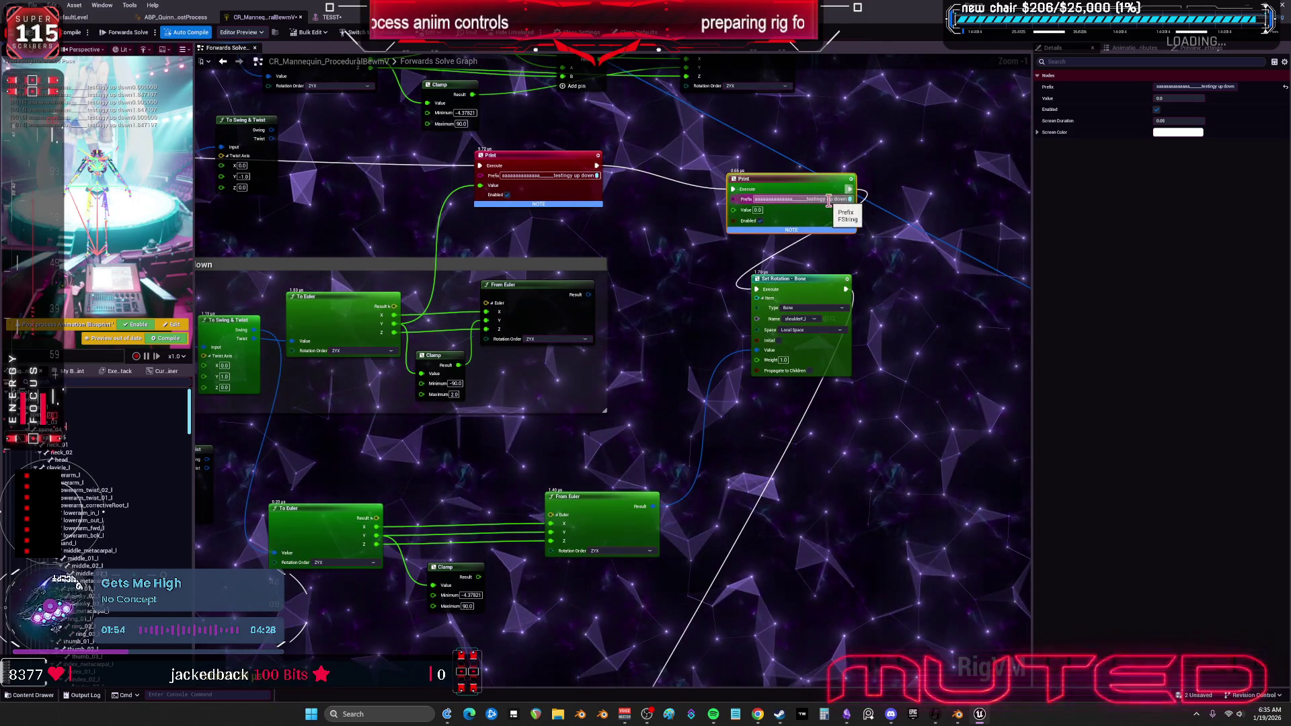
# Set the new Print's Prefix to side2side and place it beside the first Print.
pyautogui.write('side2side')
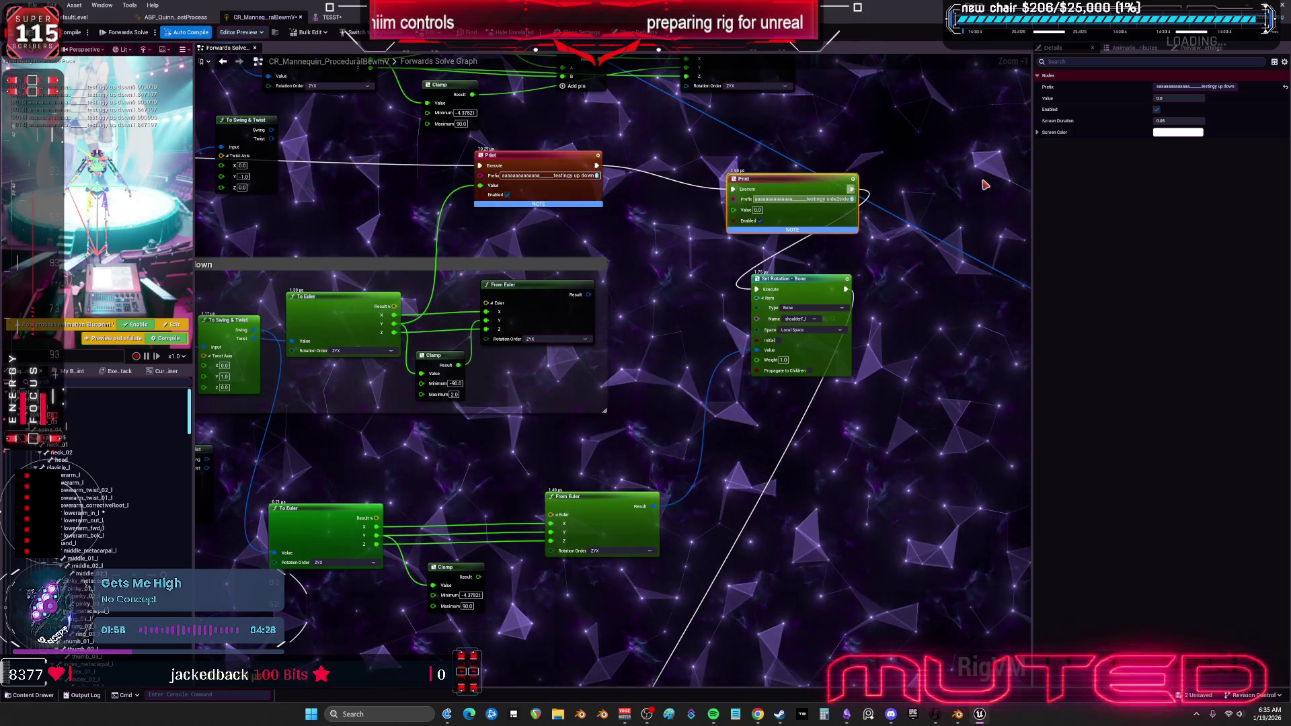
pyautogui.press('Return')
pyautogui.moveTo(815, 186); pyautogui.dragTo(697, 164)
pyautogui.moveTo(693, 355); pyautogui.dragTo(839, 279)
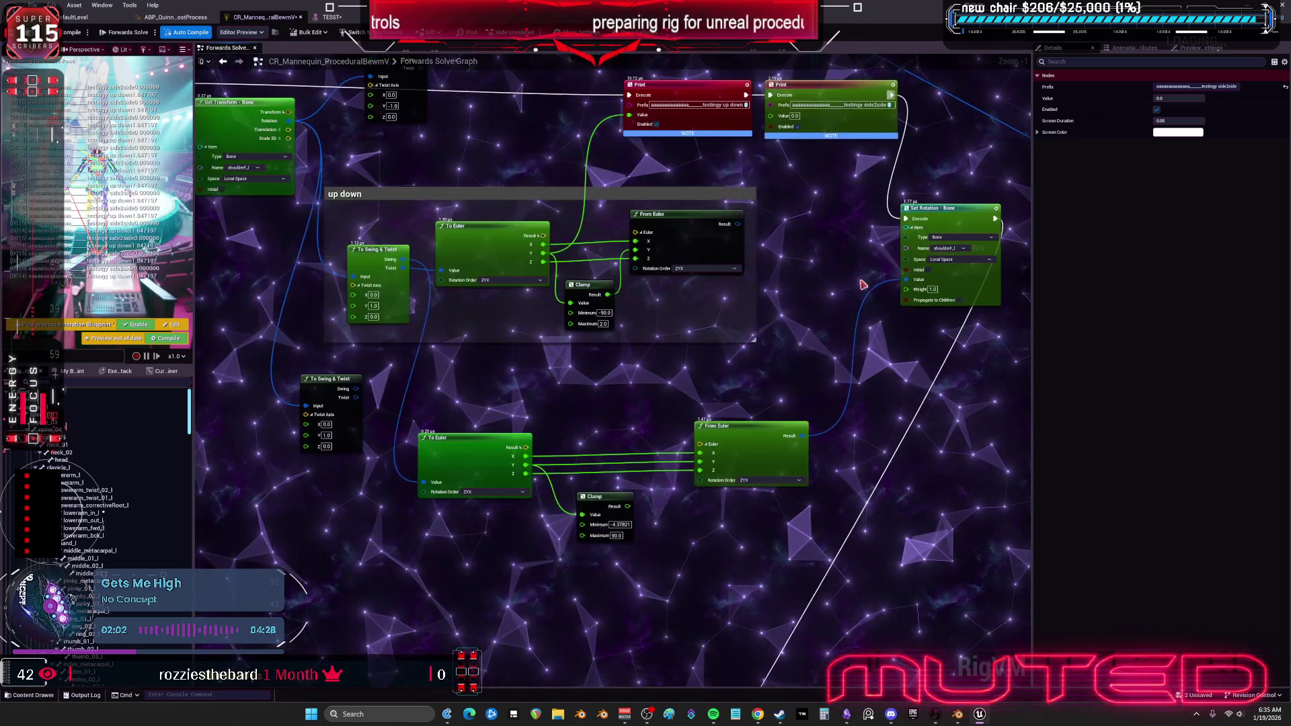
pyautogui.moveTo(764, 369); pyautogui.dragTo(764, 423)
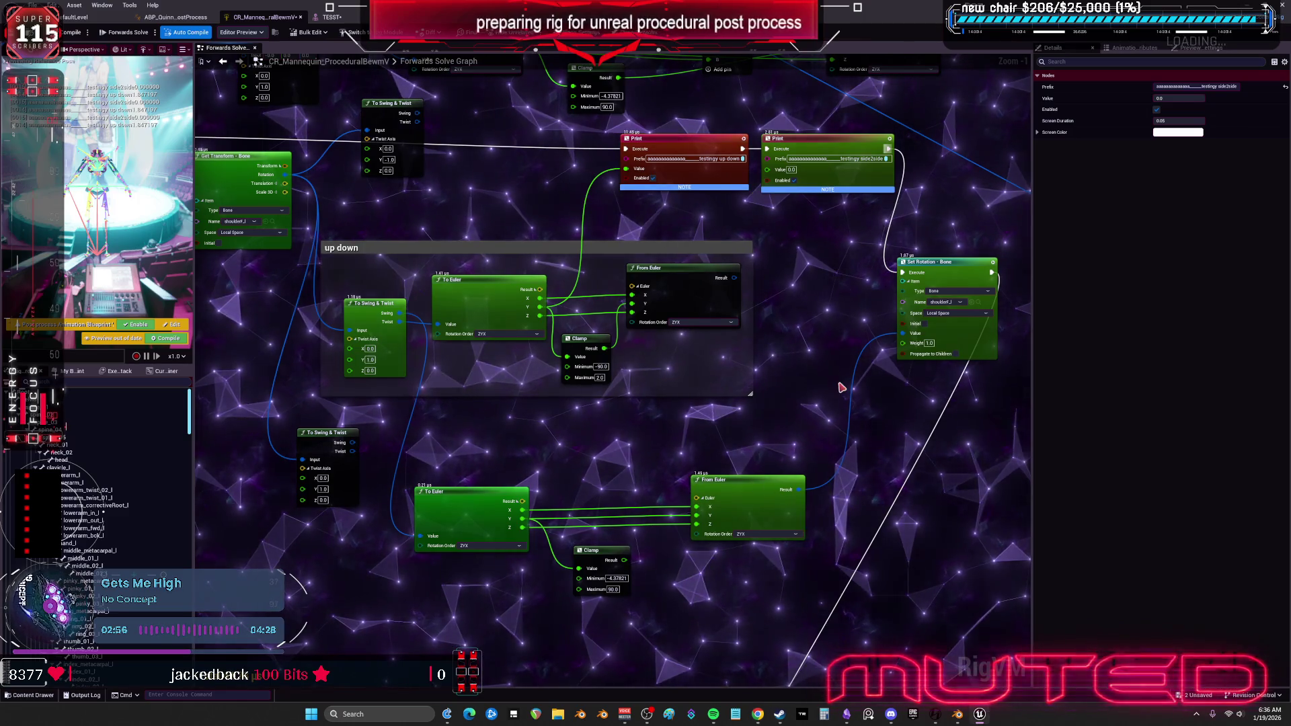
# Feed the lower To Euler Z into the side2side Print and the lower Clamp, then test on TESST.
pyautogui.moveTo(841, 388); pyautogui.dragTo(850, 385)
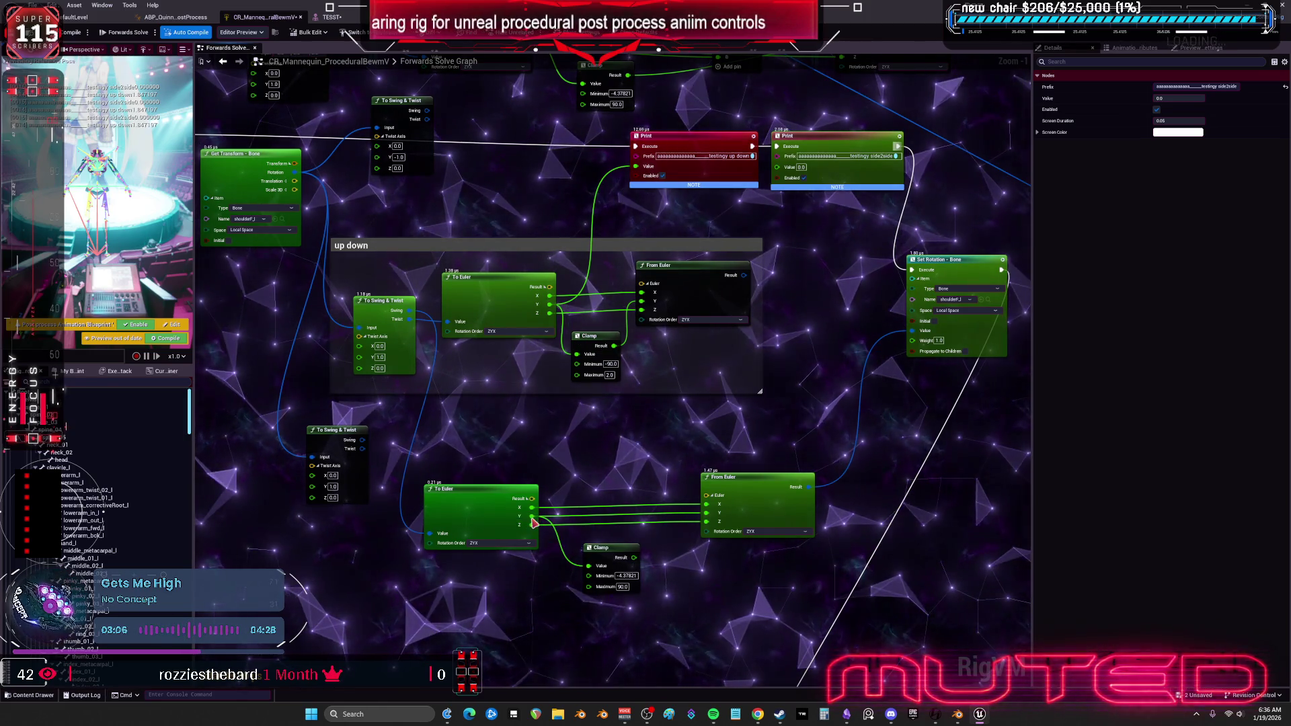
pyautogui.moveTo(531, 526); pyautogui.dragTo(613, 444)
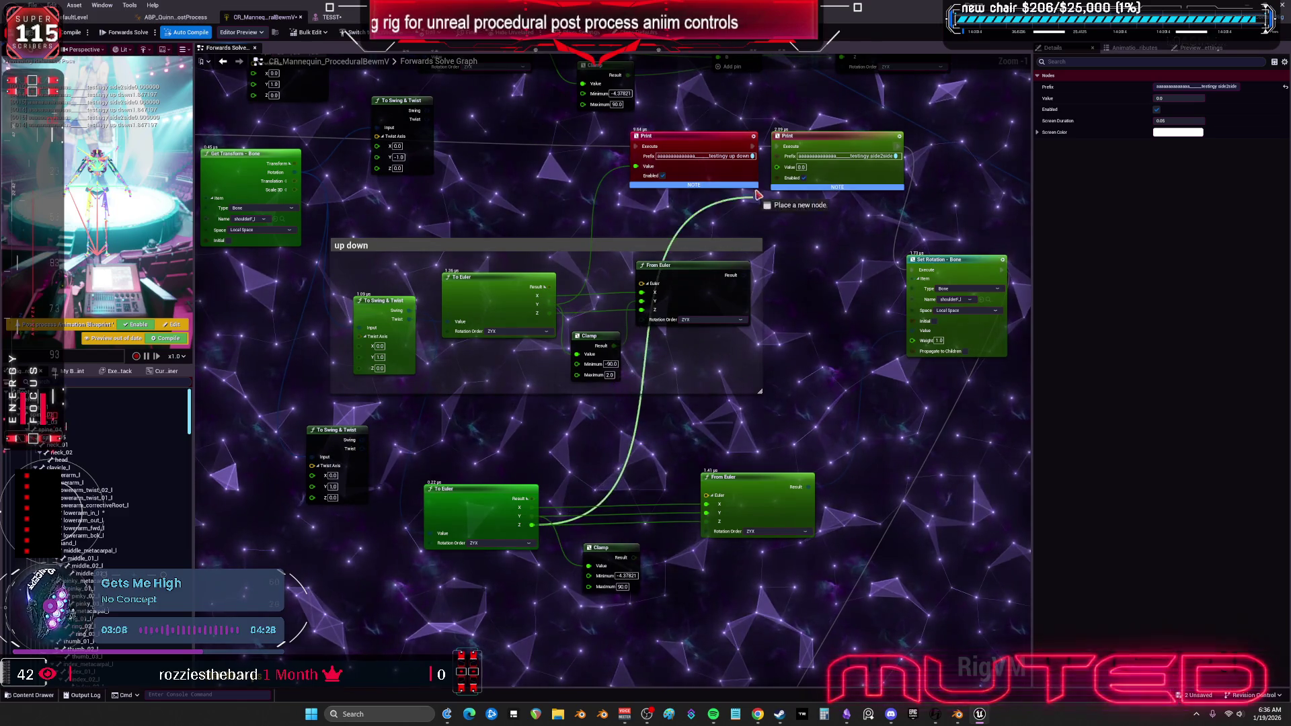
pyautogui.moveTo(756, 199); pyautogui.dragTo(778, 166)
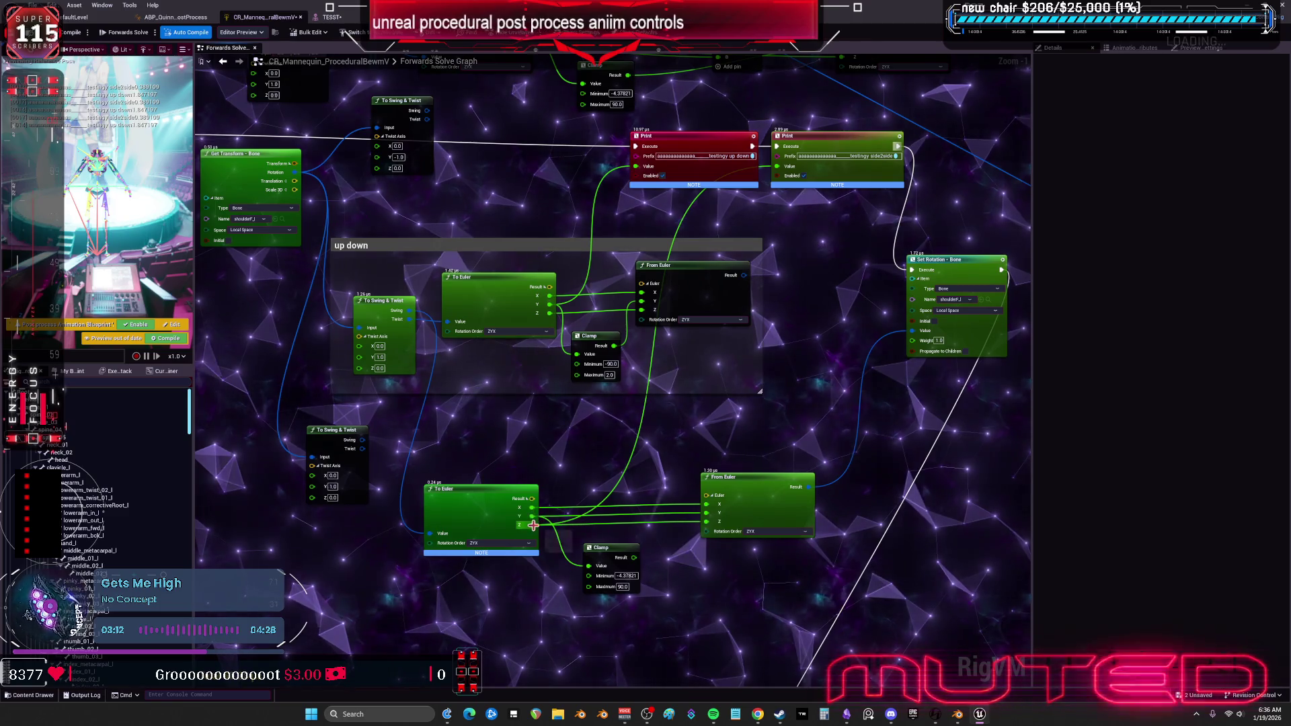
pyautogui.moveTo(594, 571)
pyautogui.mouseDown()
pyautogui.moveTo(706, 535)
pyautogui.moveTo(706, 522)
pyautogui.mouseUp()
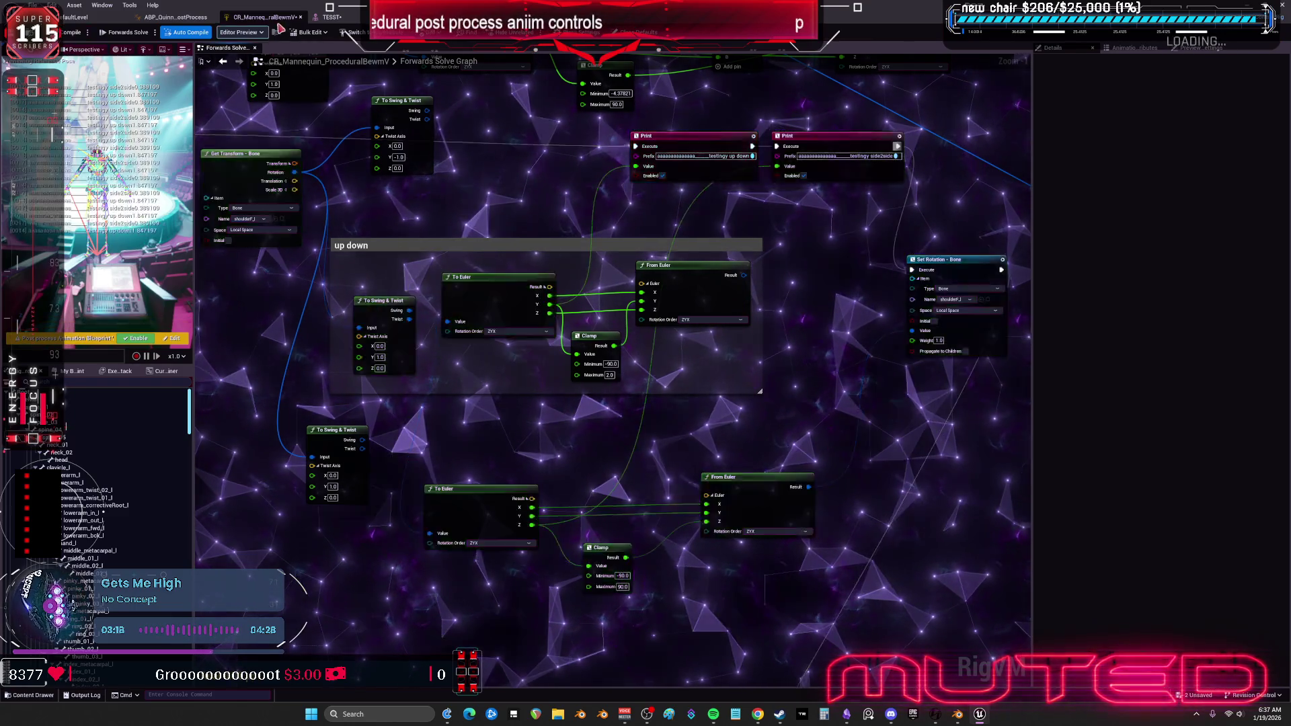
pyautogui.click(331, 17)
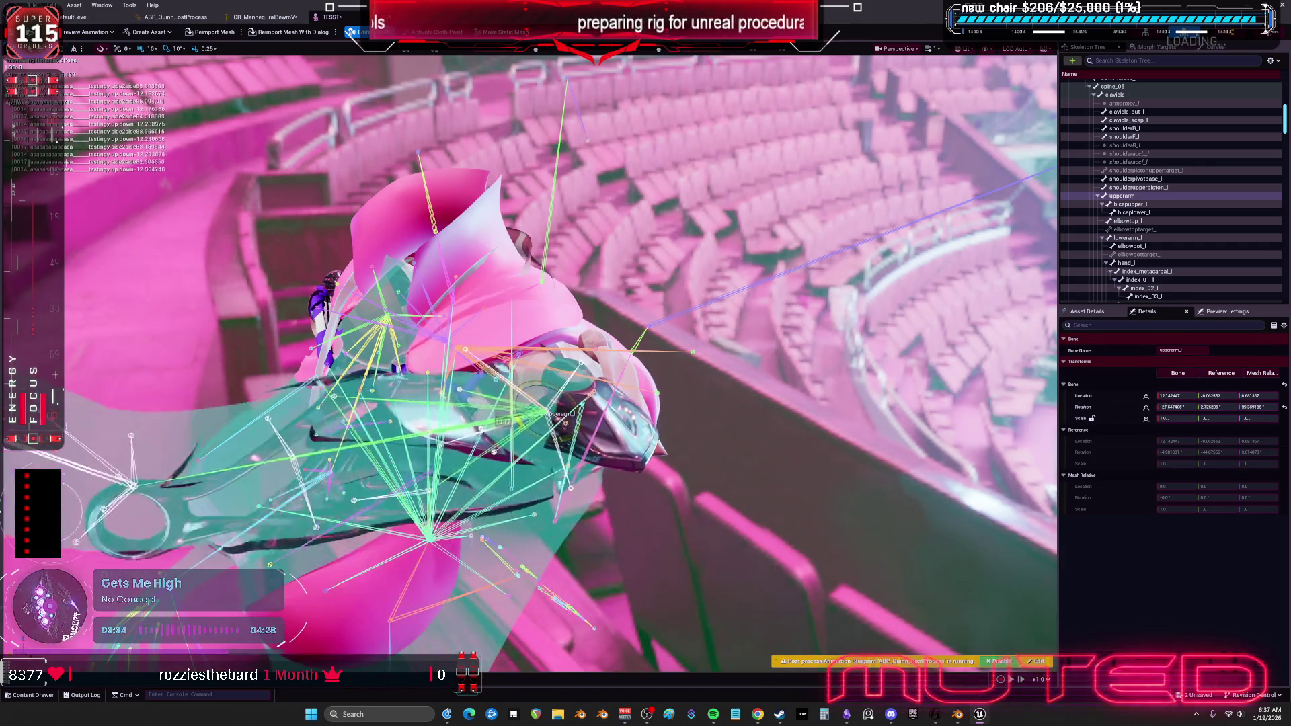
pyautogui.click(269, 16)
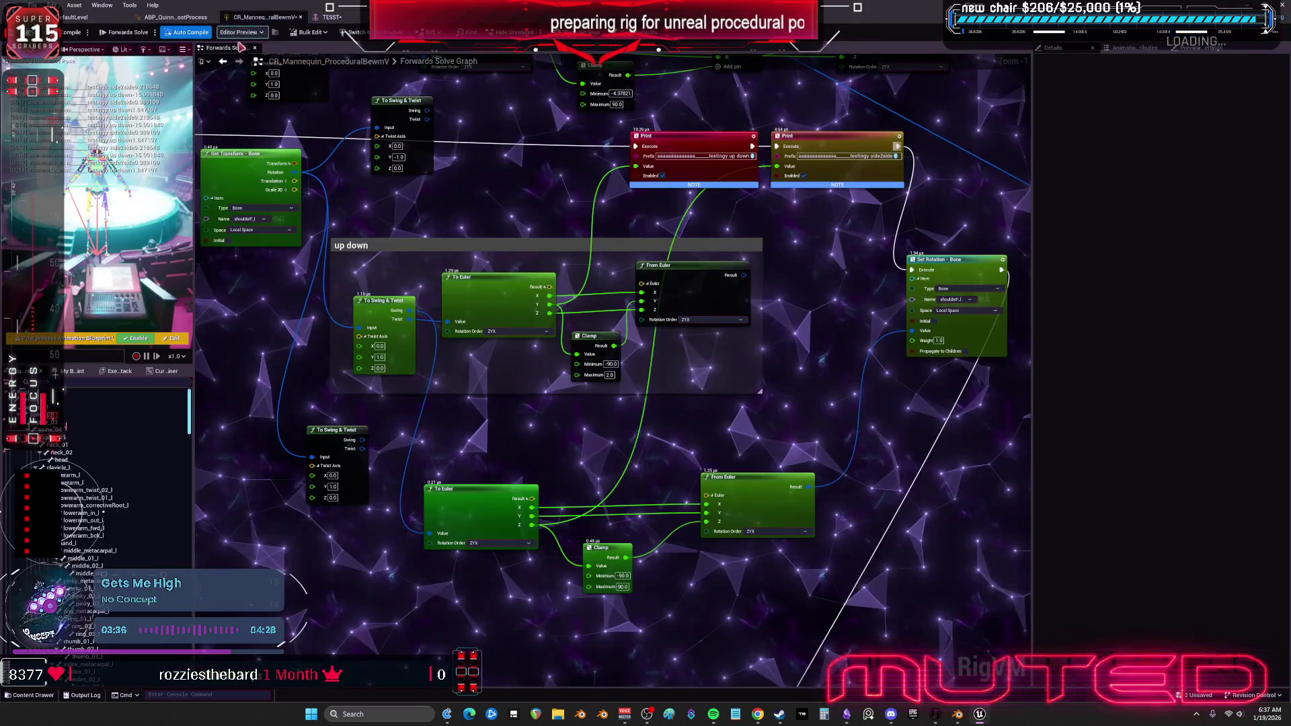
# Set the lower Clamp's Minimum to 0 and check the arm in the TESST preview.
pyautogui.scroll(3, 632, 517)
pyautogui.click(631, 507)
pyautogui.write('0')
pyautogui.press('Return')
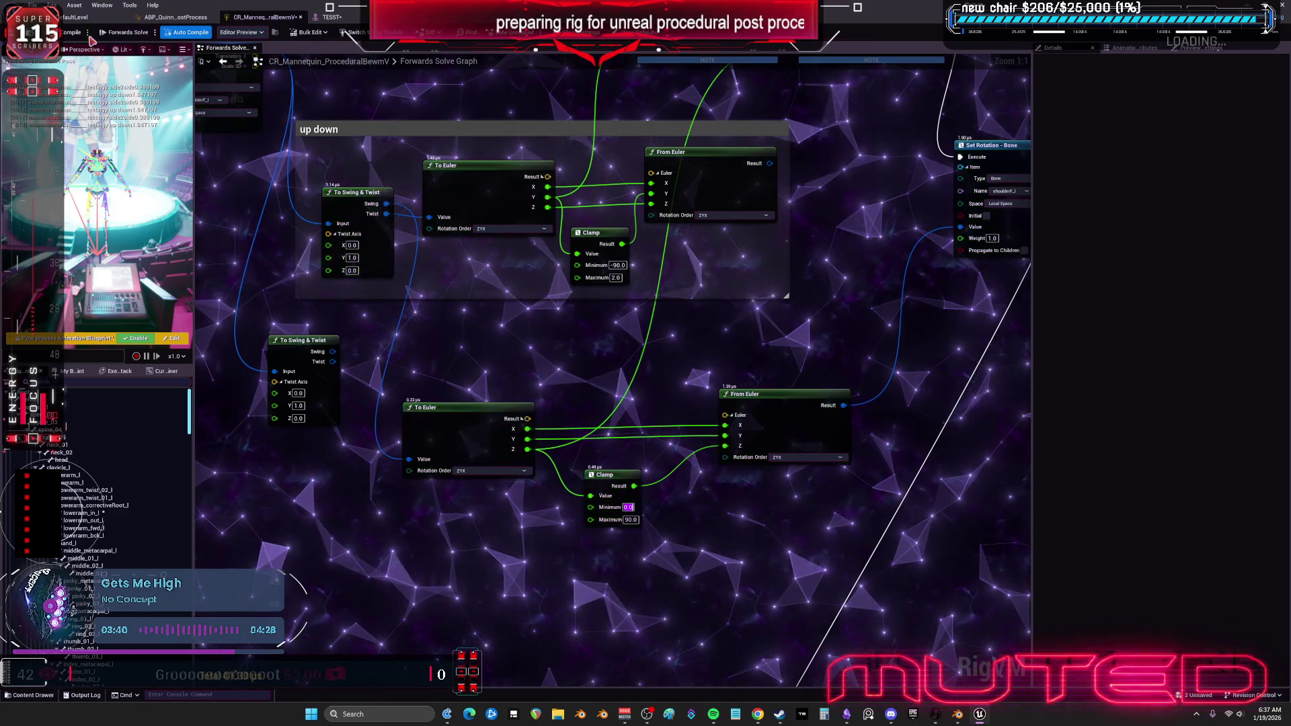
pyautogui.click(329, 17)
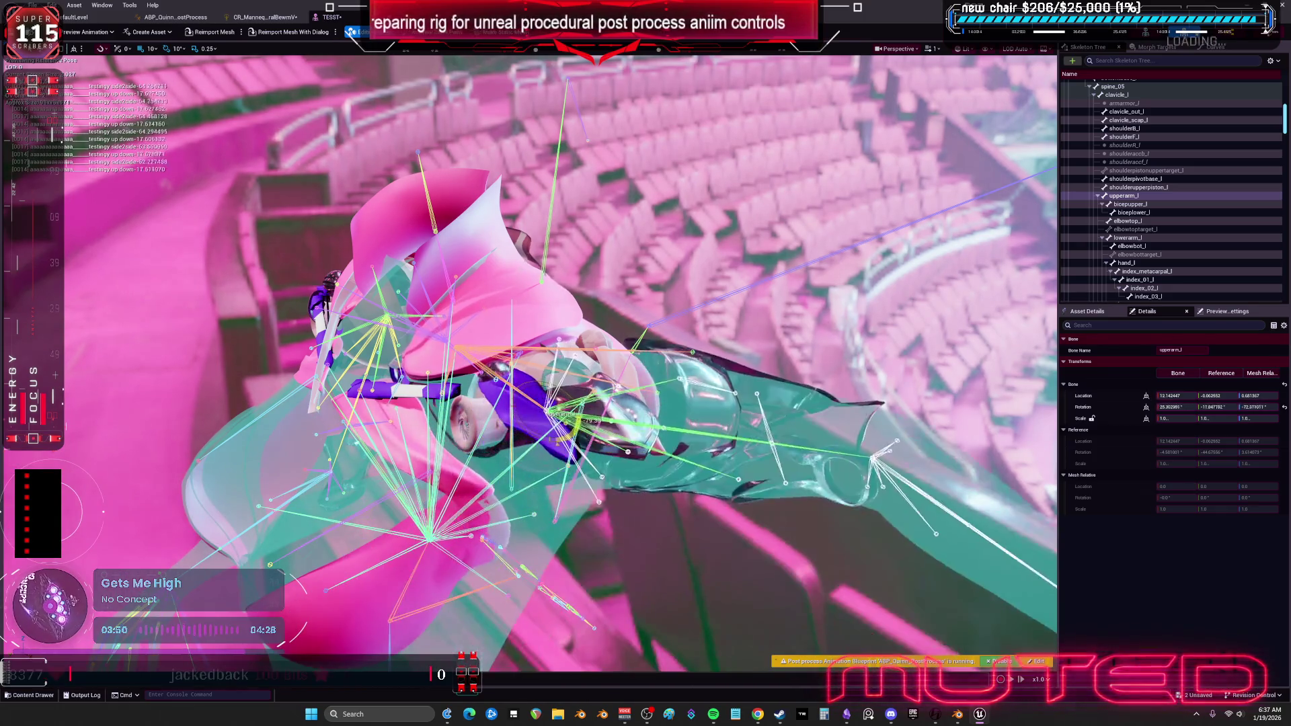
pyautogui.click(261, 17)
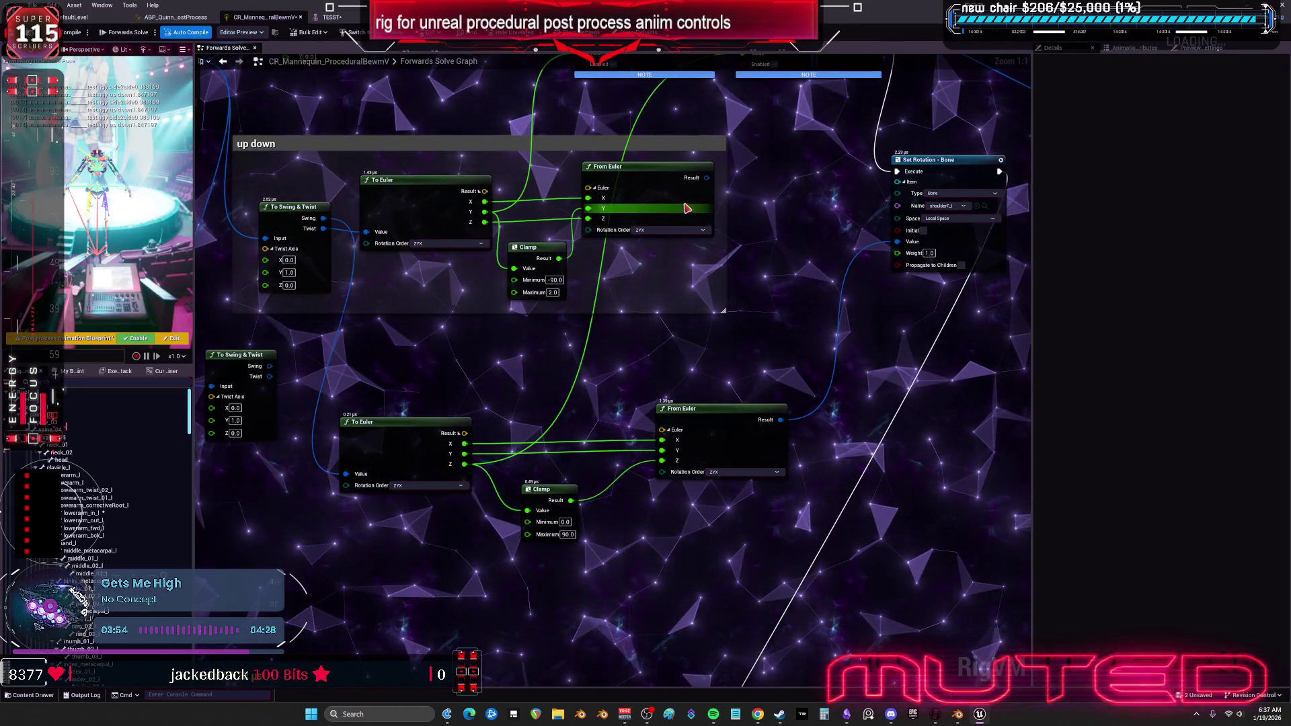
# Move the upper From Euler node to the right to make room.
pyautogui.click(646, 195)
pyautogui.moveTo(588, 188); pyautogui.dragTo(747, 199)
pyautogui.click(657, 179)
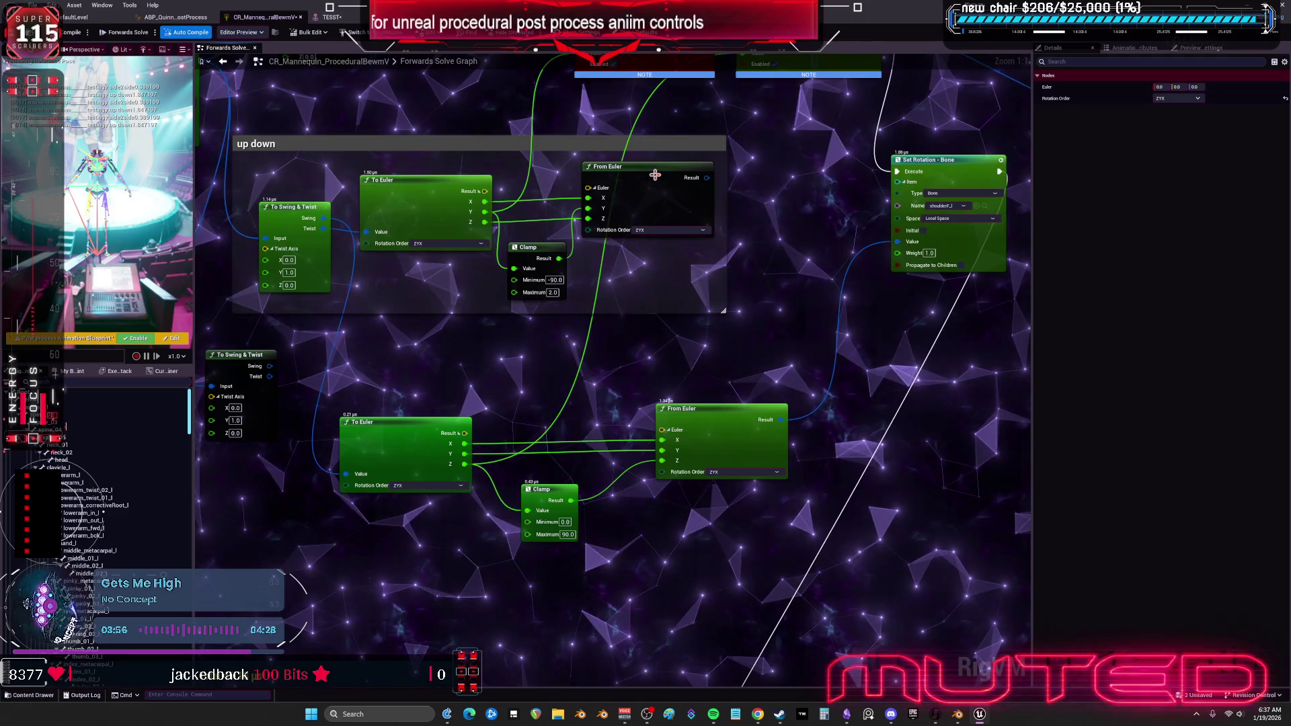
pyautogui.moveTo(657, 179); pyautogui.dragTo(732, 192)
# Paste three Add nodes and arrange them, moving the lower From Euler node down.
pyautogui.moveTo(484, 201)
pyautogui.mouseDown()
pyautogui.moveTo(578, 221)
pyautogui.moveTo(639, 325)
pyautogui.mouseUp()
pyautogui.write('add')
pyautogui.click(669, 457)
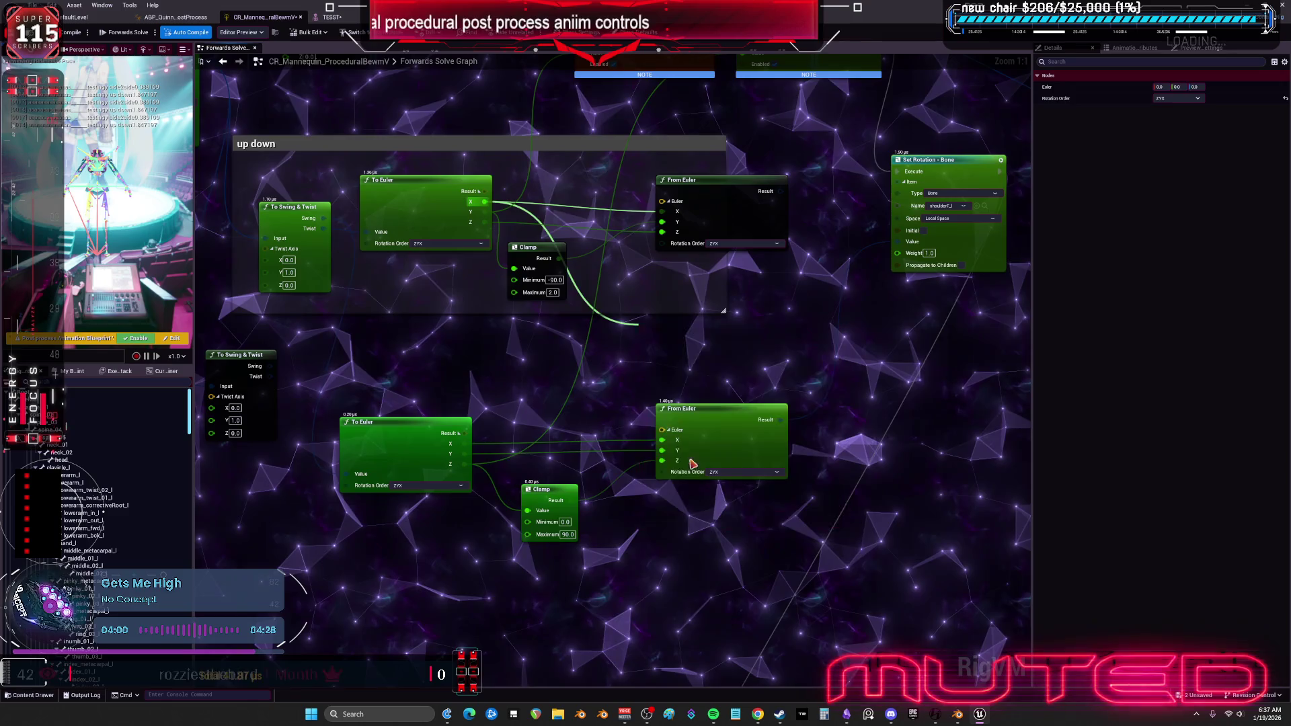
pyautogui.scroll(-3, 615, 413)
pyautogui.press('Delete')
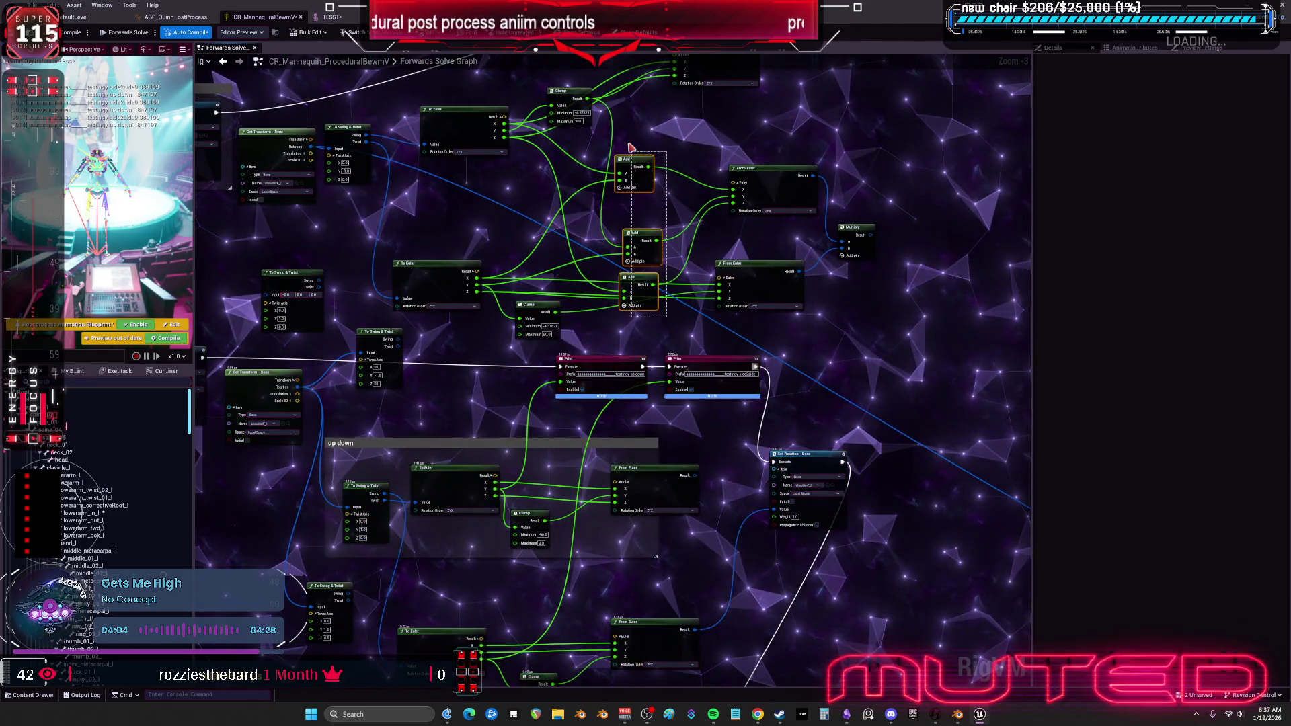
pyautogui.hotkey('ctrl', 'v')
pyautogui.scroll(1, 752, 428)
pyautogui.scroll(2, 752, 428)
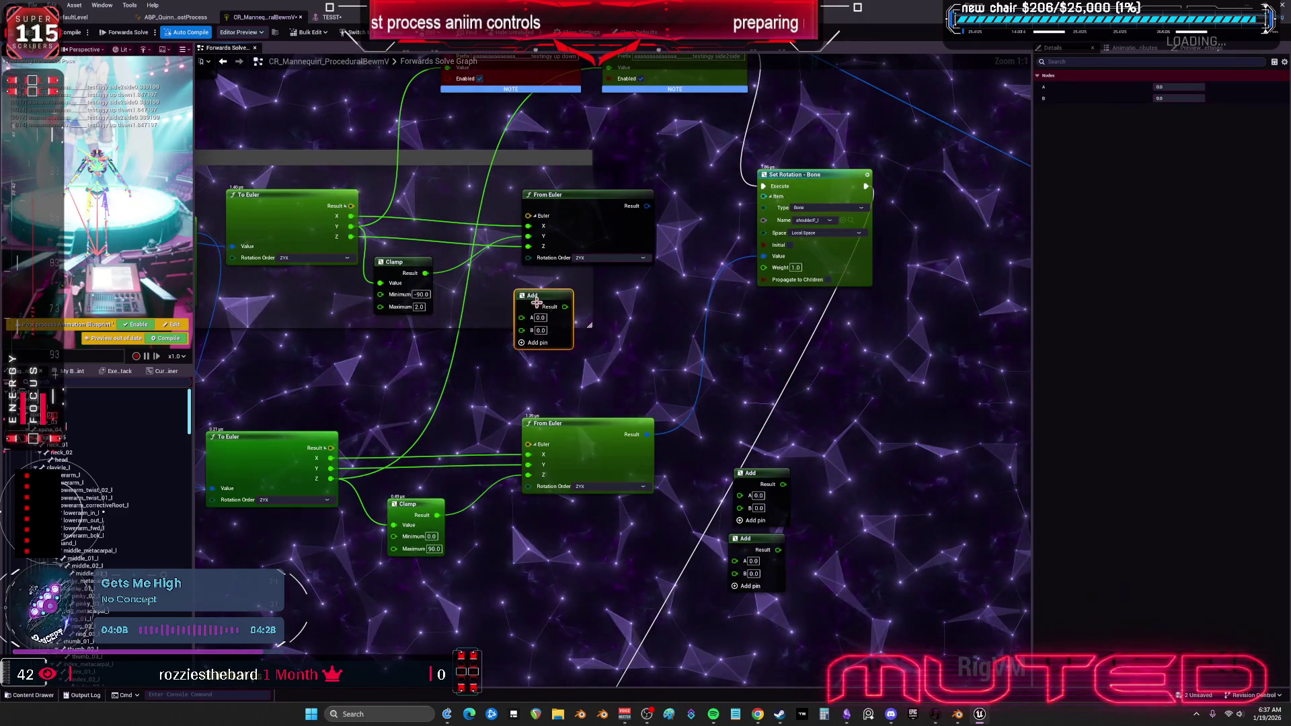
pyautogui.moveTo(539, 307); pyautogui.dragTo(540, 365)
pyautogui.moveTo(580, 429); pyautogui.dragTo(587, 509)
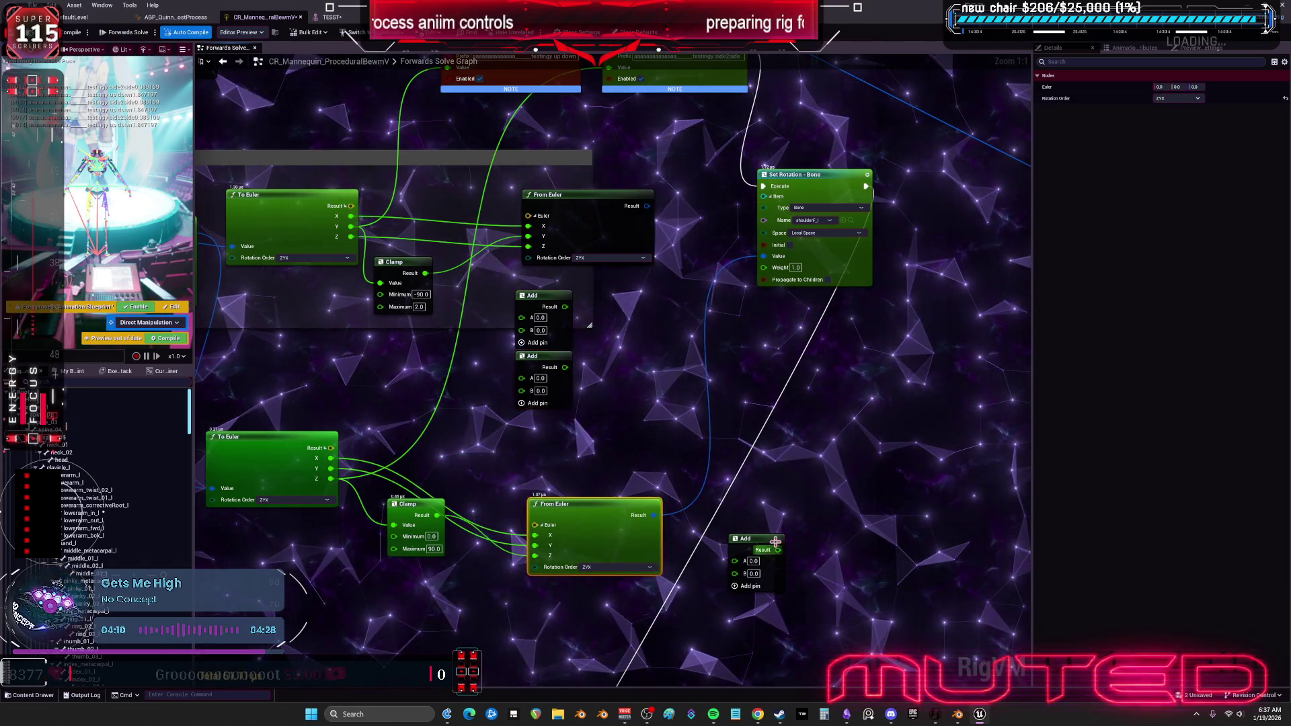
pyautogui.moveTo(746, 539); pyautogui.dragTo(733, 537)
pyautogui.moveTo(547, 422); pyautogui.dragTo(547, 416)
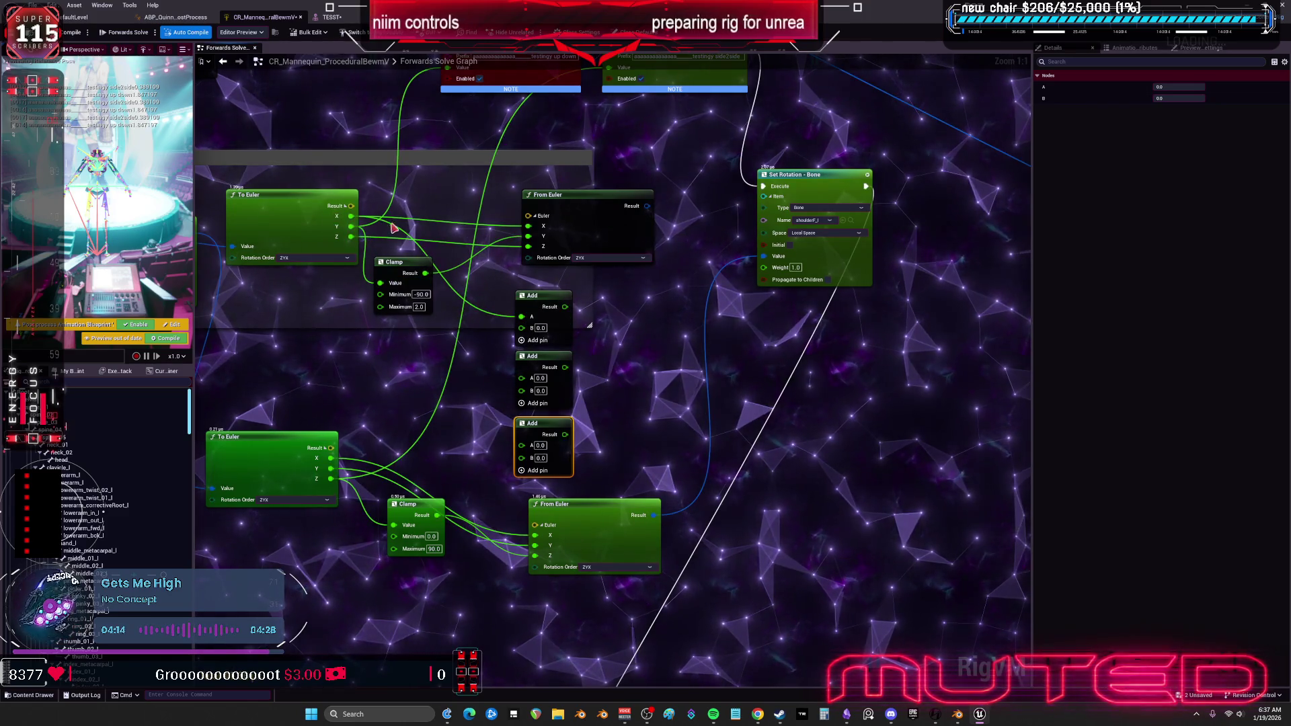
# Connect the Clamp result, To Euler X and To Euler Y into the three Add nodes.
pyautogui.moveTo(426, 273); pyautogui.dragTo(457, 313)
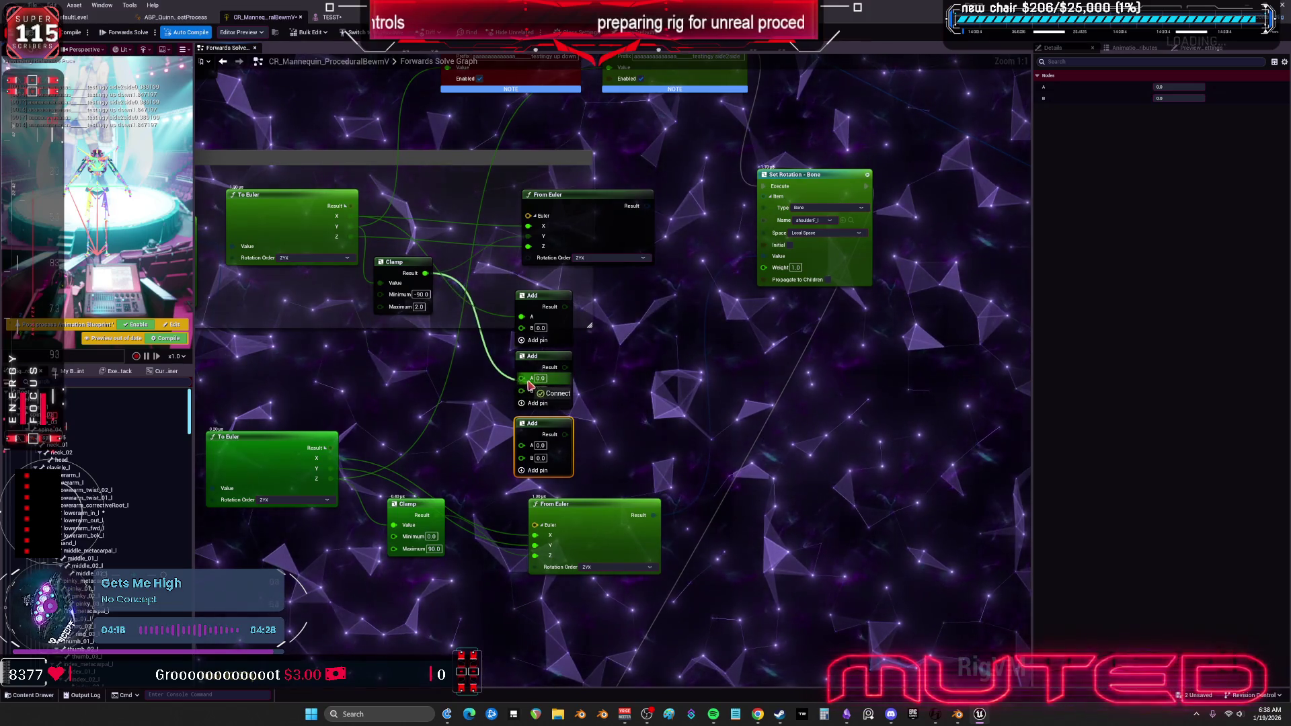
pyautogui.moveTo(423, 347); pyautogui.dragTo(522, 445)
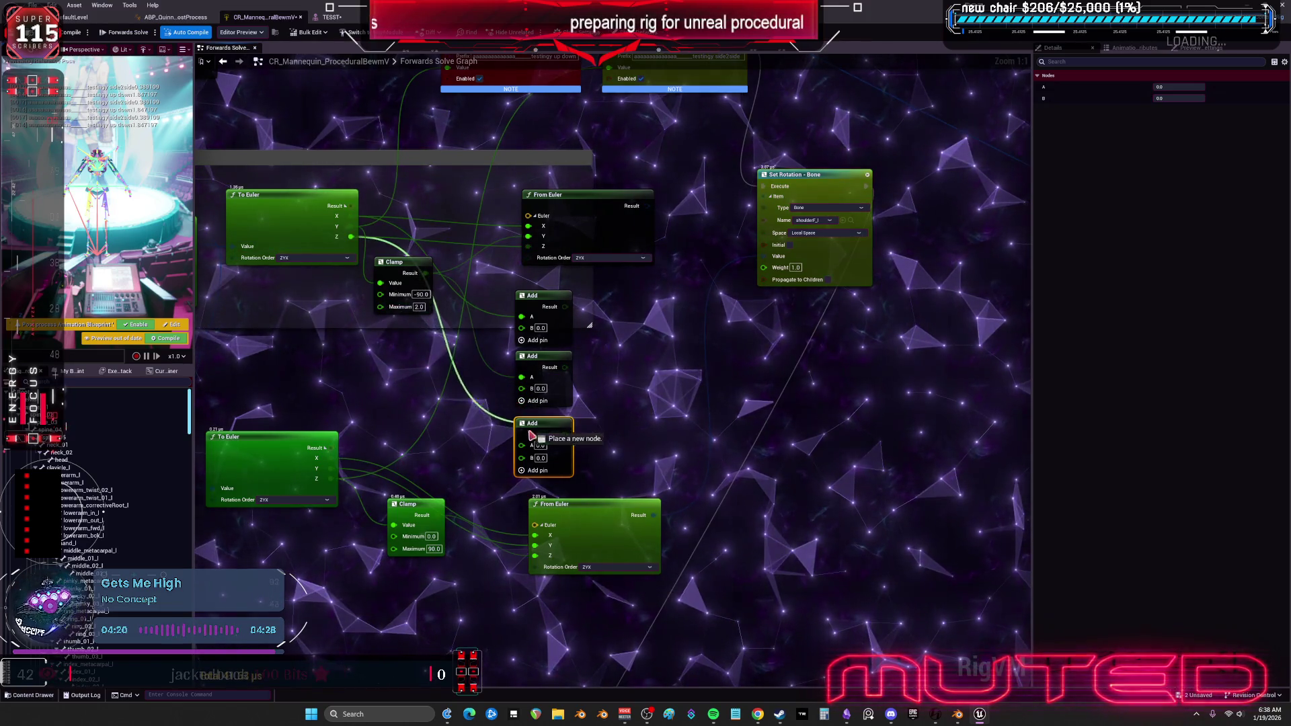
pyautogui.moveTo(343, 422)
pyautogui.mouseDown()
pyautogui.moveTo(516, 321)
pyautogui.moveTo(541, 375)
pyautogui.moveTo(550, 289)
pyautogui.mouseUp()
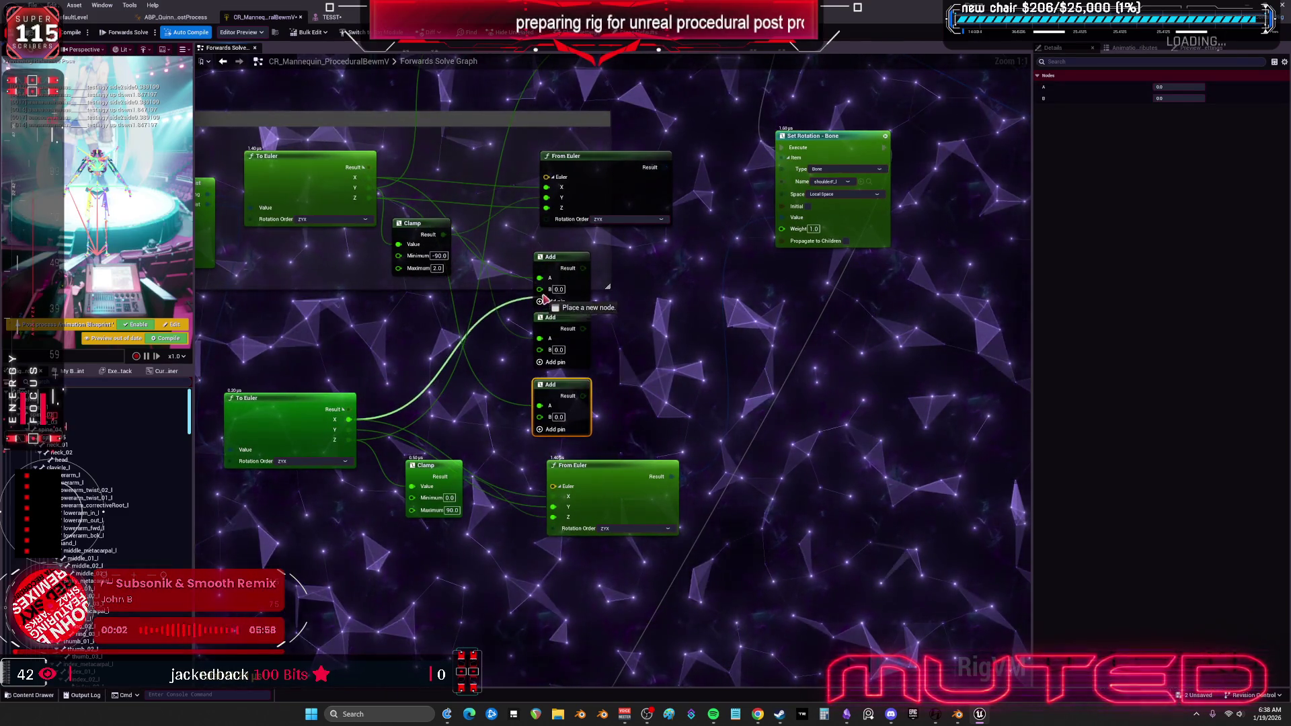
pyautogui.moveTo(349, 430); pyautogui.dragTo(539, 350)
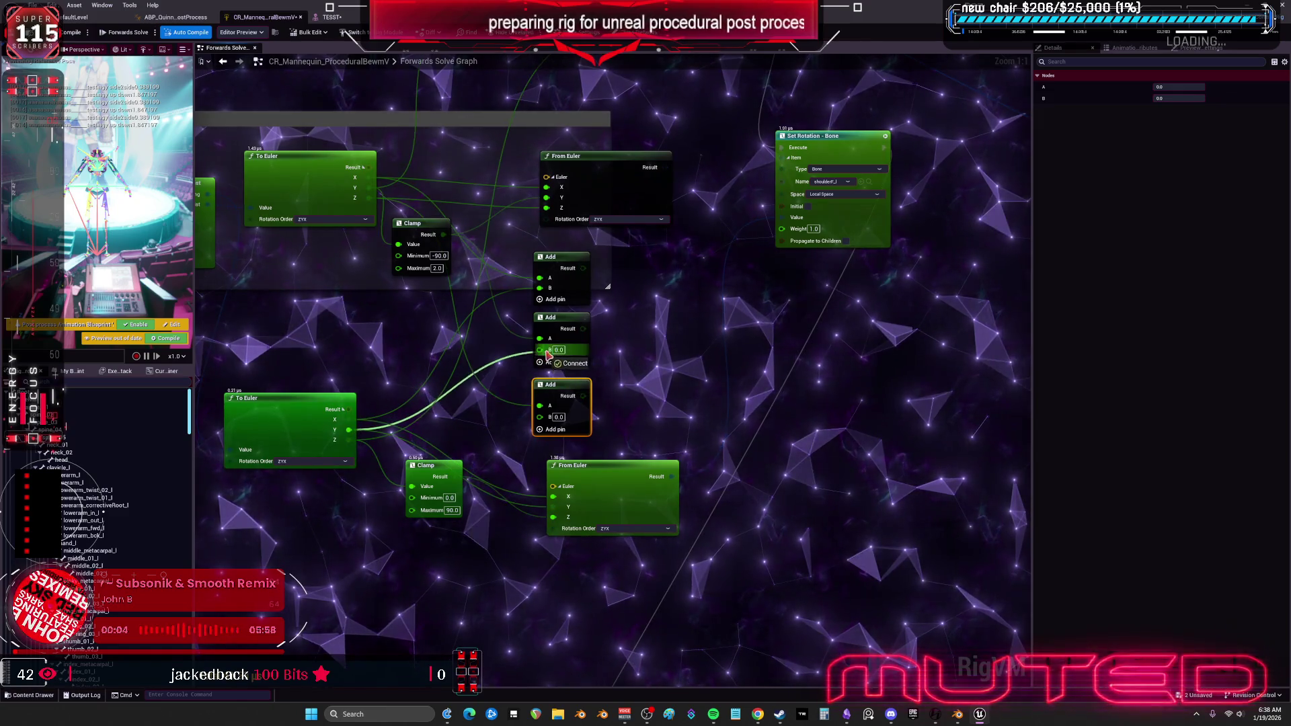
pyautogui.moveTo(456, 476); pyautogui.dragTo(539, 417)
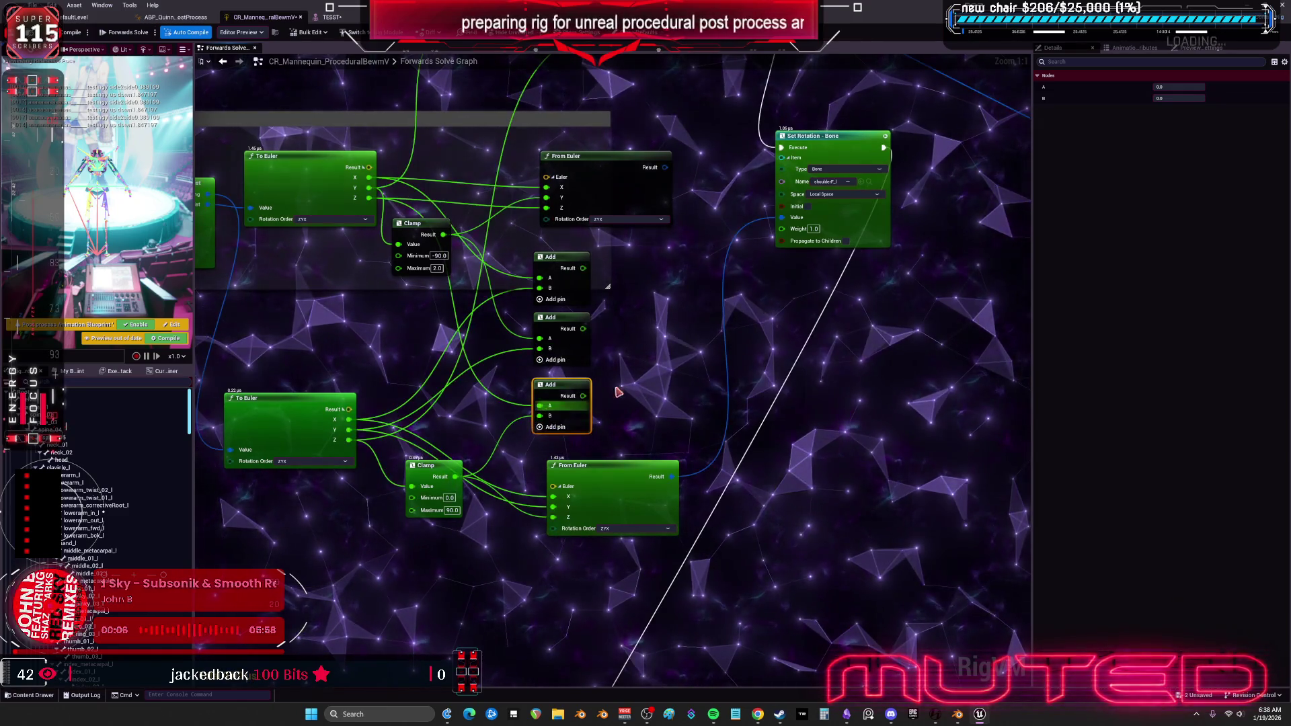
pyautogui.click(614, 527)
# Duplicate the From Euler node and wire the three Add results into its X, Y and Z.
pyautogui.hotkey('ctrl', 'c')
pyautogui.hotkey('ctrl', 'v')
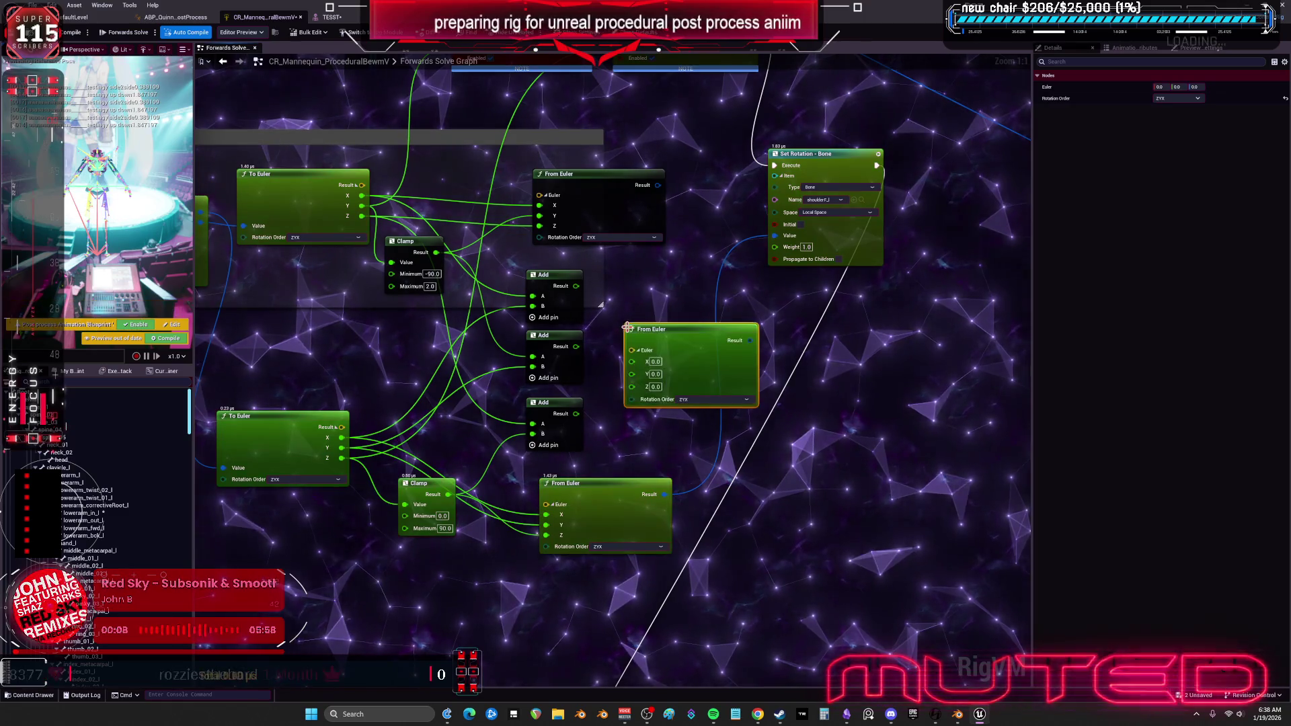
pyautogui.moveTo(576, 286)
pyautogui.mouseDown()
pyautogui.moveTo(628, 340)
pyautogui.moveTo(591, 352)
pyautogui.moveTo(627, 350)
pyautogui.mouseUp()
pyautogui.moveTo(532, 424); pyautogui.dragTo(631, 366)
pyautogui.moveTo(576, 414)
pyautogui.mouseDown()
pyautogui.moveTo(629, 361)
pyautogui.moveTo(692, 388)
pyautogui.moveTo(713, 304)
pyautogui.mouseUp()
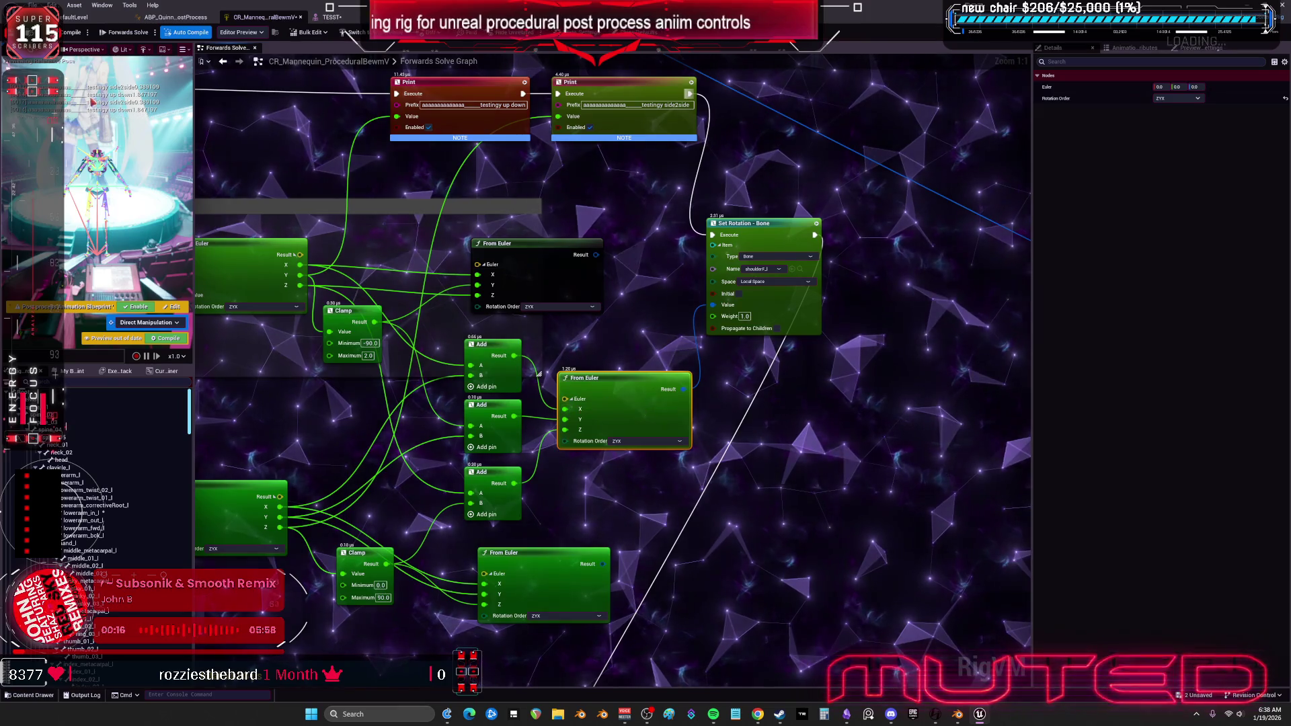
pyautogui.click(332, 18)
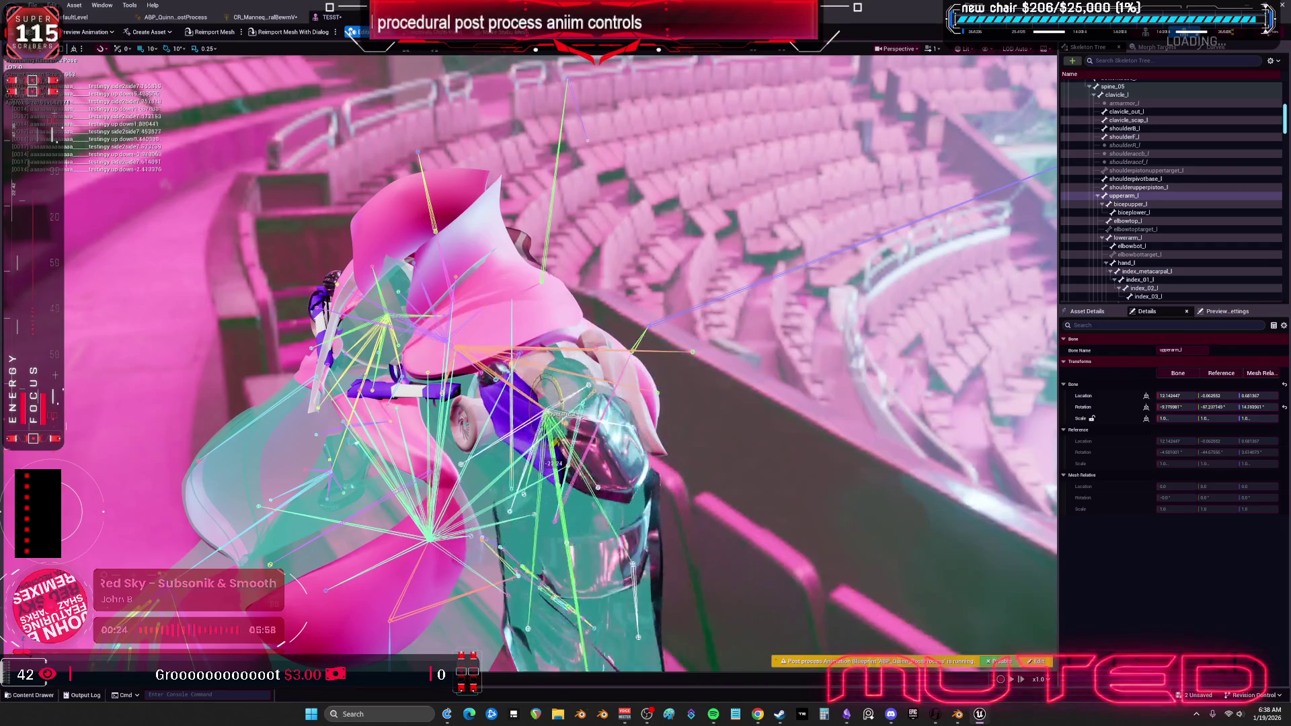
# Test the upper arm, then move the Clamp, Add nodes, From Euler and Set Rotation into place.
pyautogui.moveTo(538, 458); pyautogui.dragTo(579, 452)
pyautogui.click(257, 17)
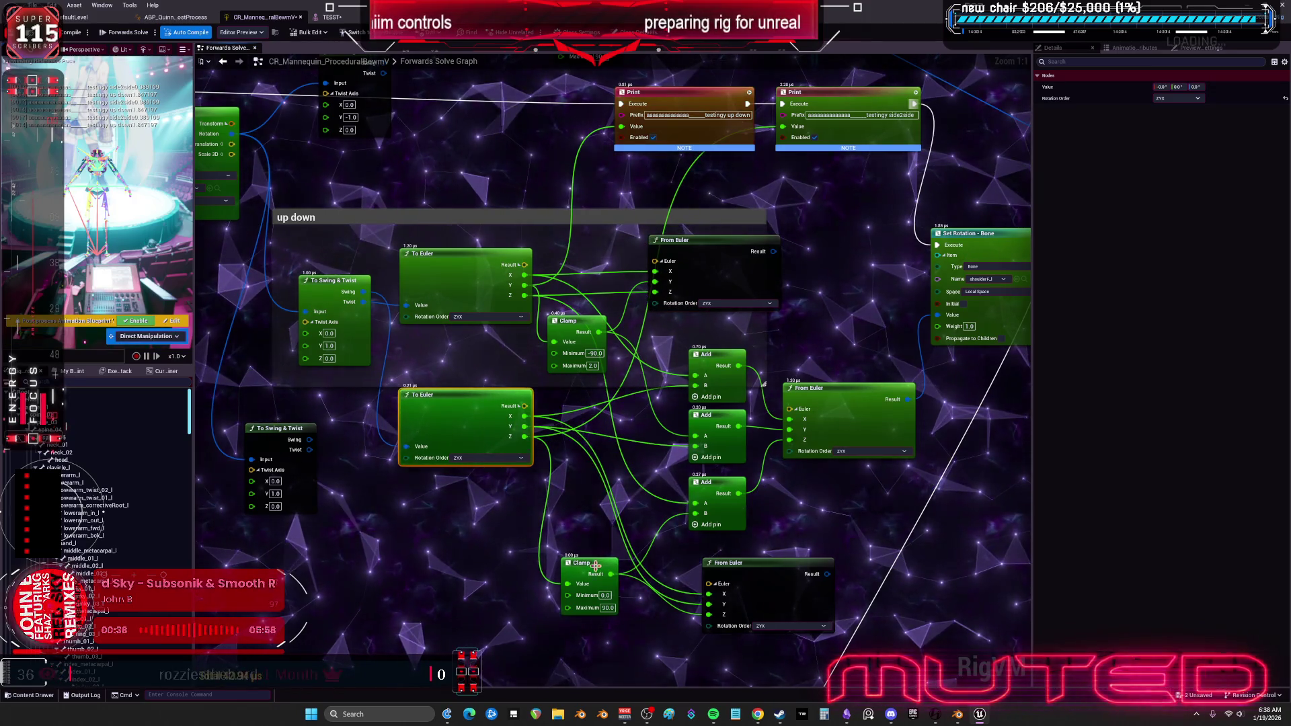
pyautogui.moveTo(596, 567); pyautogui.dragTo(596, 458)
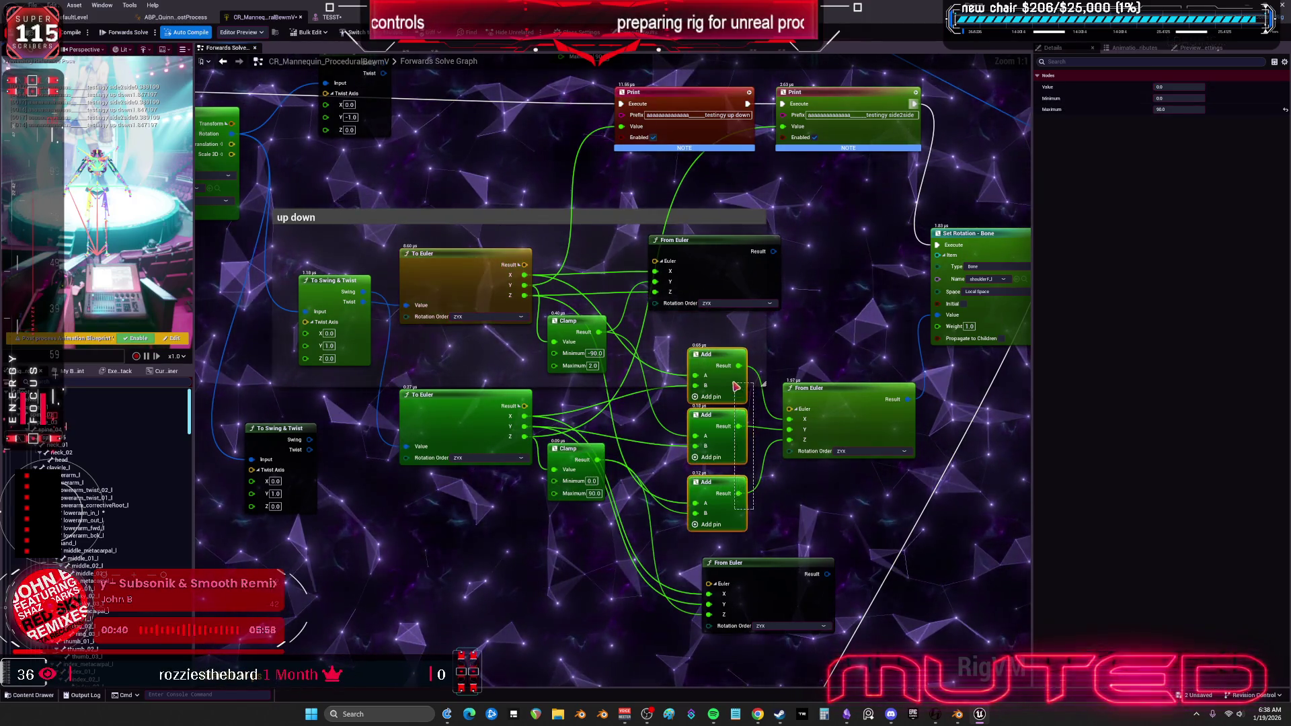
pyautogui.moveTo(736, 386); pyautogui.dragTo(735, 385)
pyautogui.moveTo(770, 514); pyautogui.dragTo(730, 369)
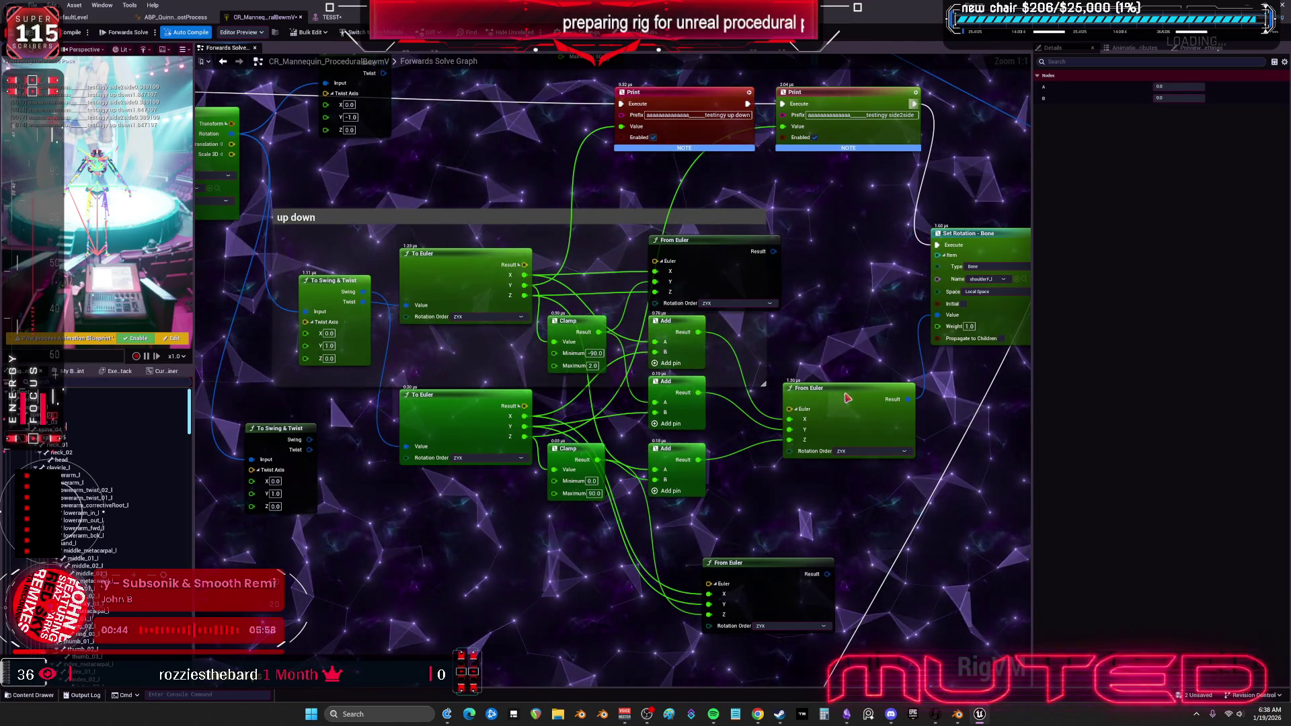
pyautogui.moveTo(850, 402); pyautogui.dragTo(787, 342)
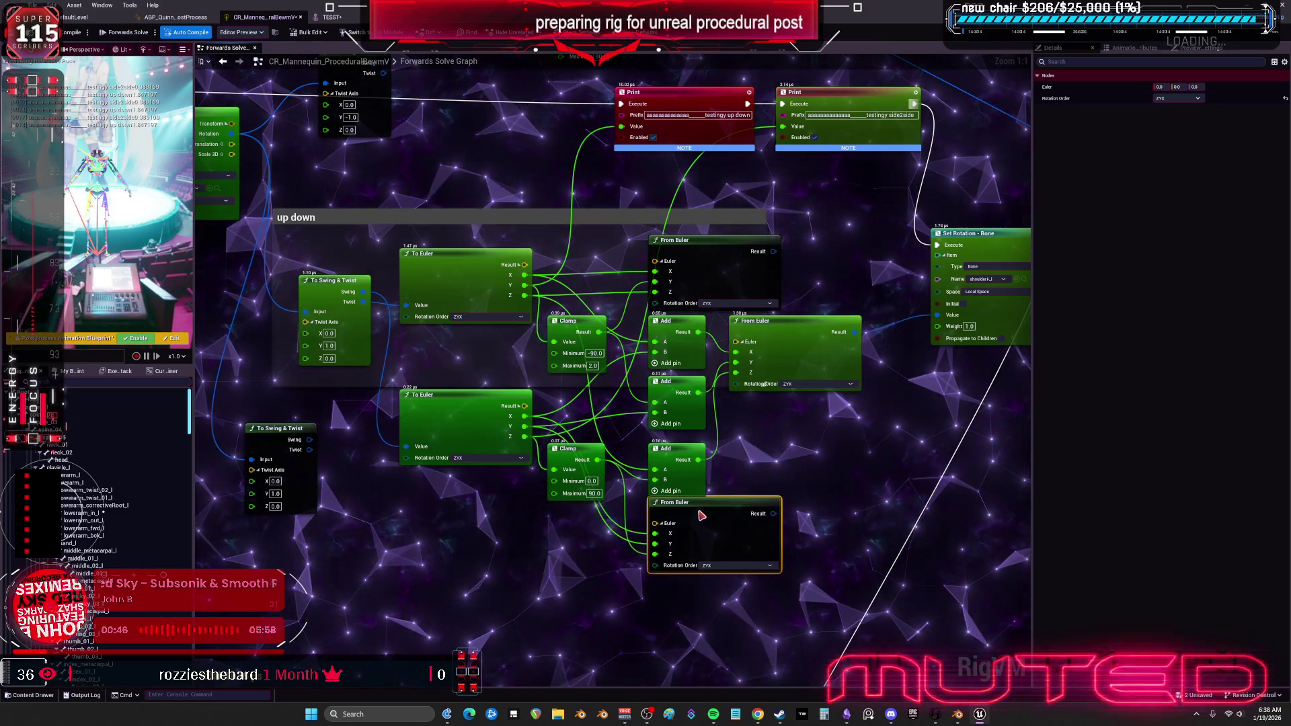
pyautogui.moveTo(983, 314); pyautogui.dragTo(835, 344)
pyautogui.moveTo(842, 267)
pyautogui.mouseDown()
pyautogui.moveTo(806, 327)
pyautogui.moveTo(811, 304)
pyautogui.mouseUp()
# Select the cluster of rotation nodes and inspect the graph at different zoom levels.
pyautogui.scroll(-5, 762, 332)
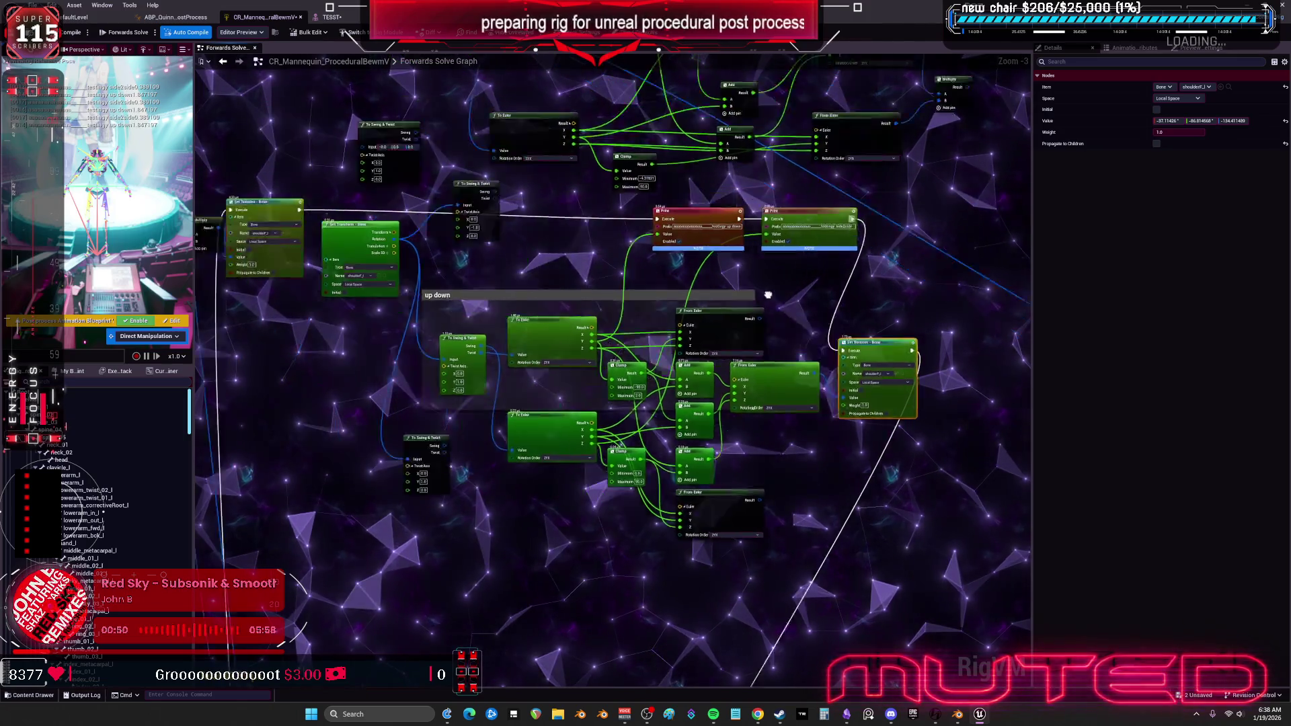
pyautogui.scroll(4, 778, 281)
pyautogui.scroll(-1, 778, 281)
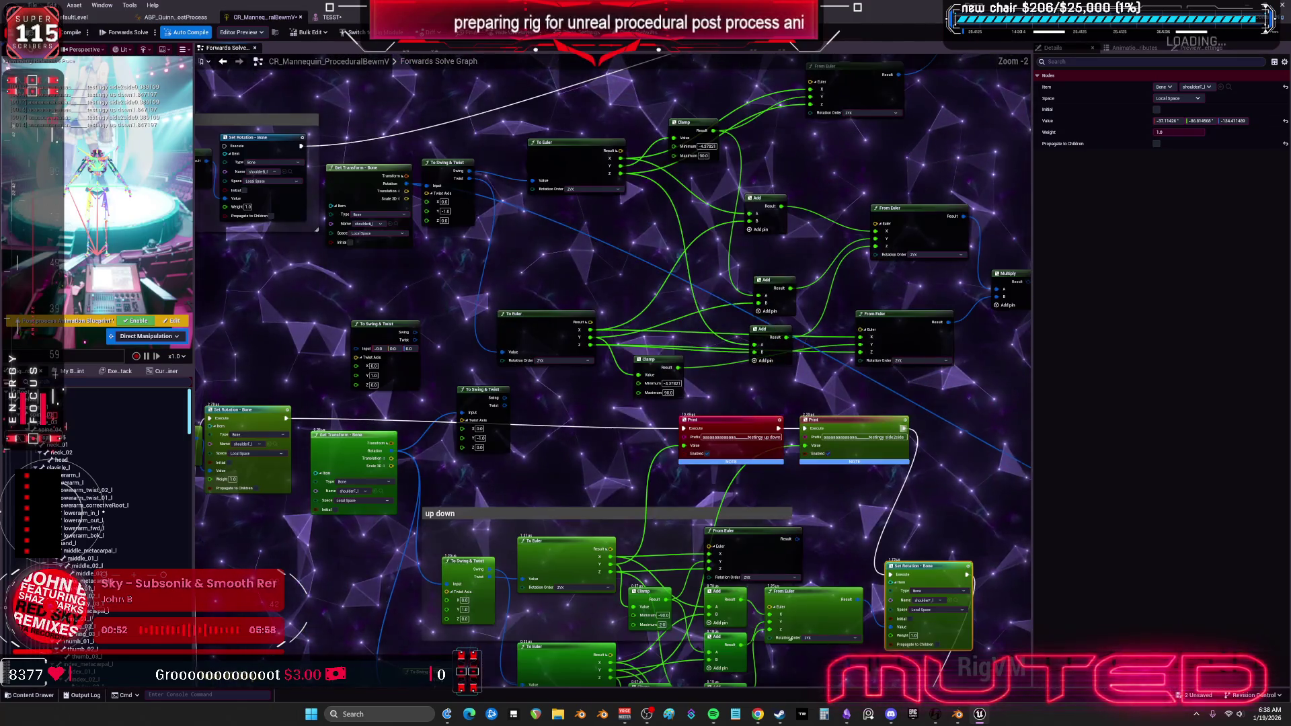
pyautogui.scroll(1, 836, 369)
pyautogui.scroll(-2, 865, 345)
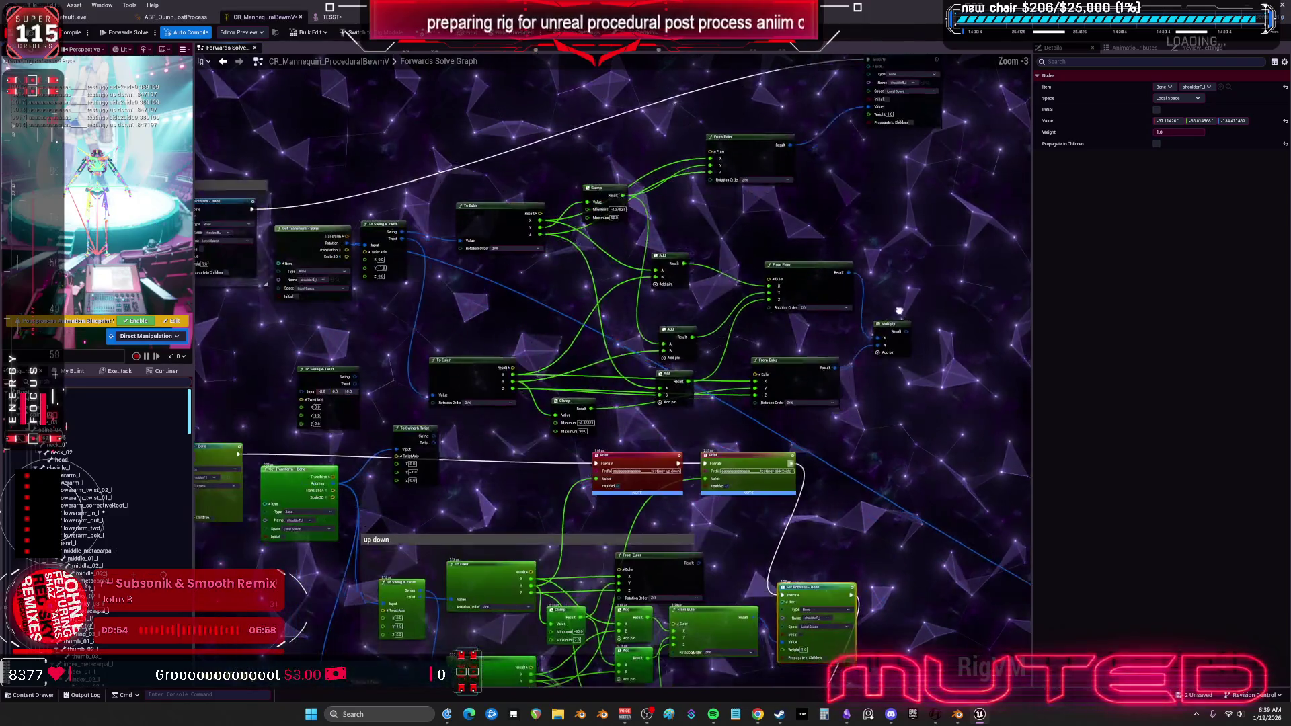
pyautogui.scroll(1, 796, 232)
pyautogui.scroll(-1, 917, 408)
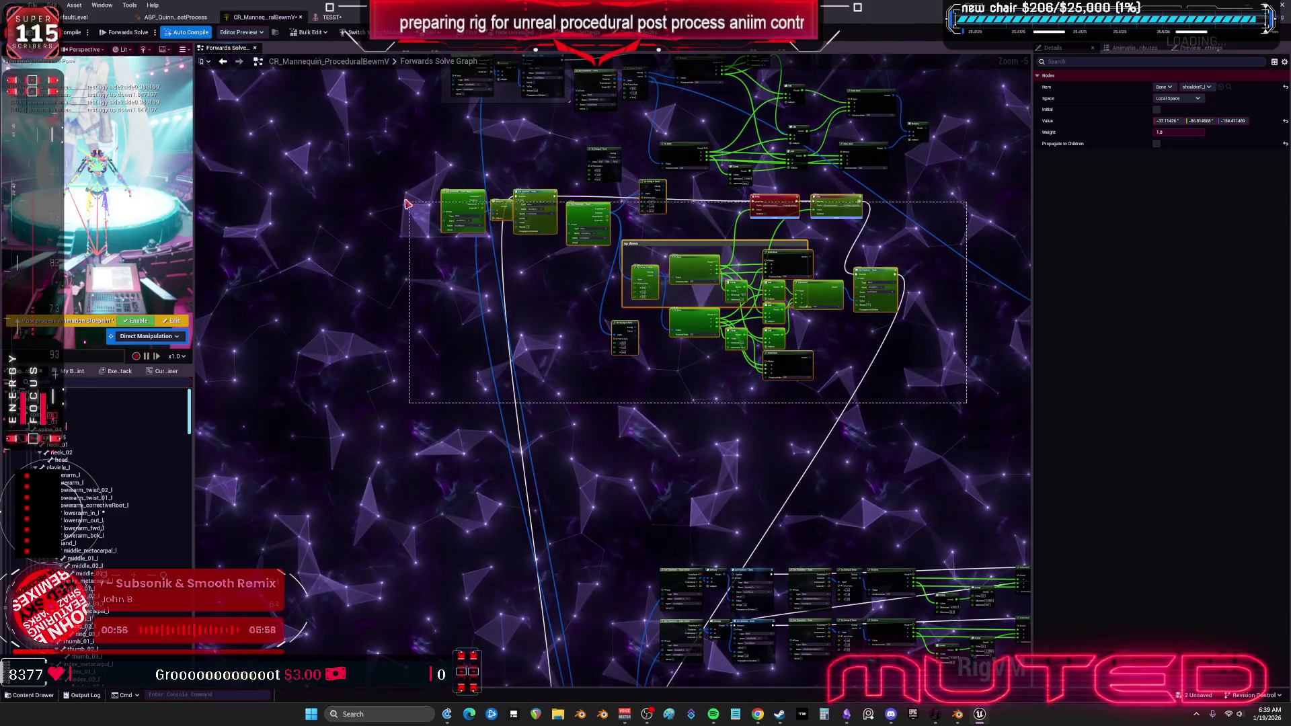
pyautogui.moveTo(407, 203); pyautogui.dragTo(407, 204)
pyautogui.moveTo(614, 218); pyautogui.dragTo(614, 221)
pyautogui.scroll(-2, 715, 221)
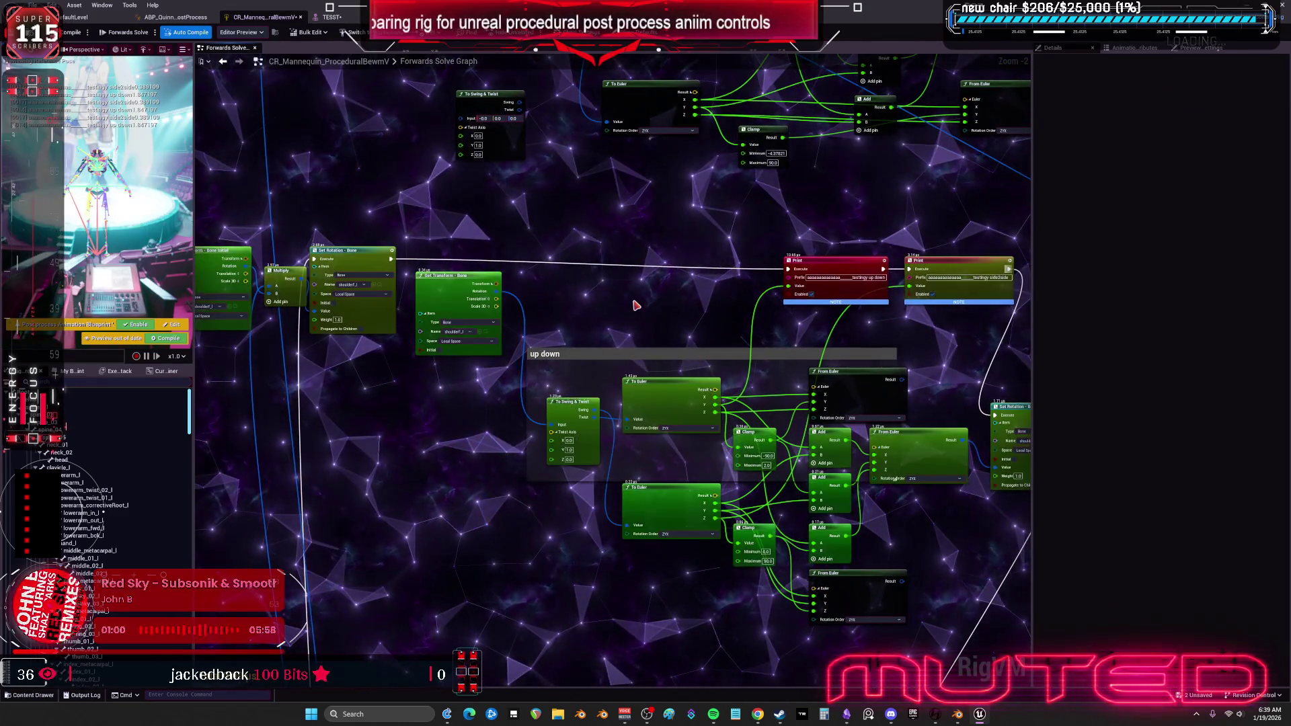
pyautogui.scroll(-1, 647, 290)
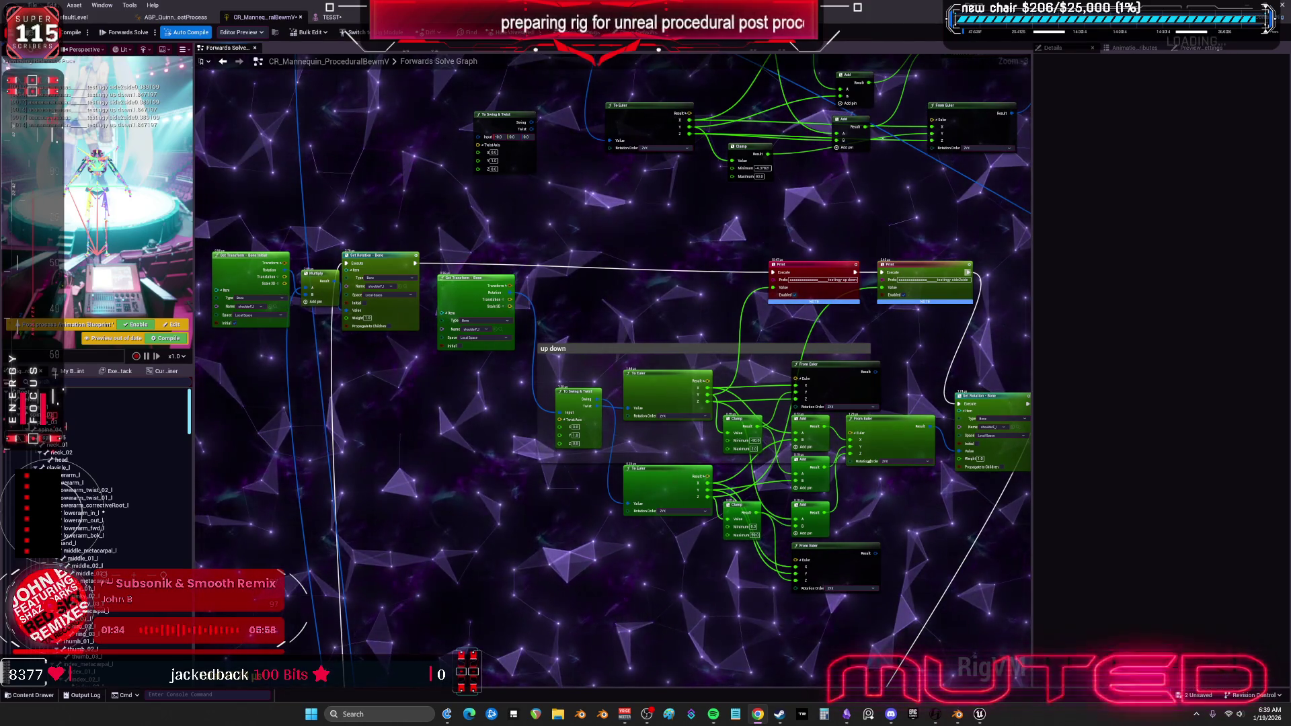
pyautogui.scroll(-3, 896, 224)
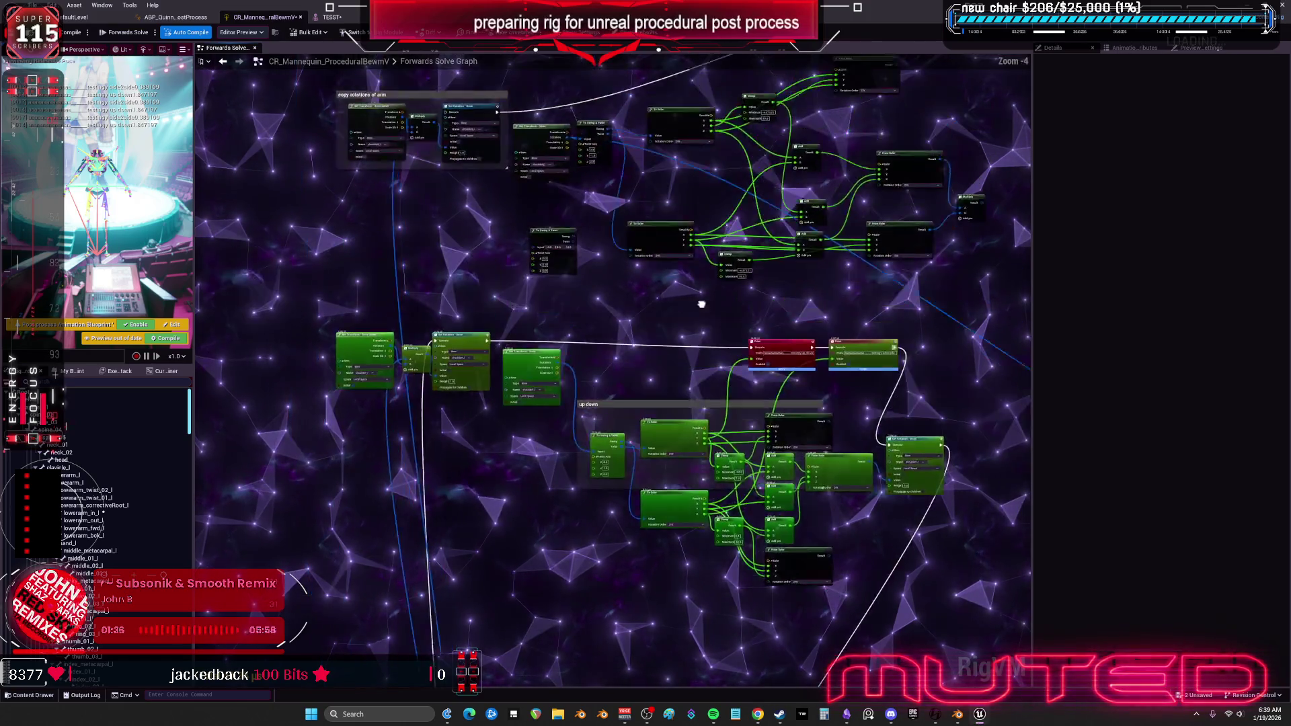
pyautogui.scroll(3, 501, 291)
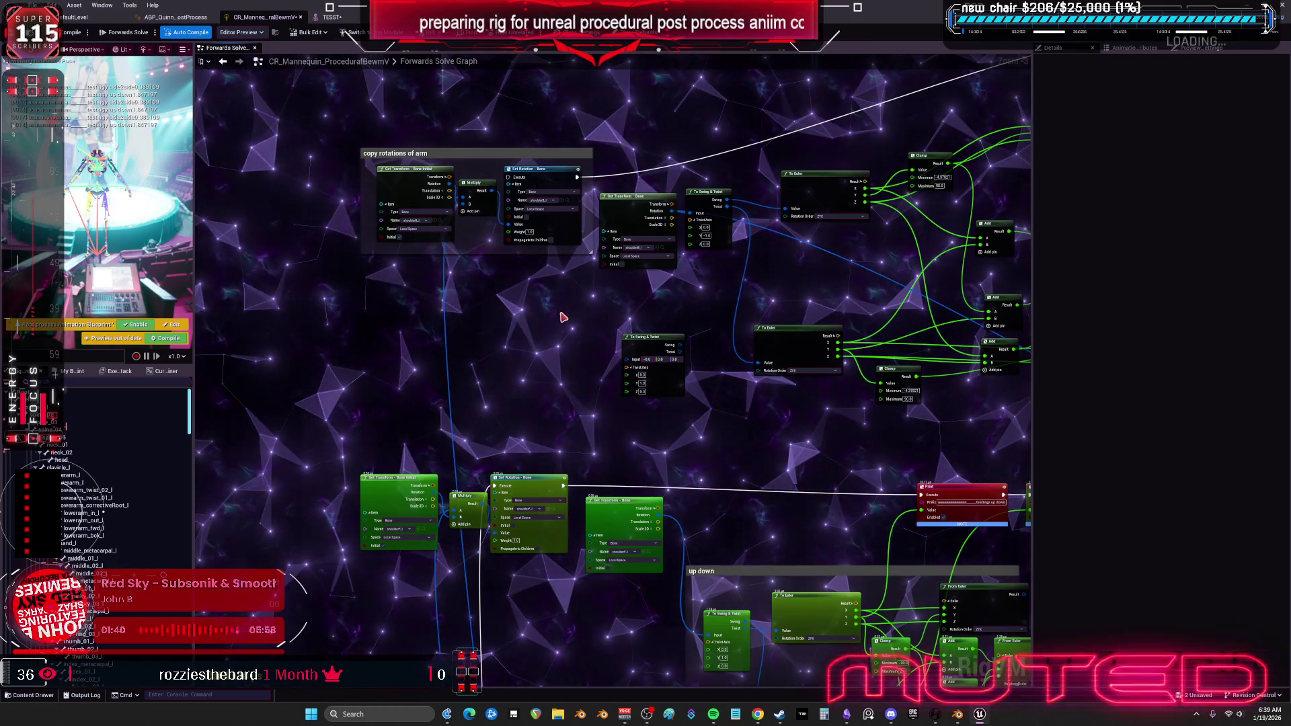
# Delete the leftover copy-rotation nodes, the two To Swing & Twist nodes and another unused group.
pyautogui.moveTo(514, 302); pyautogui.dragTo(433, 294)
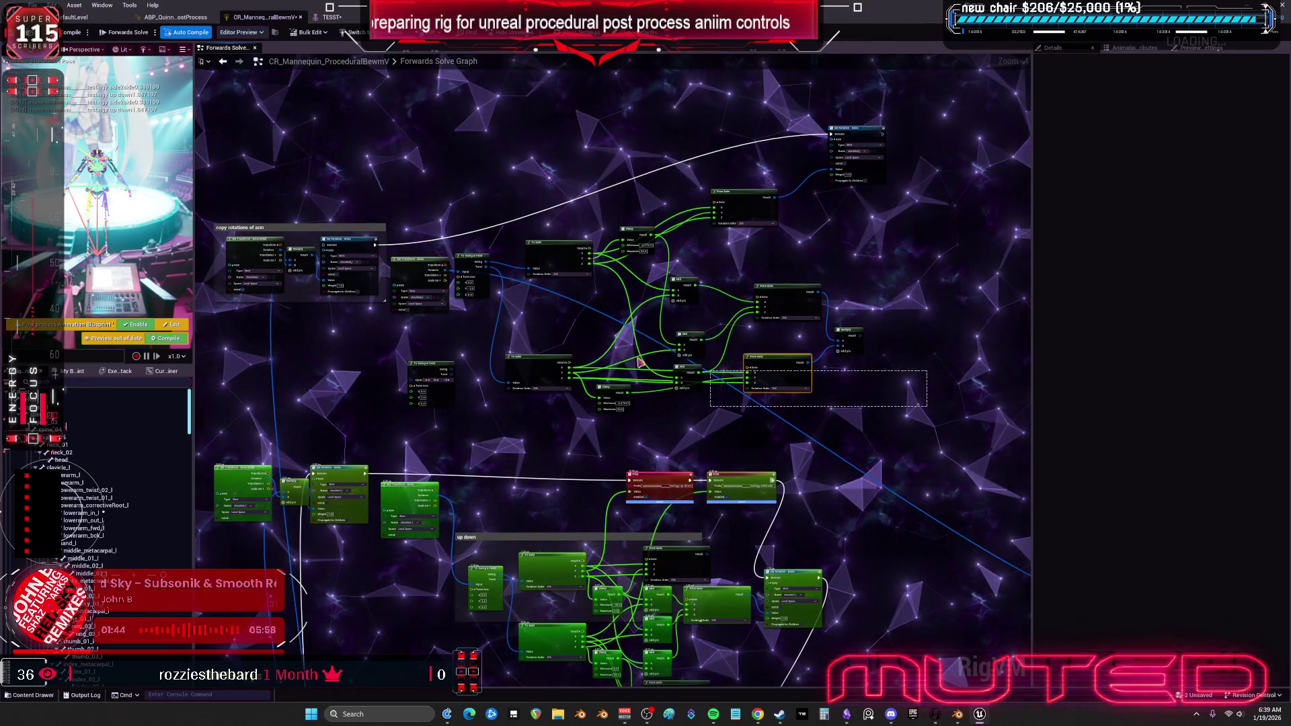
pyautogui.moveTo(449, 267); pyautogui.dragTo(448, 267)
pyautogui.press('Delete')
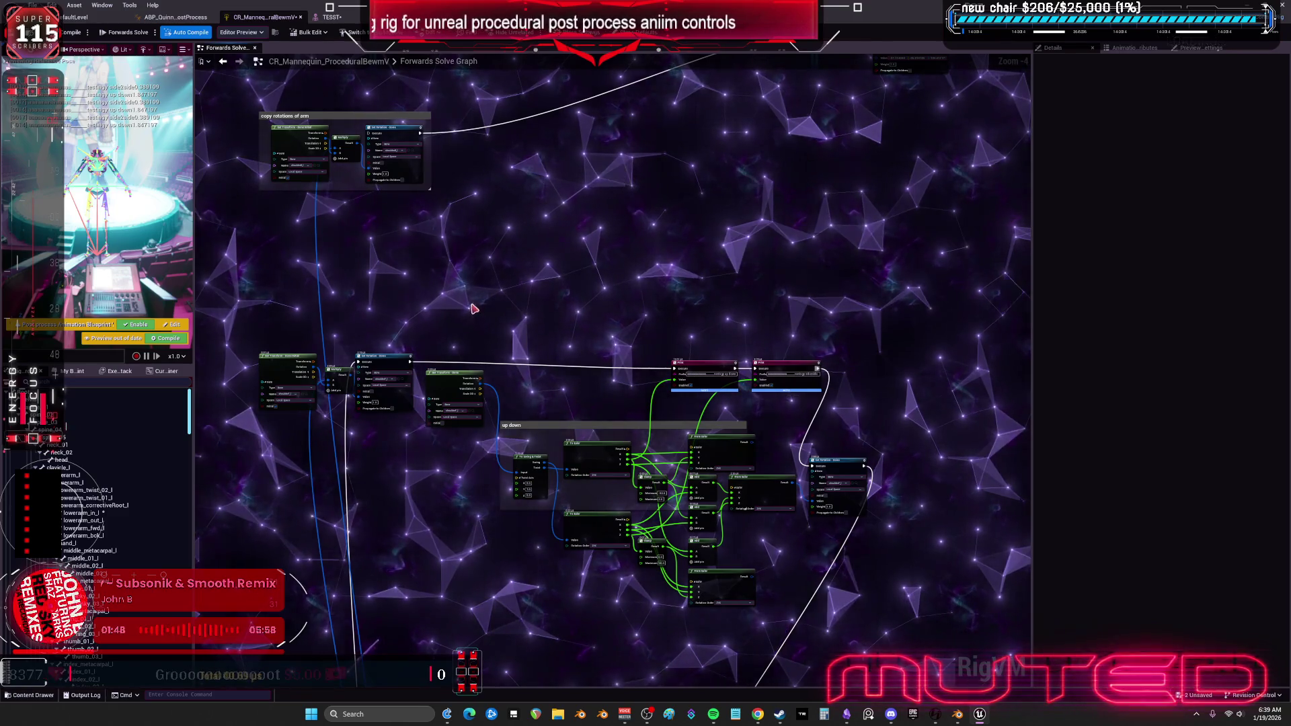
pyautogui.moveTo(480, 280); pyautogui.dragTo(531, 344)
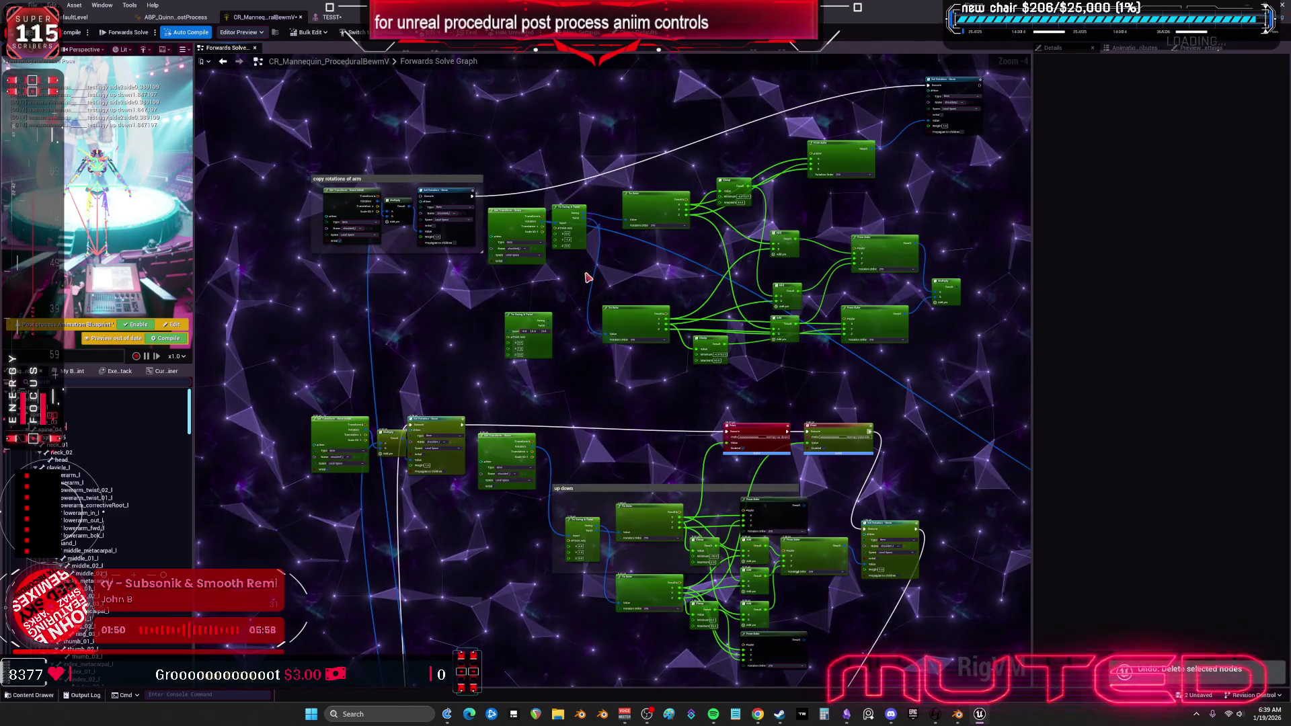
pyautogui.press('Delete')
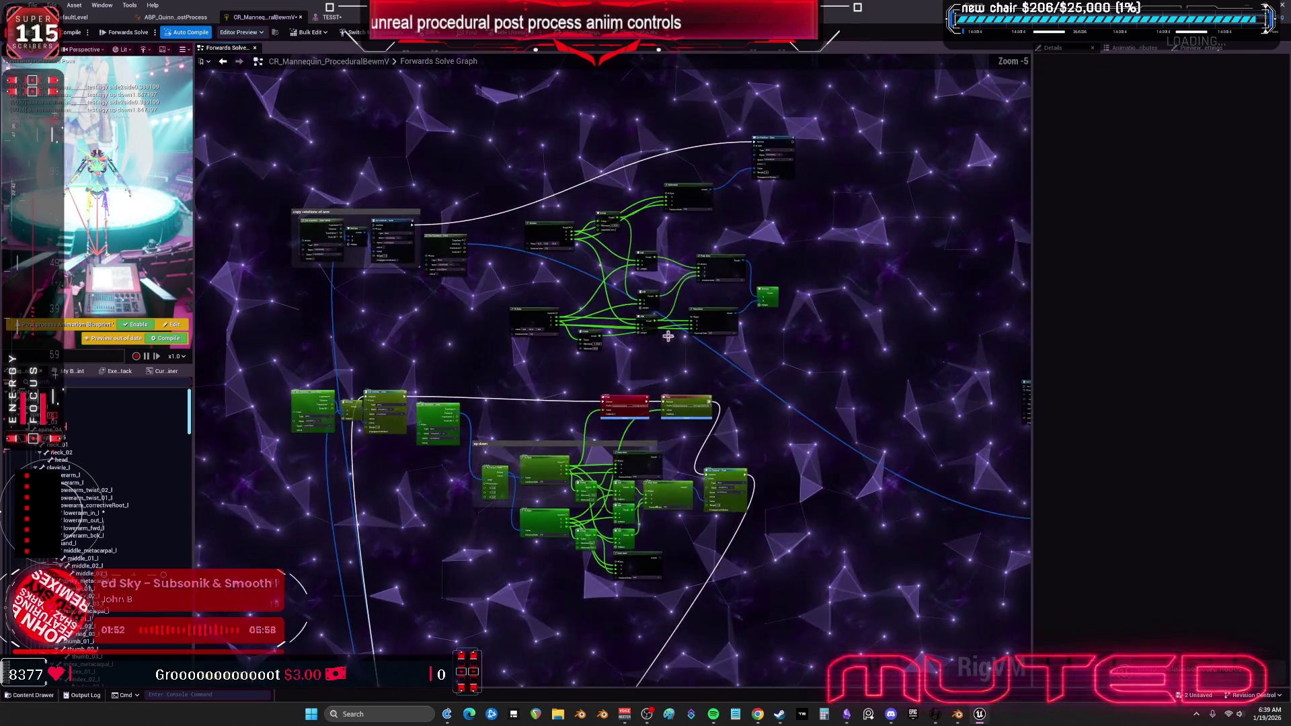
pyautogui.press('Delete')
pyautogui.scroll(3, 614, 409)
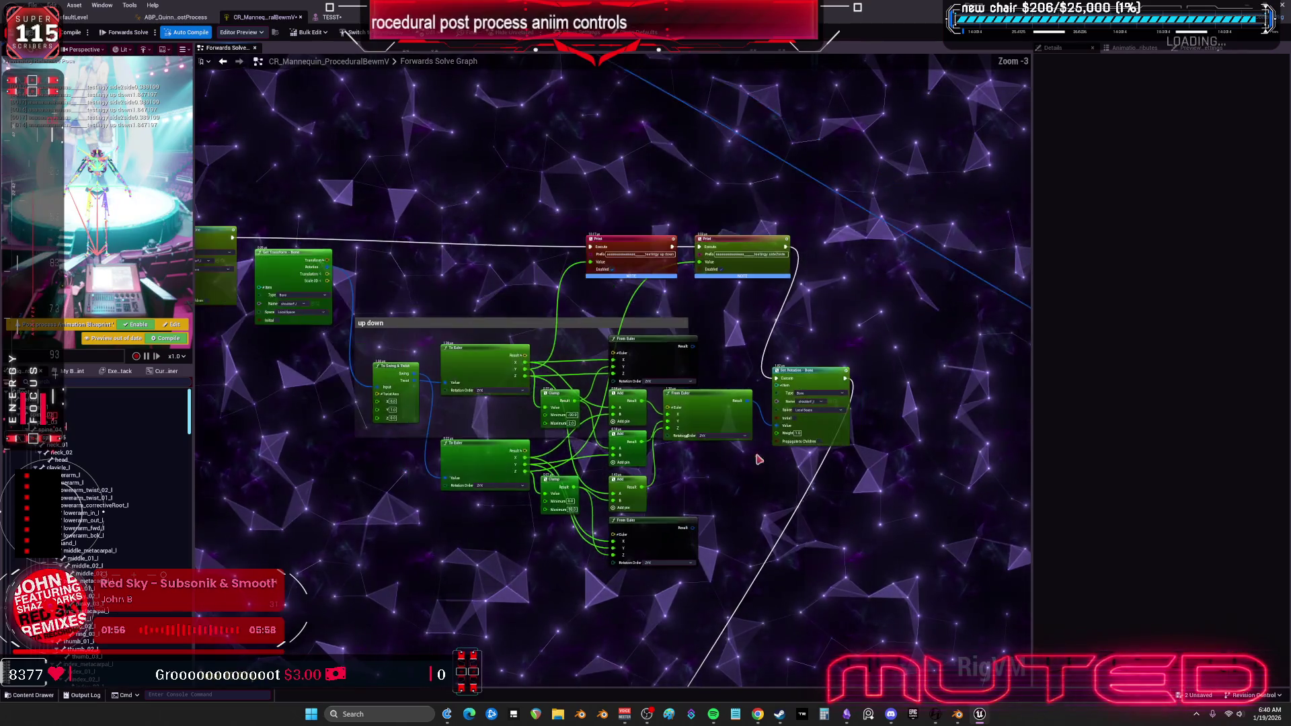
pyautogui.moveTo(718, 686); pyautogui.dragTo(743, 402)
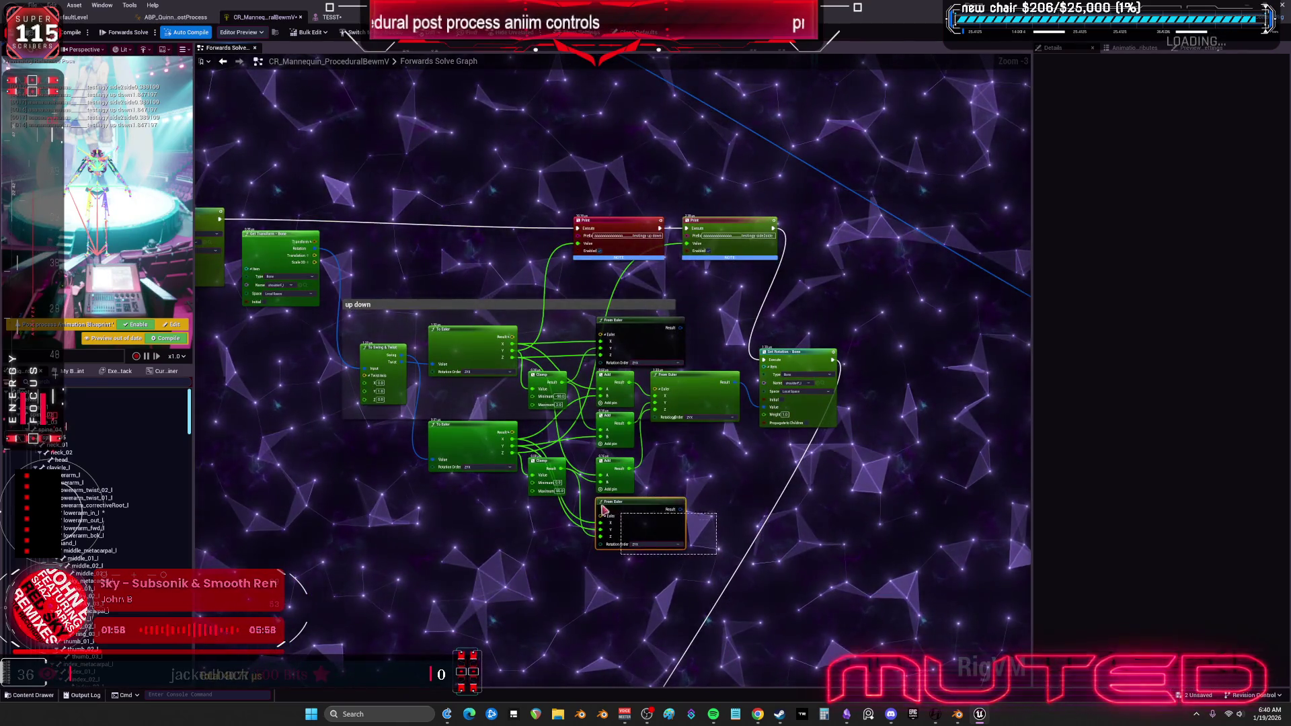
pyautogui.moveTo(377, 347); pyautogui.dragTo(375, 344)
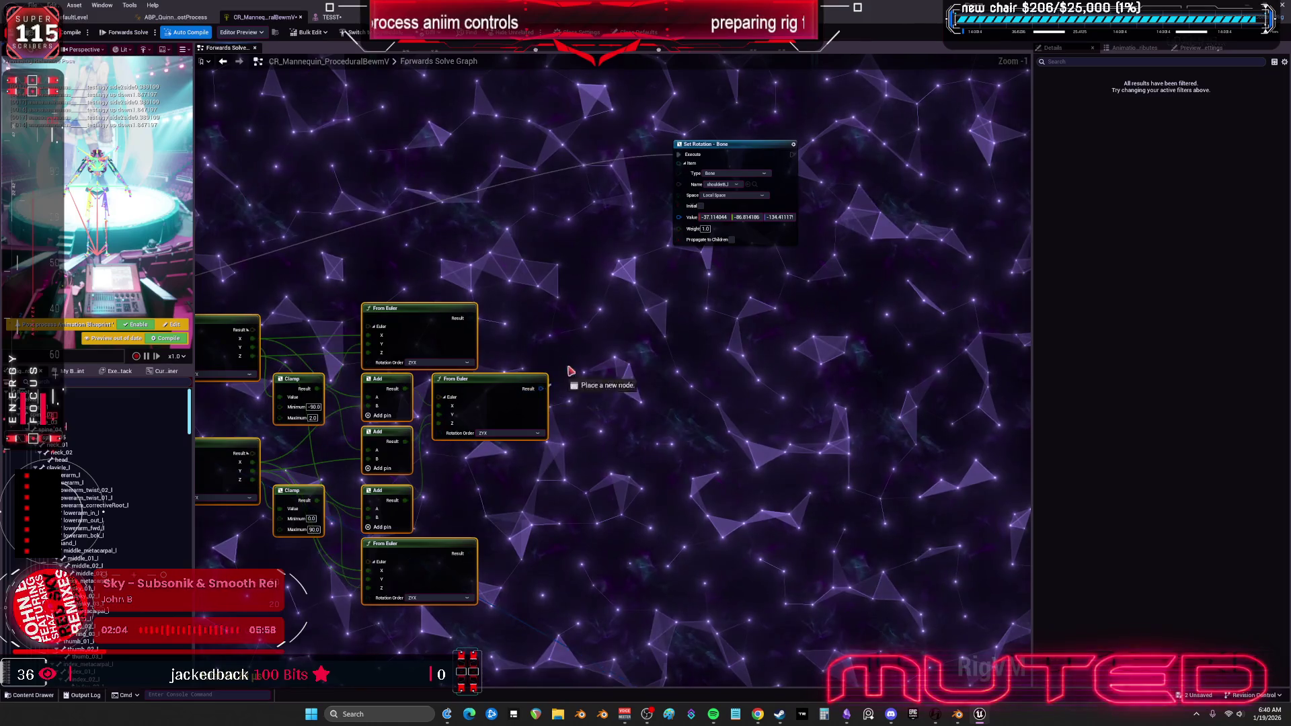
# Drive Set Rotation's Value with the combined From Euler result and set the lower Clamp Minimum to -90.
pyautogui.moveTo(684, 221); pyautogui.dragTo(684, 221)
pyautogui.scroll(-2, 627, 391)
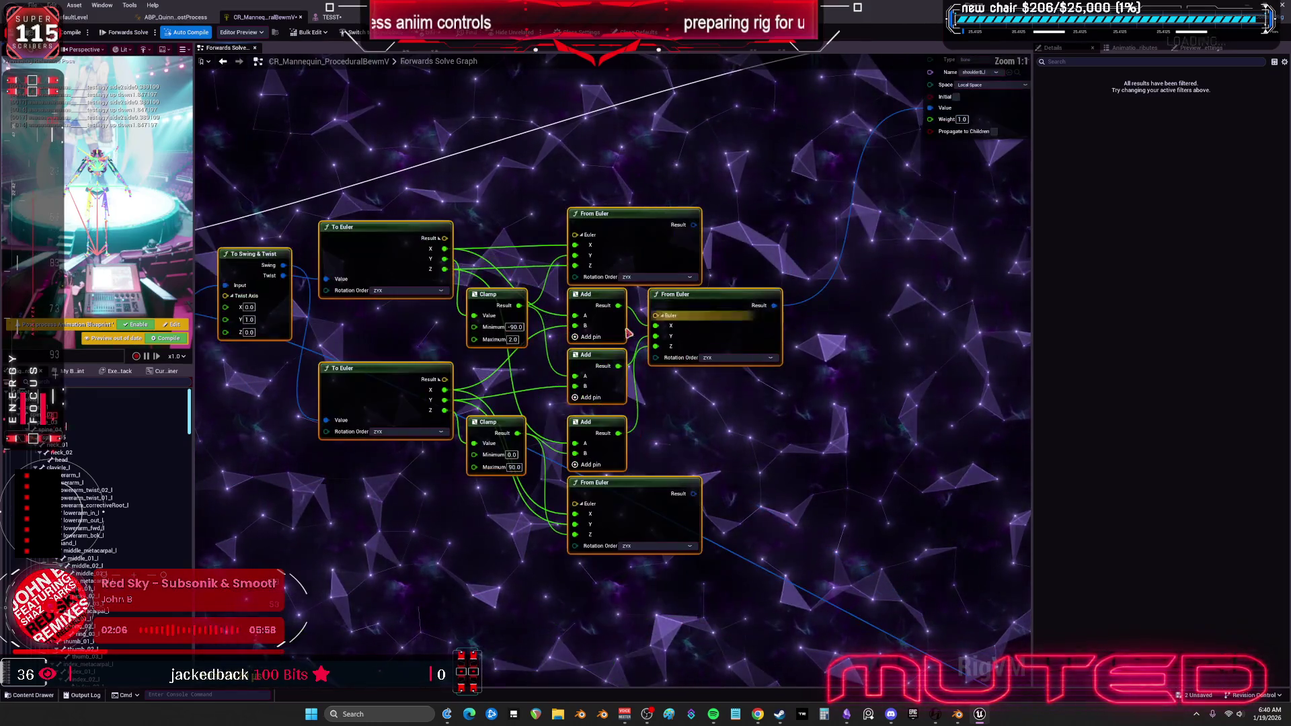
pyautogui.click(515, 327)
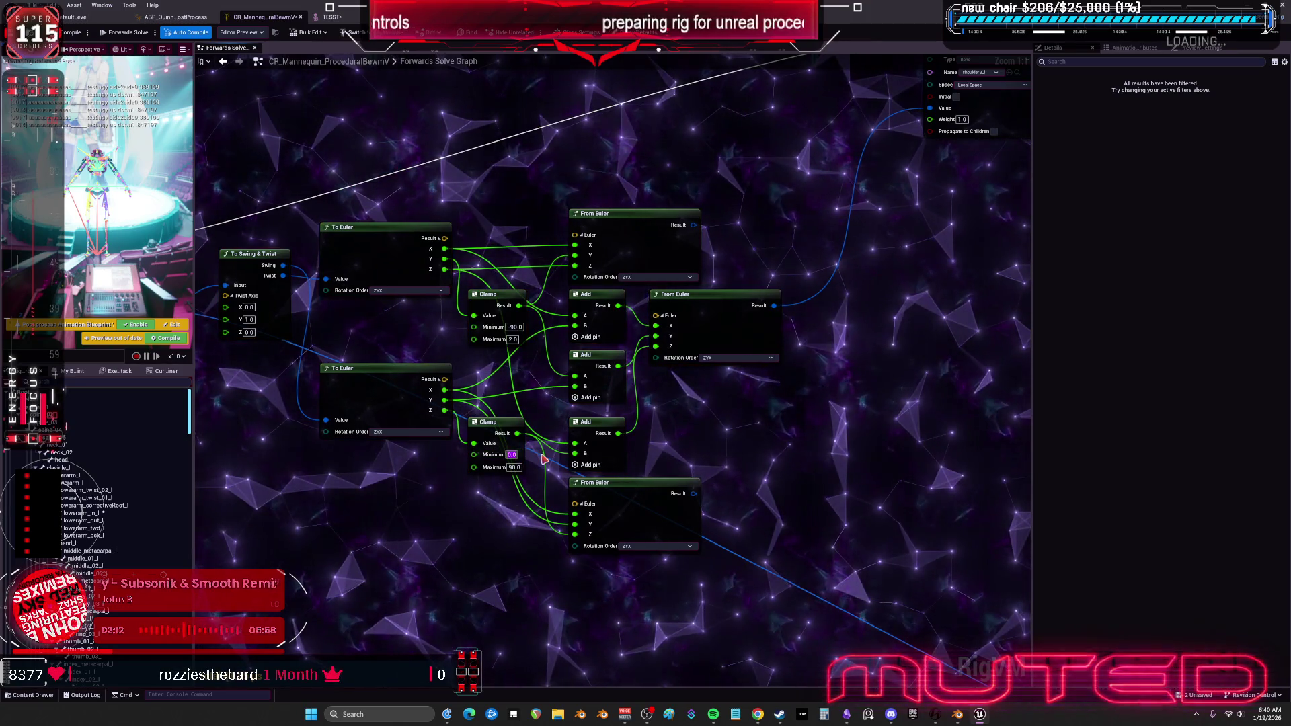
pyautogui.write('0')
pyautogui.press('Tab')
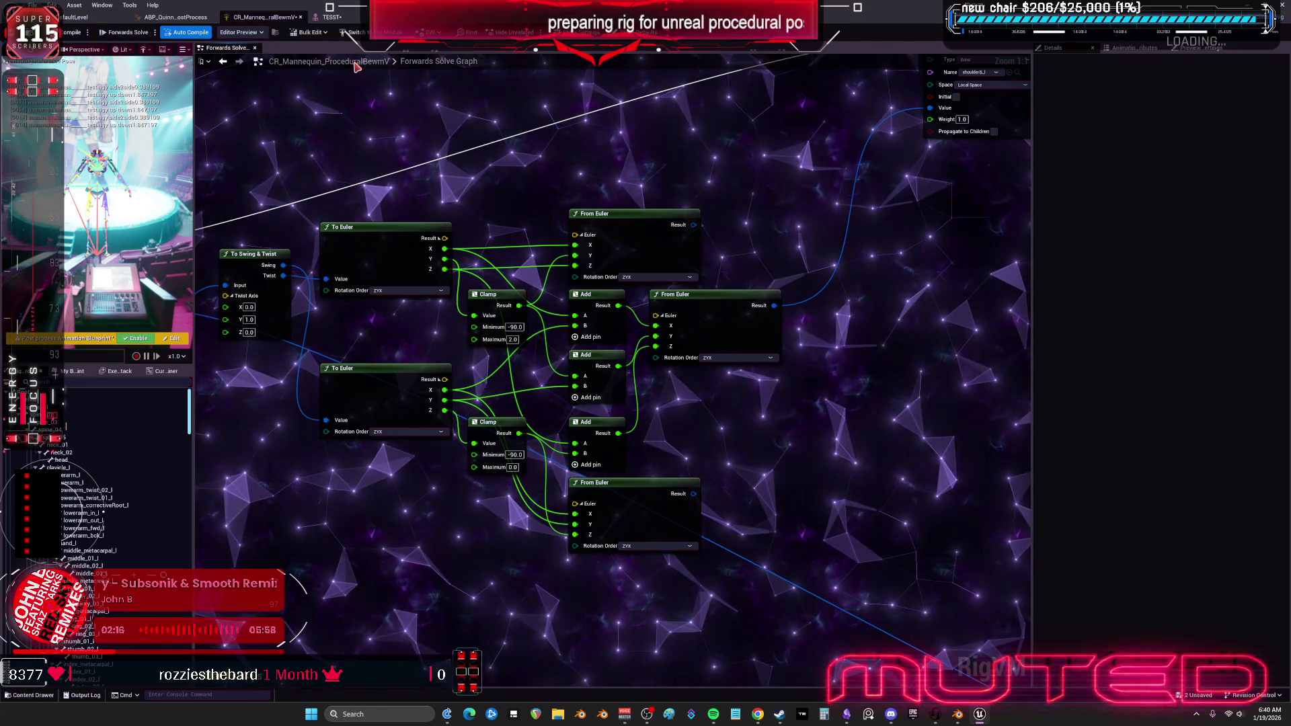
# Move Set Rotation to the upper right, chain it into the execution flow, and preview on TESST.
pyautogui.scroll(-3, 644, 434)
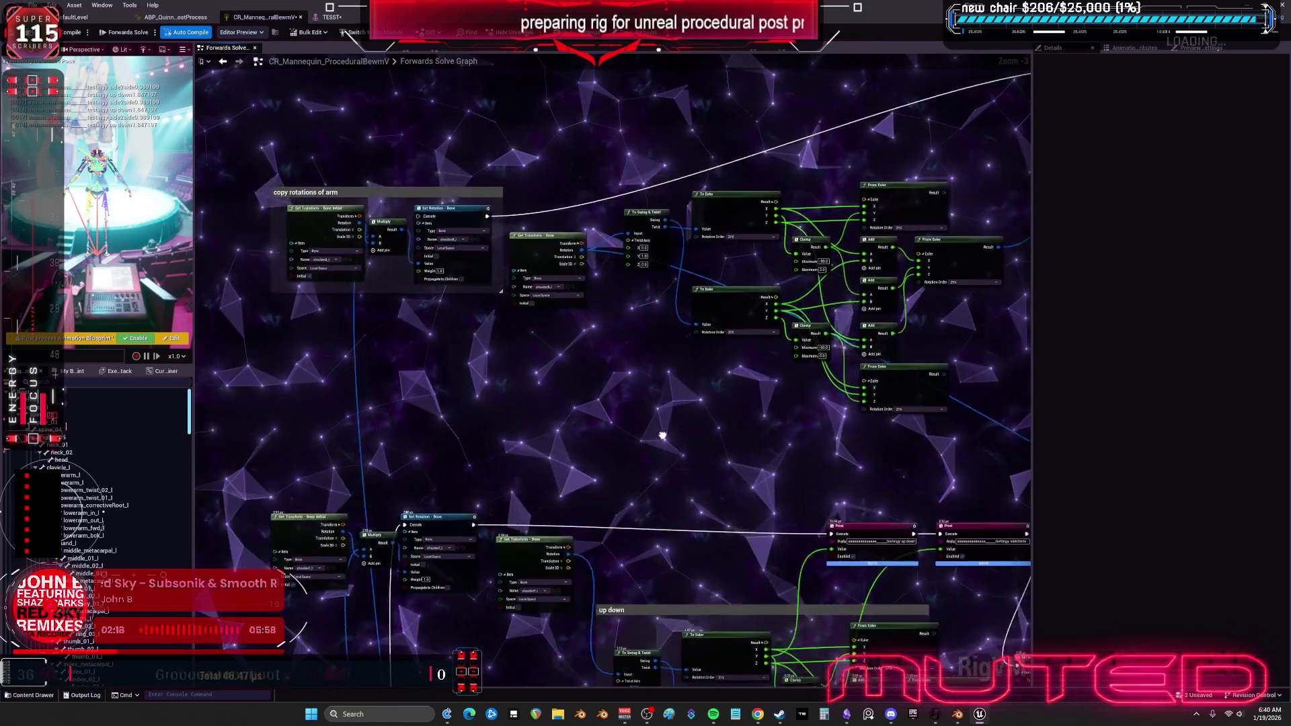
pyautogui.moveTo(643, 434); pyautogui.dragTo(755, 373)
pyautogui.moveTo(498, 461)
pyautogui.mouseDown()
pyautogui.moveTo(517, 198)
pyautogui.moveTo(532, 162)
pyautogui.moveTo(927, 188)
pyautogui.moveTo(823, 251)
pyautogui.moveTo(649, 296)
pyautogui.moveTo(289, 618)
pyautogui.moveTo(692, 548)
pyautogui.moveTo(682, 570)
pyautogui.mouseUp()
pyautogui.moveTo(683, 570); pyautogui.dragTo(356, 617)
pyautogui.hotkey('ctrl', 'Tab')
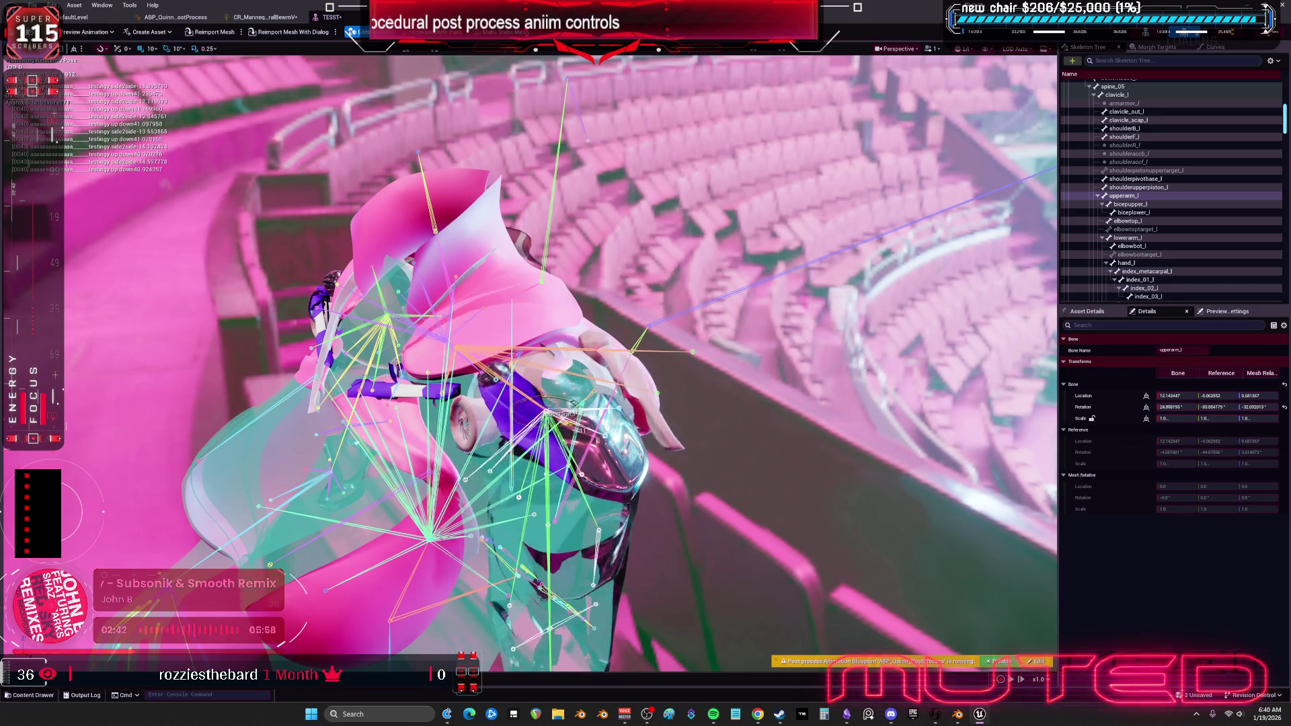
# Disconnect From Euler's X input, recompile, and test upperarm_l rotation on the TESST mesh.
pyautogui.click(265, 17)
pyautogui.moveTo(777, 272)
pyautogui.mouseDown()
pyautogui.moveTo(611, 266)
pyautogui.moveTo(440, 310)
pyautogui.mouseUp()
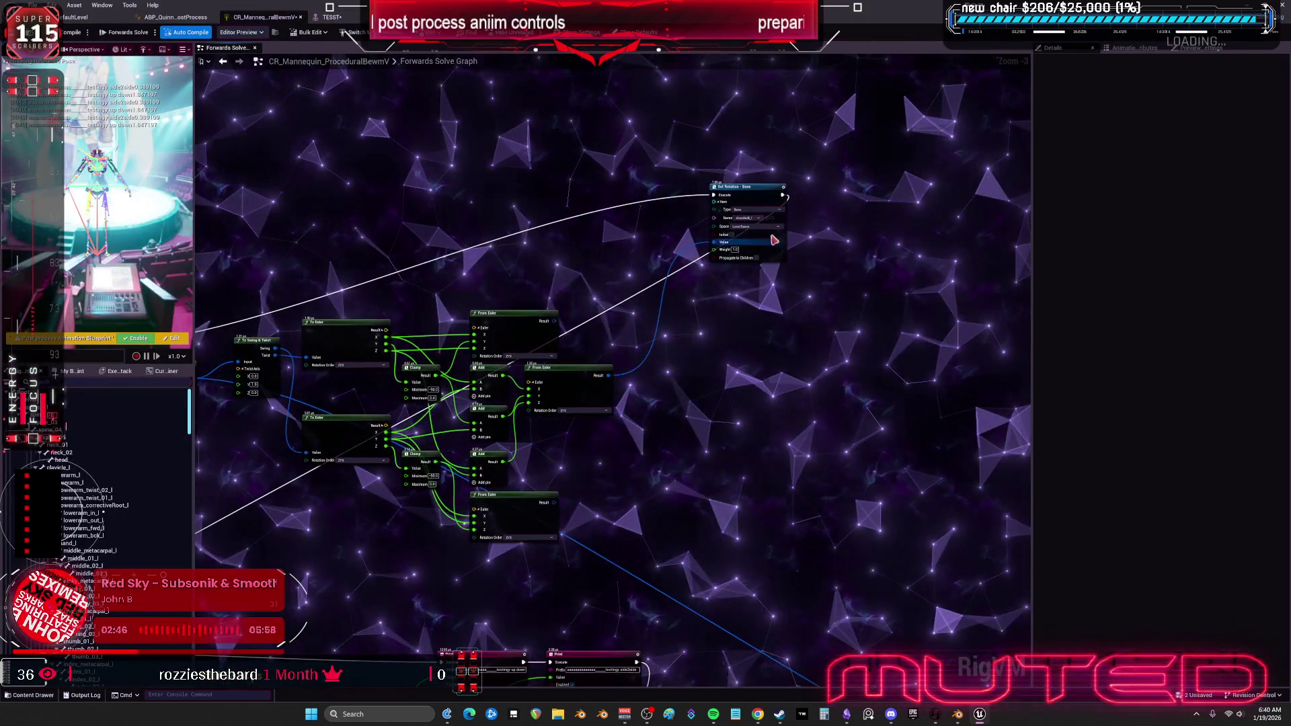
pyautogui.moveTo(756, 201)
pyautogui.mouseDown()
pyautogui.moveTo(711, 320)
pyautogui.moveTo(770, 237)
pyautogui.mouseUp()
pyautogui.scroll(3, 711, 319)
pyautogui.moveTo(454, 413)
pyautogui.mouseDown()
pyautogui.moveTo(531, 422)
pyautogui.moveTo(506, 391)
pyautogui.mouseUp()
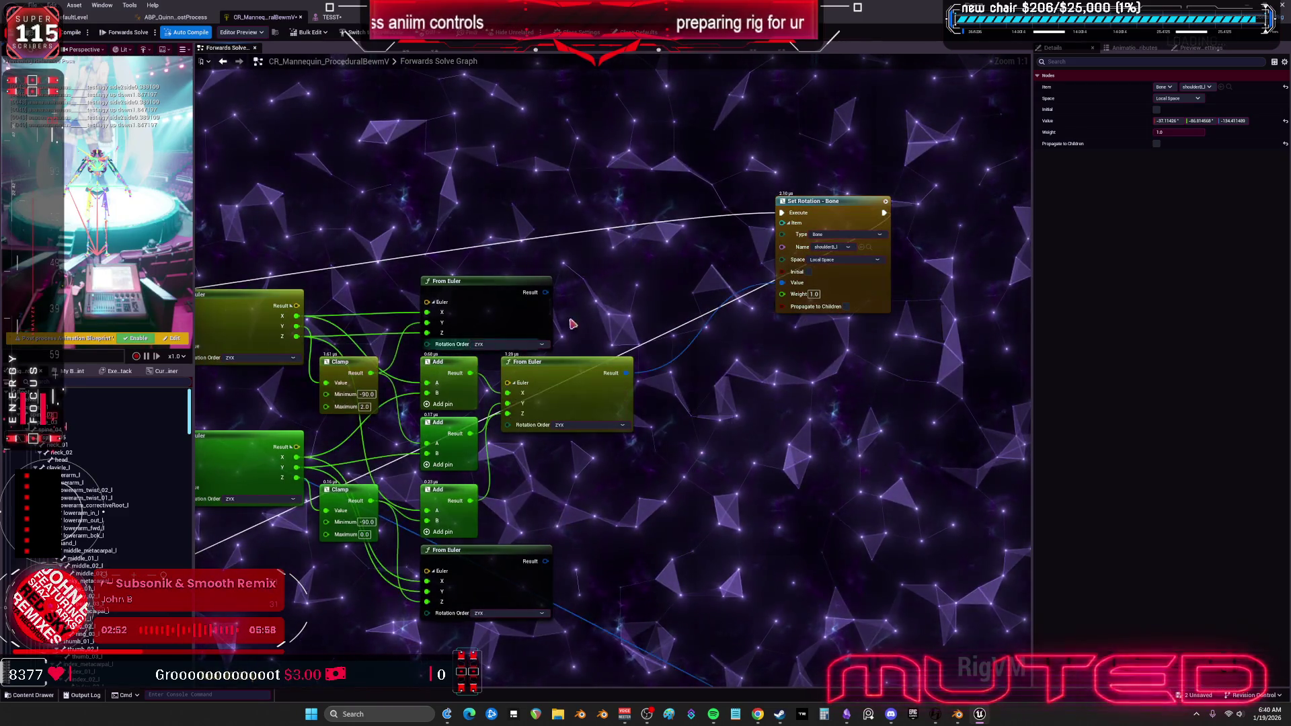
pyautogui.moveTo(506, 392); pyautogui.dragTo(580, 378)
pyautogui.keyDown('alt'); pyautogui.click(580, 377); pyautogui.keyUp('alt')
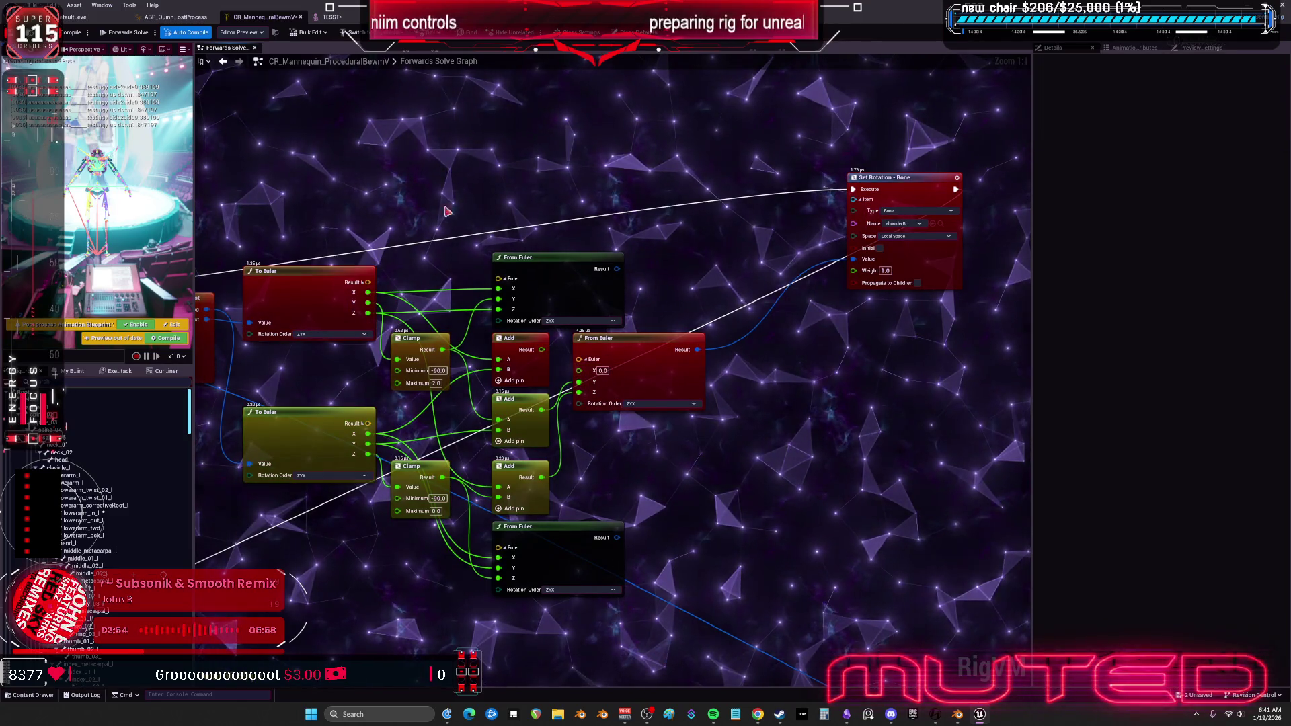
pyautogui.click(164, 338)
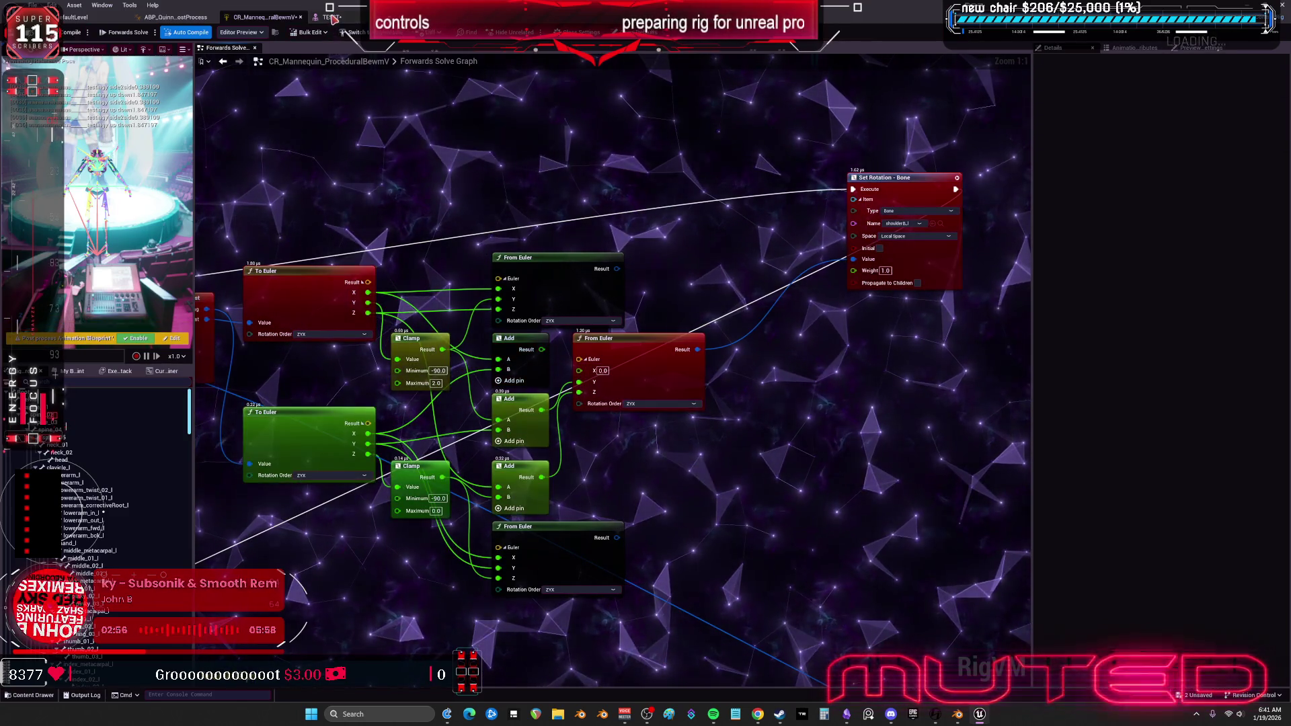
pyautogui.click(332, 18)
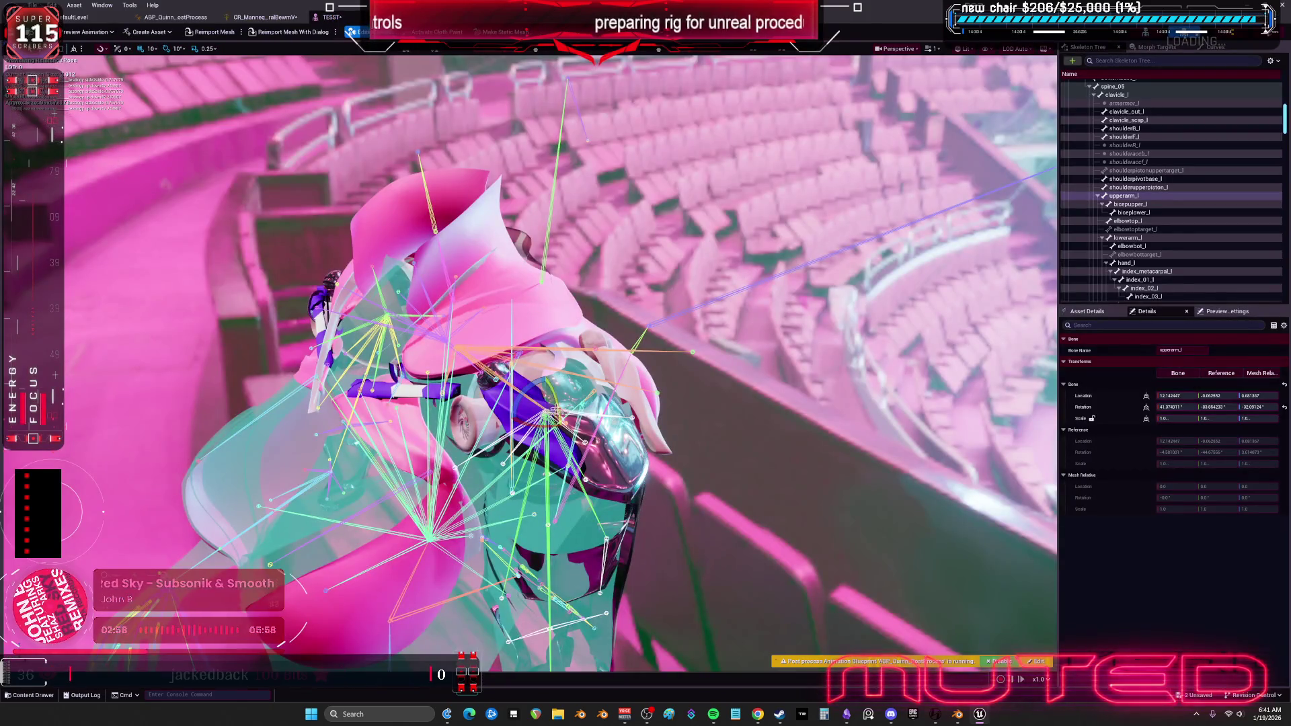
pyautogui.moveTo(585, 422)
pyautogui.mouseDown()
pyautogui.moveTo(569, 441)
pyautogui.moveTo(554, 412)
pyautogui.moveTo(565, 404)
pyautogui.moveTo(548, 412)
pyautogui.moveTo(565, 424)
pyautogui.moveTo(570, 484)
pyautogui.moveTo(559, 465)
pyautogui.moveTo(514, 468)
pyautogui.mouseUp()
# Wire the Add result into From Euler's X, retest on TESST, and reposition Set Rotation - Bone.
pyautogui.click(267, 17)
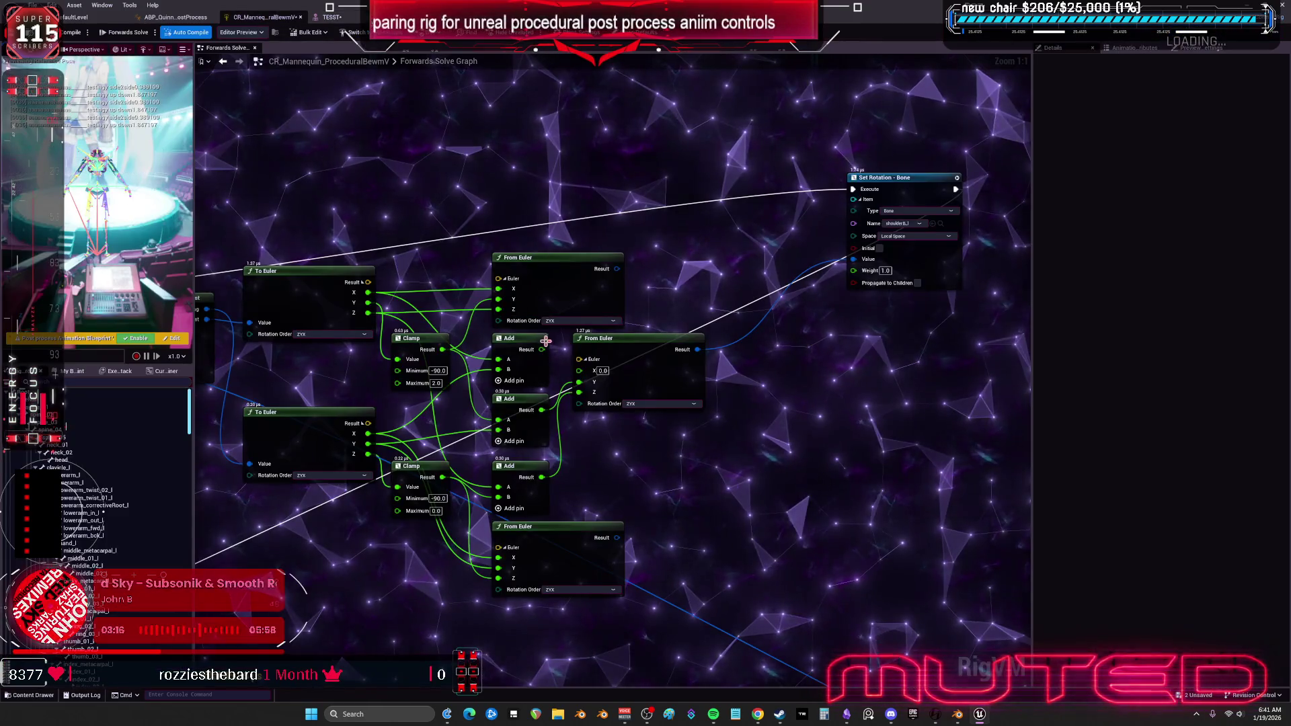
pyautogui.moveTo(542, 349); pyautogui.dragTo(579, 369)
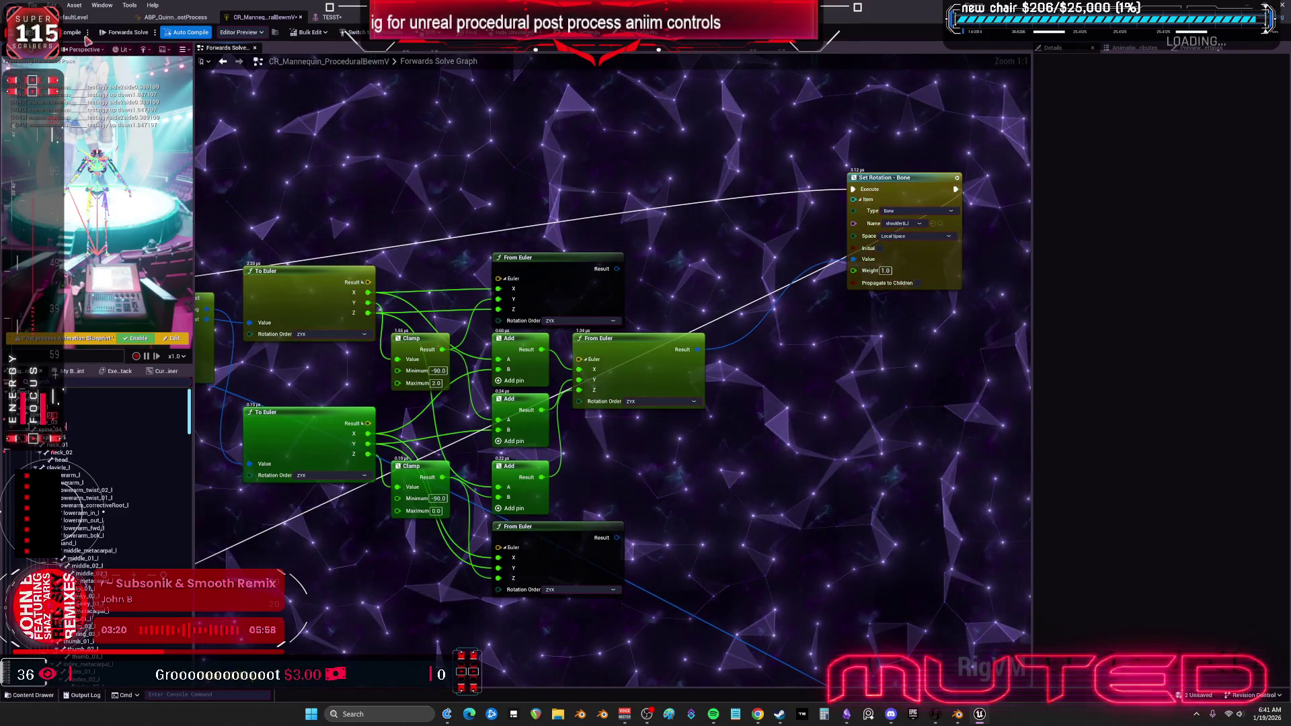
pyautogui.click(330, 17)
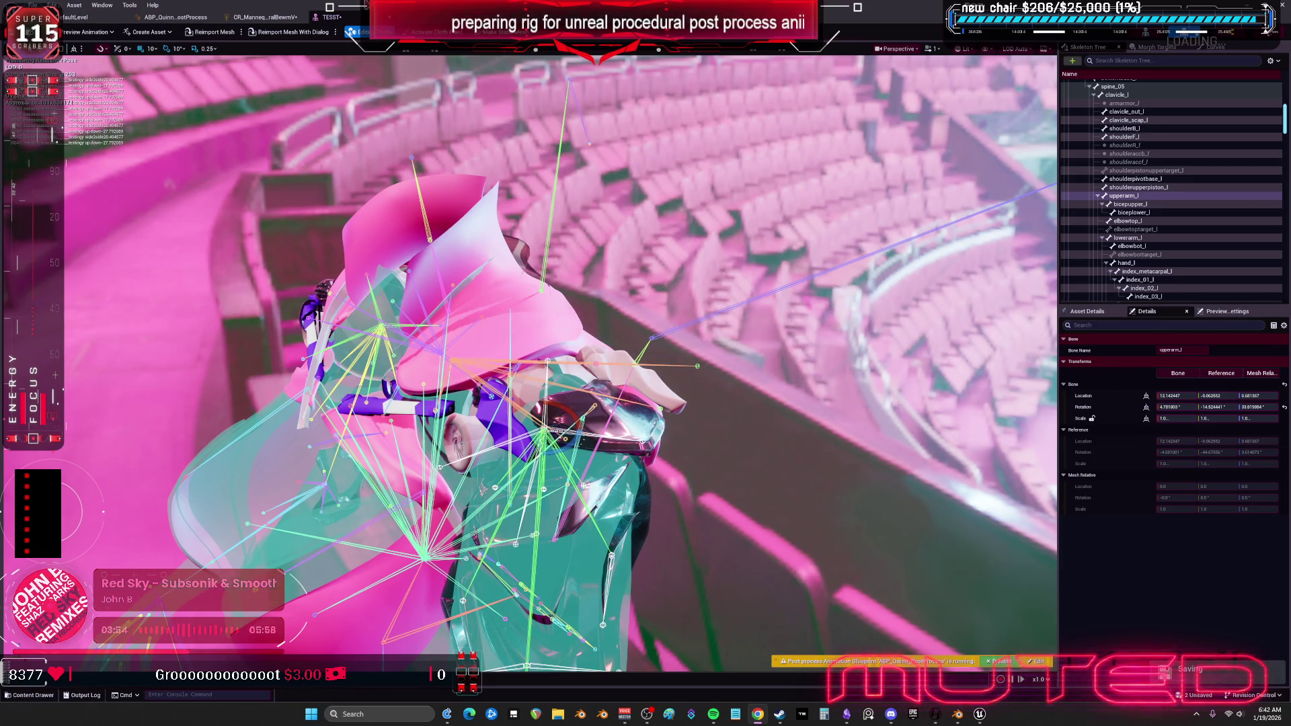
pyautogui.click(265, 17)
pyautogui.moveTo(860, 180); pyautogui.dragTo(747, 266)
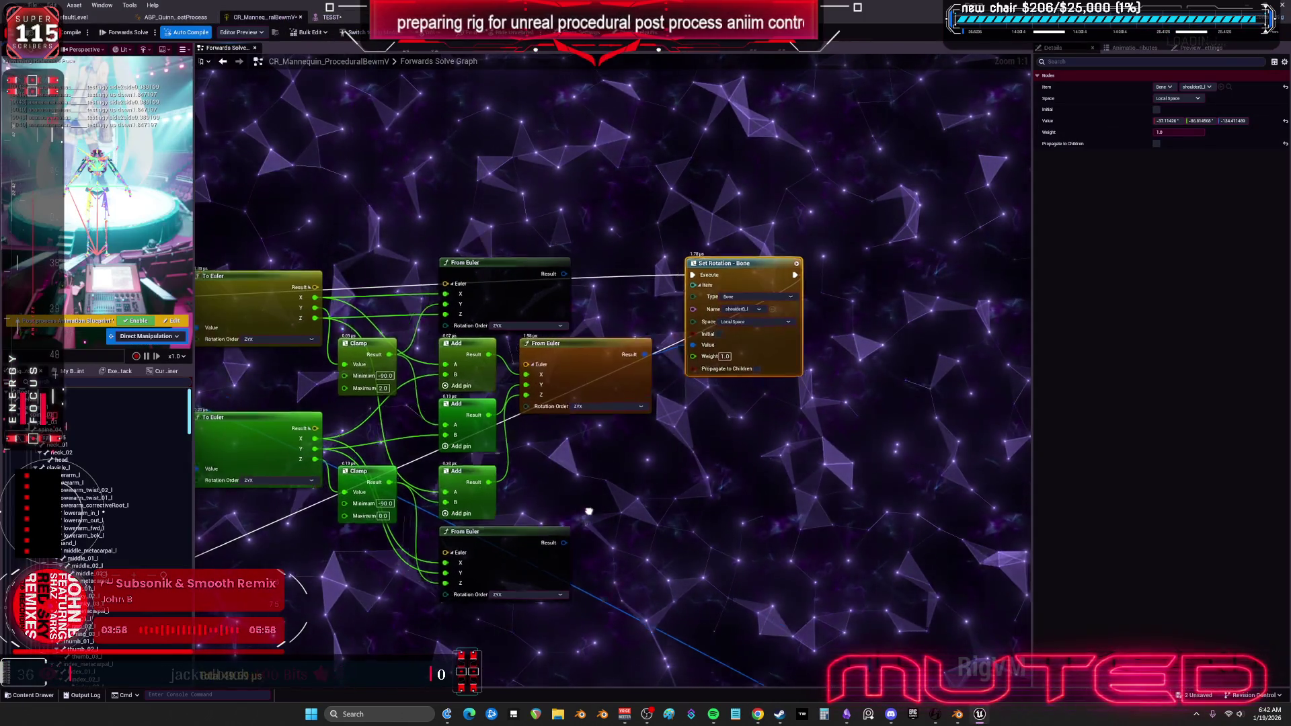
# Browse the Simulation and Experimental math node actions, then delete the spare Get Transform - Bone node.
pyautogui.moveTo(585, 511); pyautogui.dragTo(944, 463)
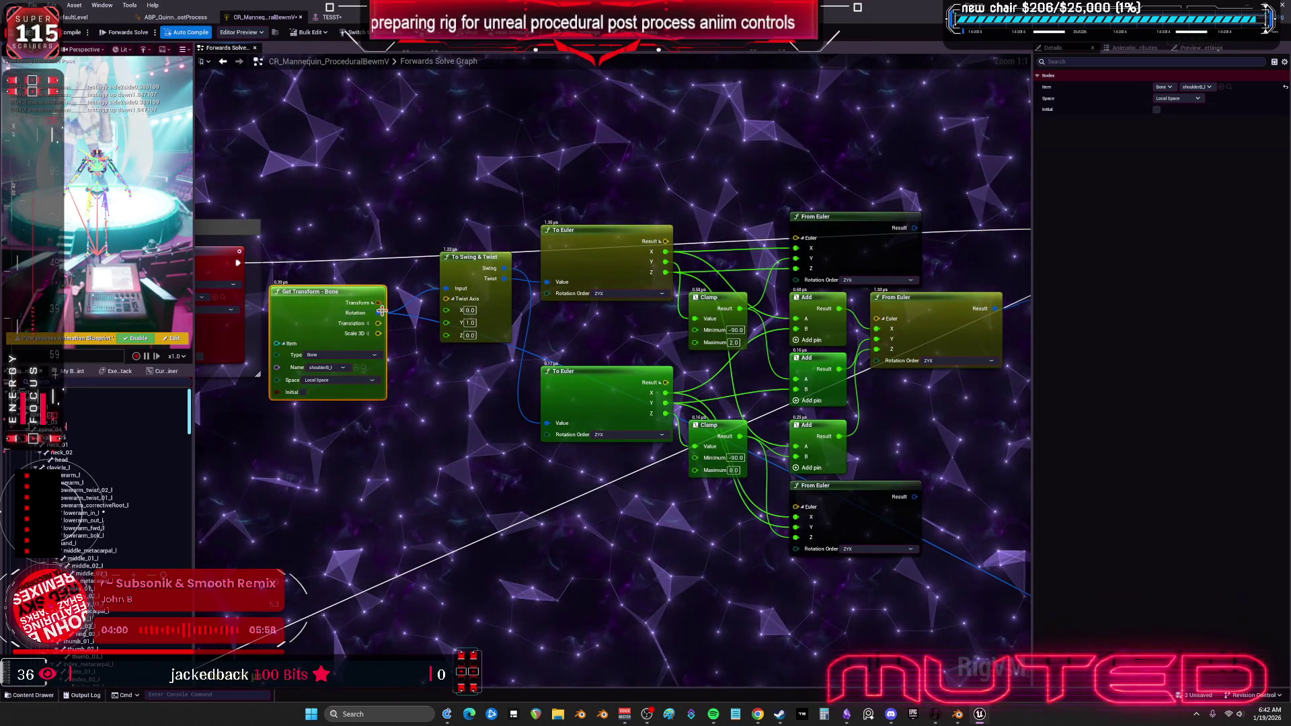
pyautogui.moveTo(1009, 417); pyautogui.dragTo(468, 395)
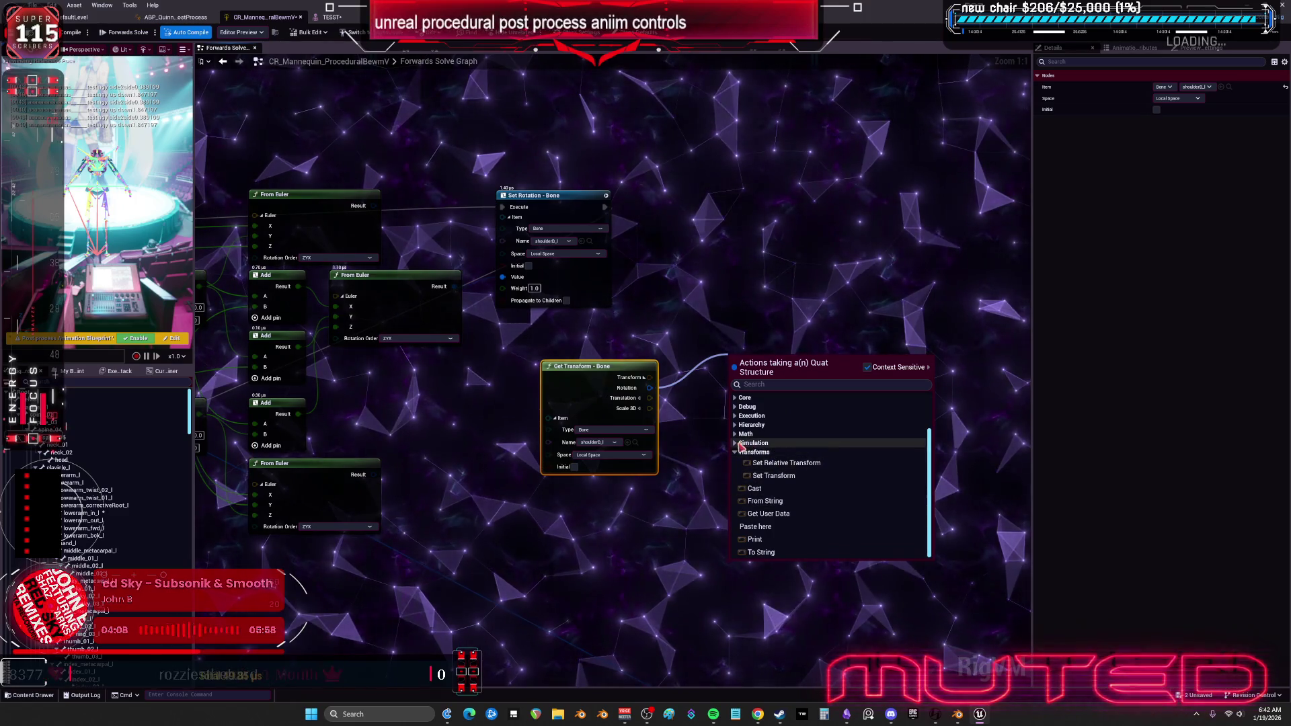
pyautogui.click(752, 443)
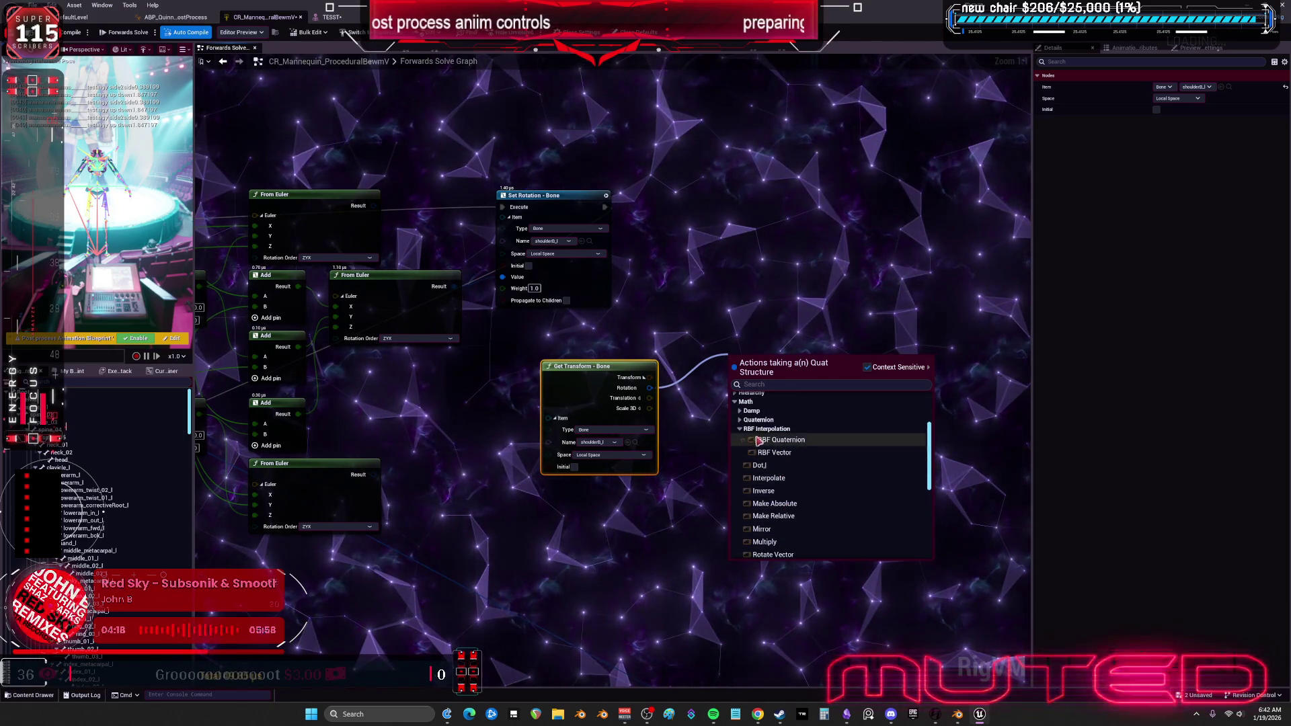
pyautogui.scroll(1, 739, 423)
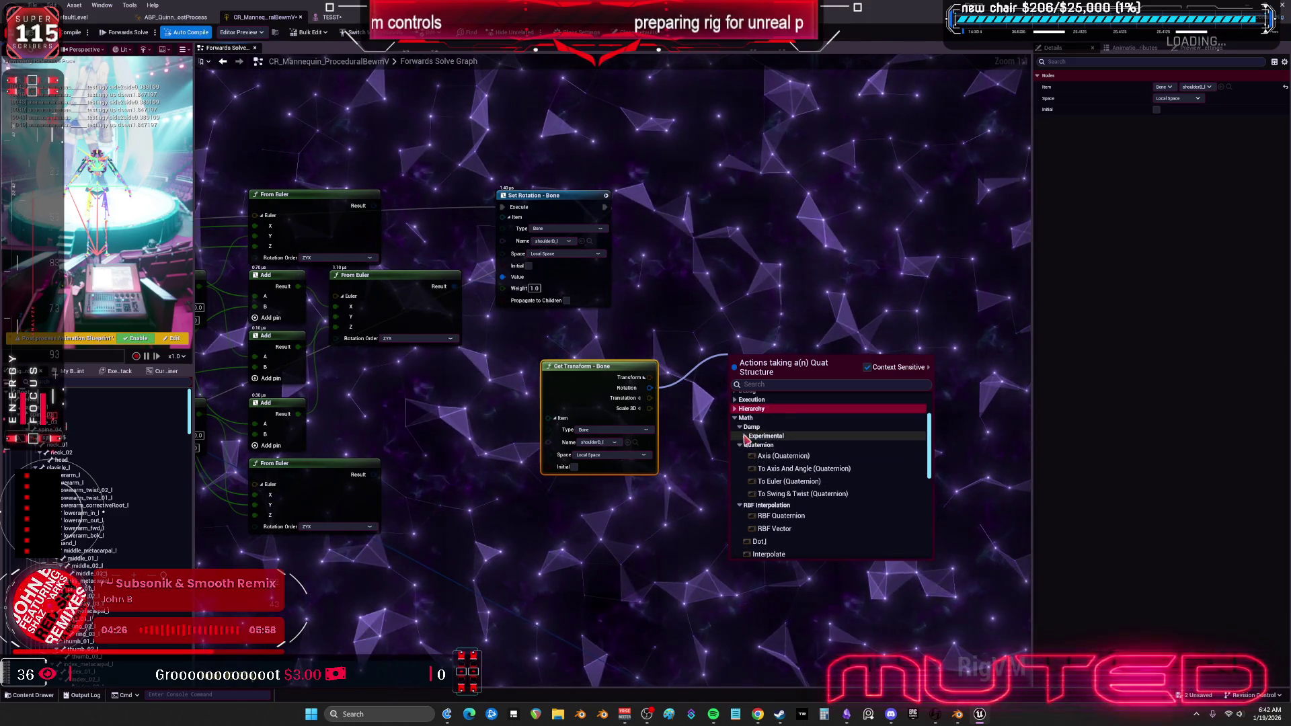
pyautogui.click(745, 437)
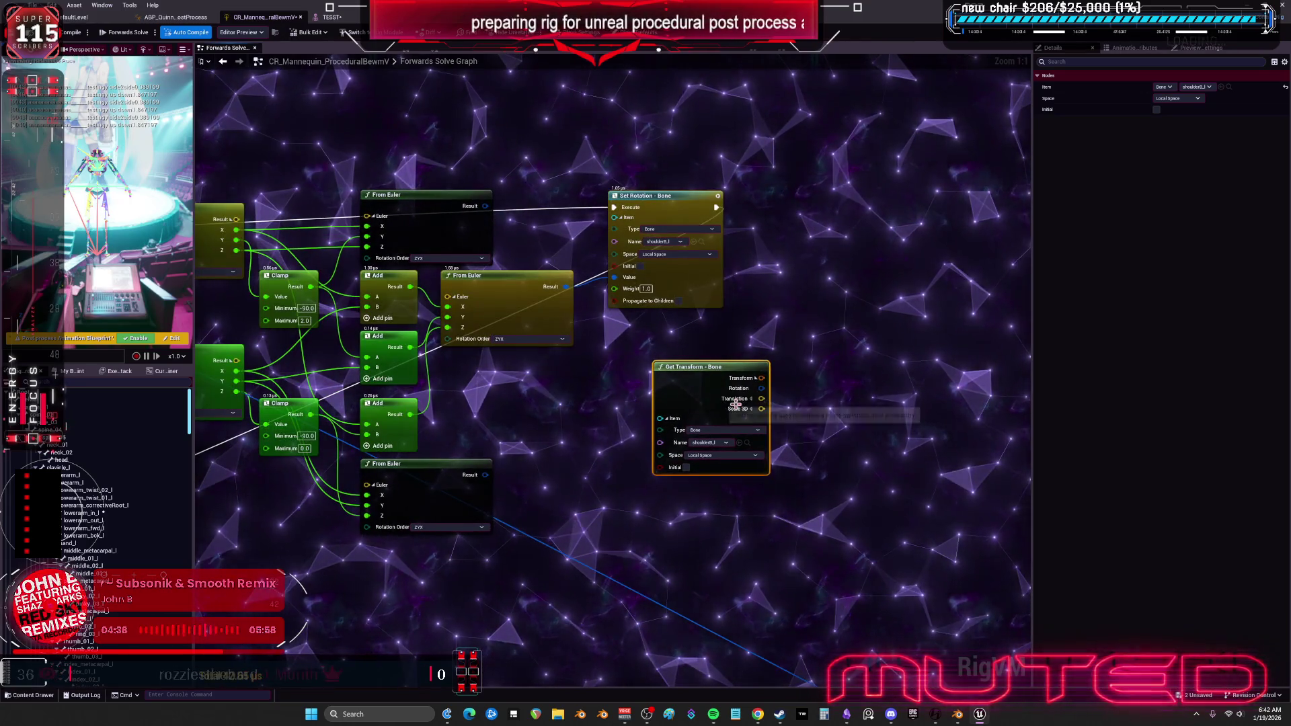
pyautogui.press('Delete')
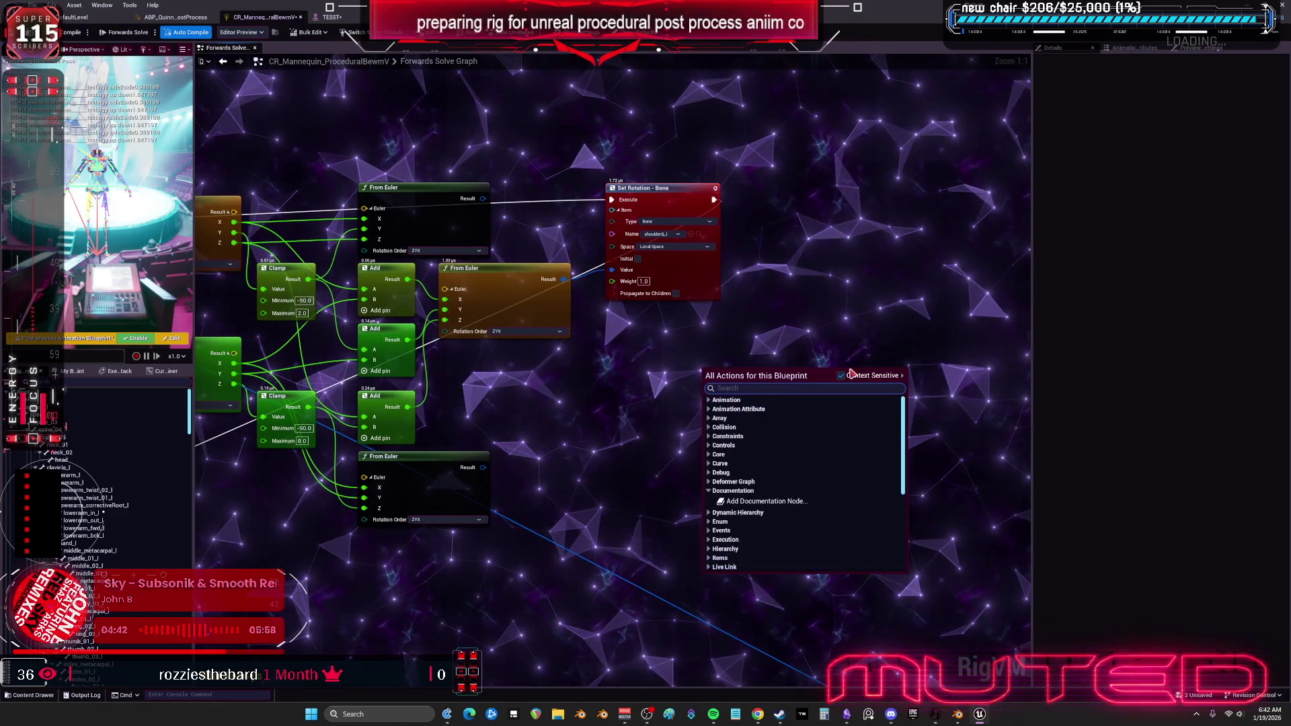
pyautogui.write('limit')
# Add a Rotation Constraint node with shoulderB_l as its child bone.
pyautogui.doubleClick(779, 387)
pyautogui.write('rot')
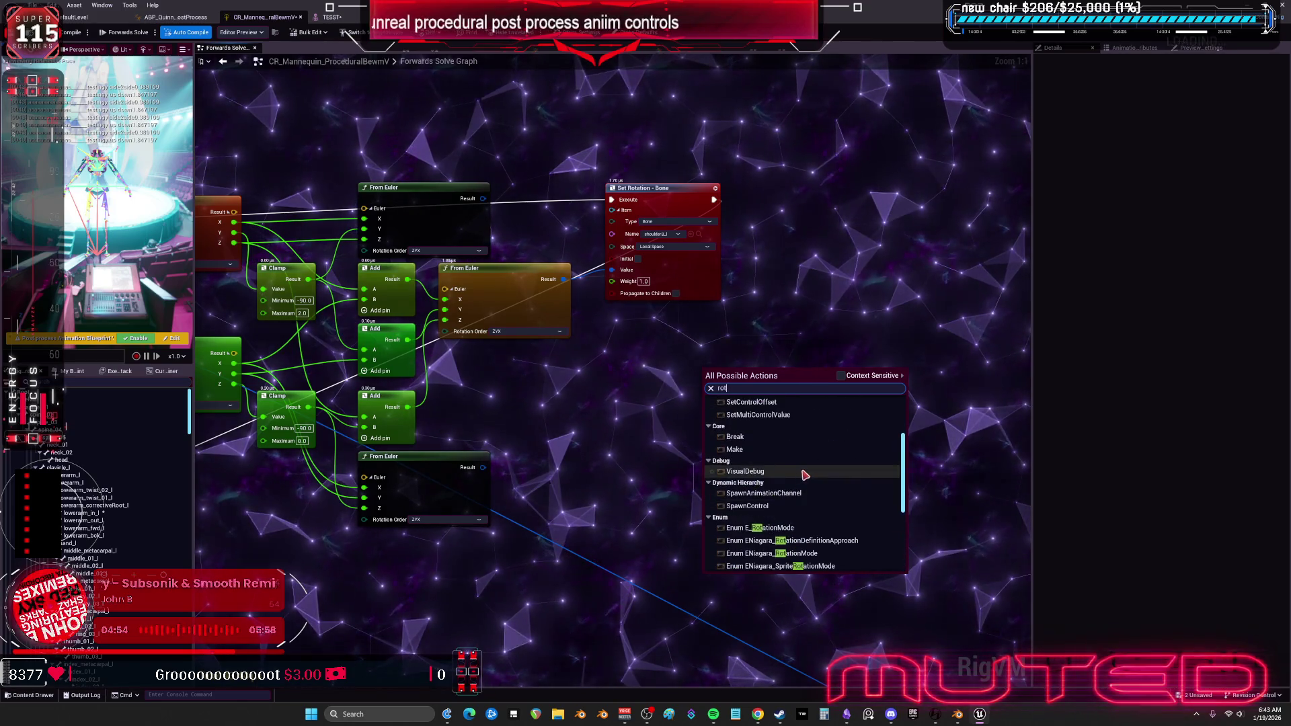
pyautogui.scroll(3, 820, 485)
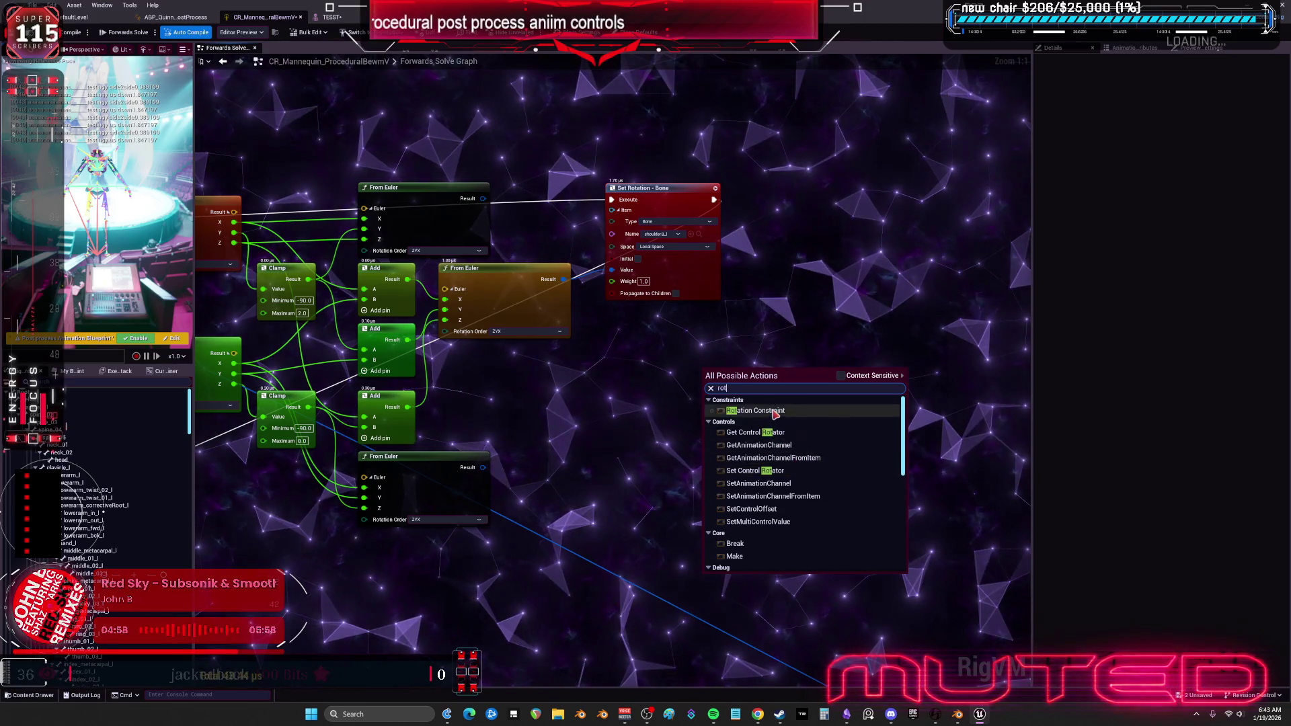
pyautogui.click(773, 410)
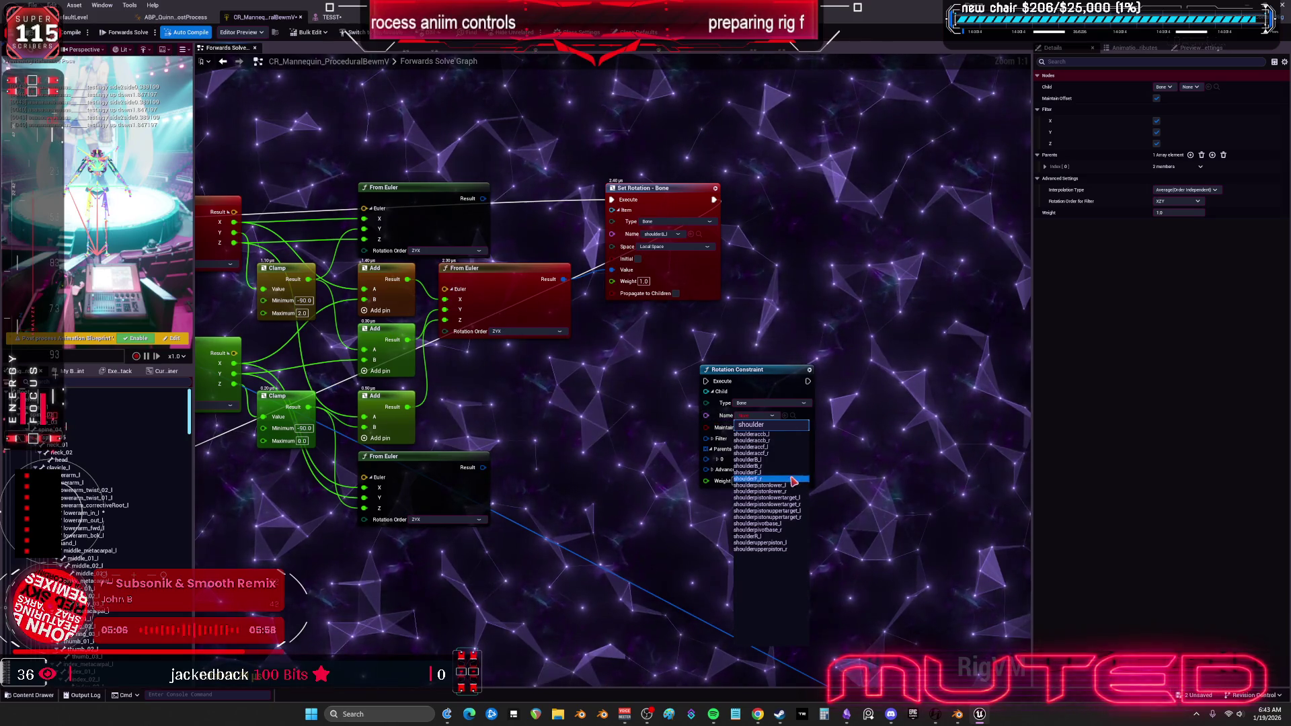
pyautogui.click(778, 461)
pyautogui.click(713, 439)
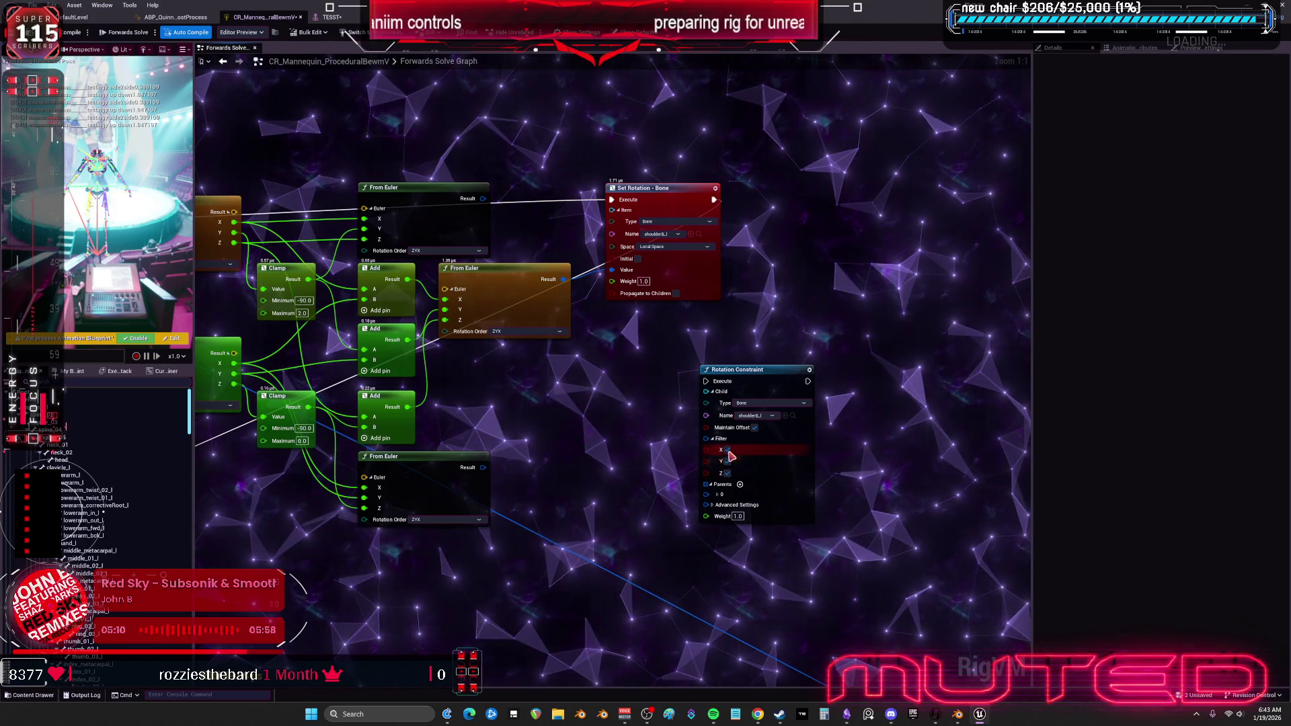
# Chain the Rotation Constraint after Set Rotation - Bone, place it alongside, and preview on TESST.
pyautogui.moveTo(753, 376); pyautogui.dragTo(807, 213)
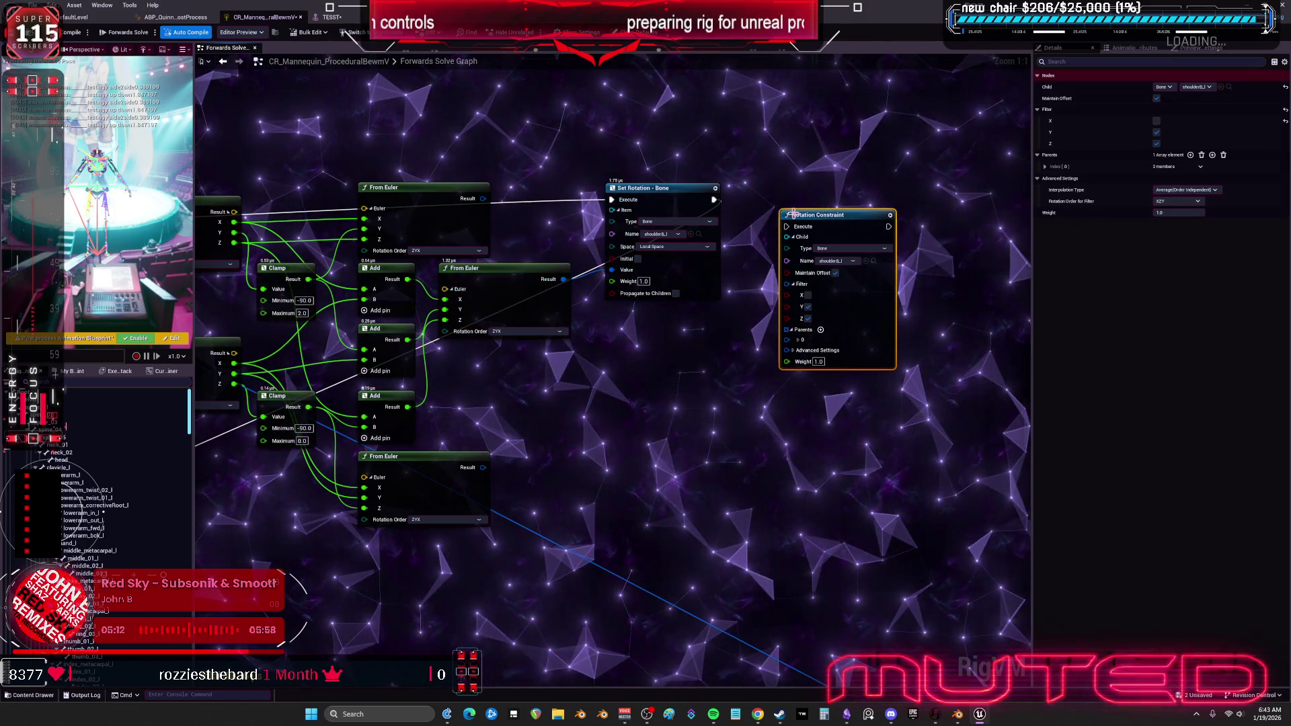
pyautogui.moveTo(713, 199)
pyautogui.mouseDown()
pyautogui.moveTo(753, 218)
pyautogui.moveTo(898, 235)
pyautogui.moveTo(821, 228)
pyautogui.mouseUp()
pyautogui.moveTo(841, 276); pyautogui.dragTo(800, 255)
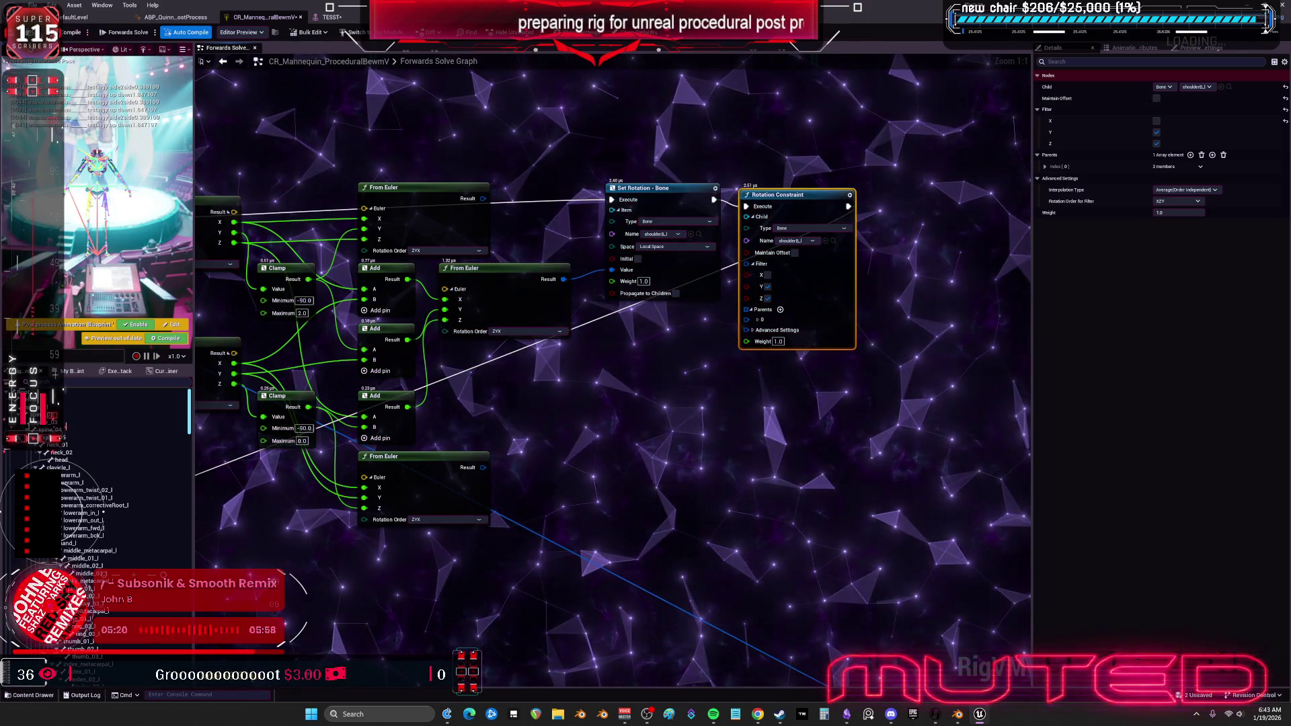
pyautogui.click(317, 17)
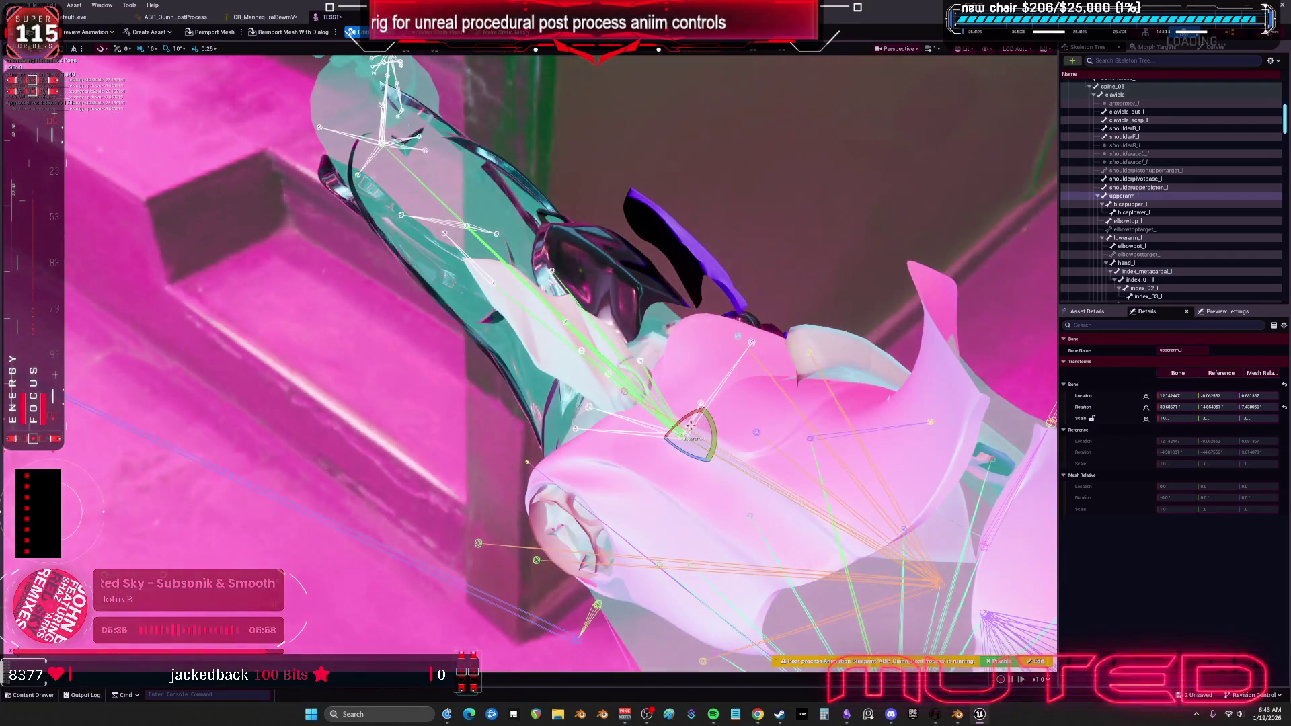
pyautogui.moveTo(691, 425)
pyautogui.mouseDown()
pyautogui.moveTo(675, 436)
pyautogui.moveTo(685, 449)
pyautogui.mouseUp()
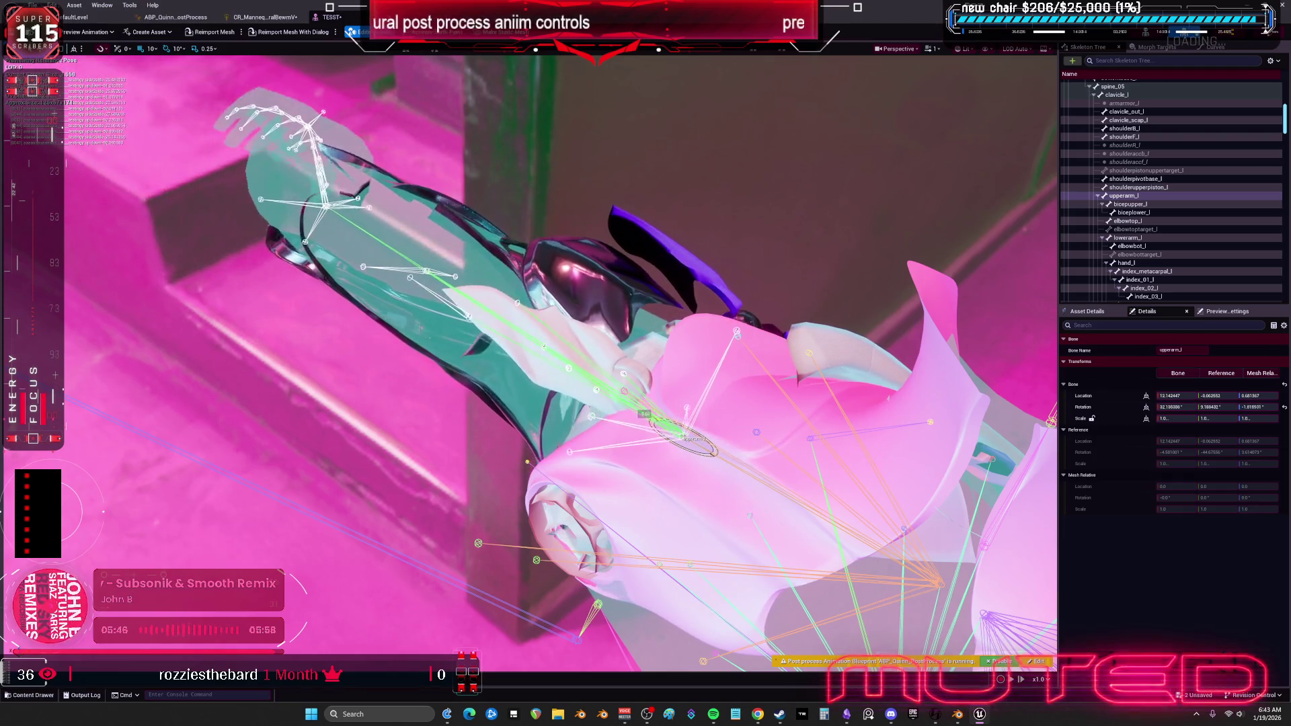
pyautogui.click(219, 20)
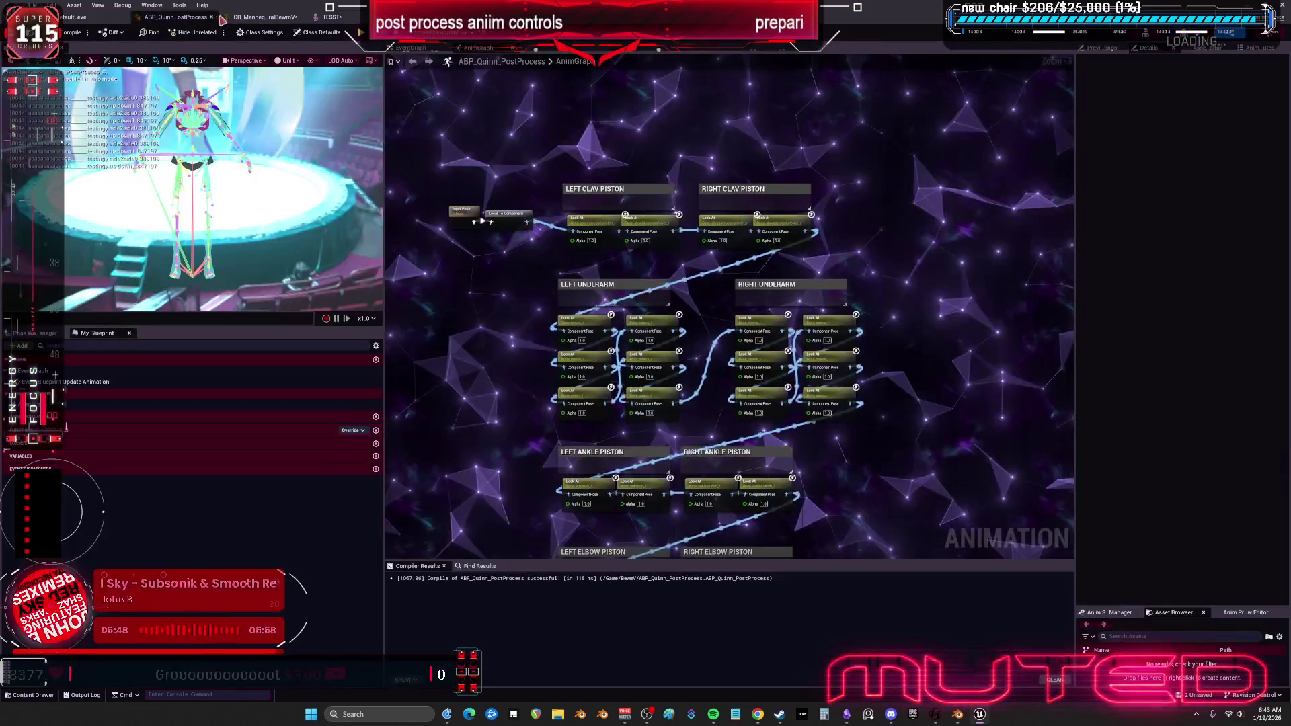
pyautogui.click(263, 16)
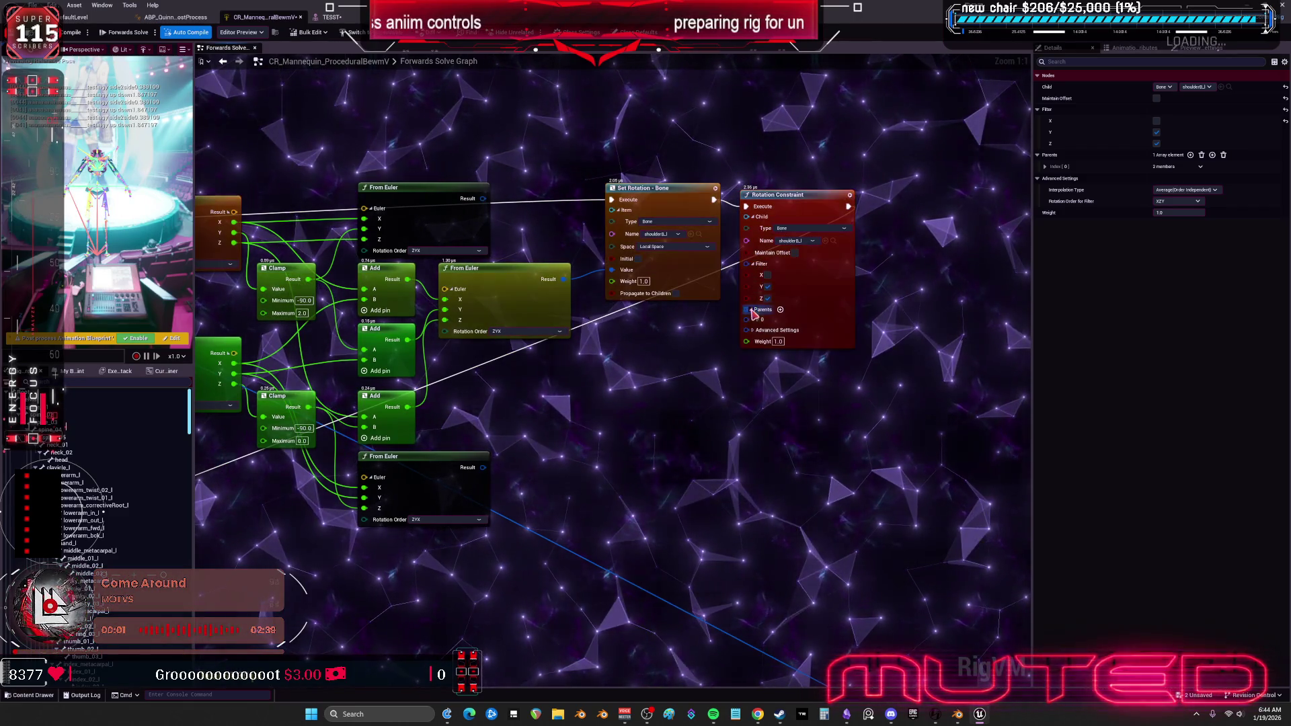
# Set the Rotation Constraint's Interpolation Type to Shortest (Order Dependent) and preview on TESST.
pyautogui.click(752, 330)
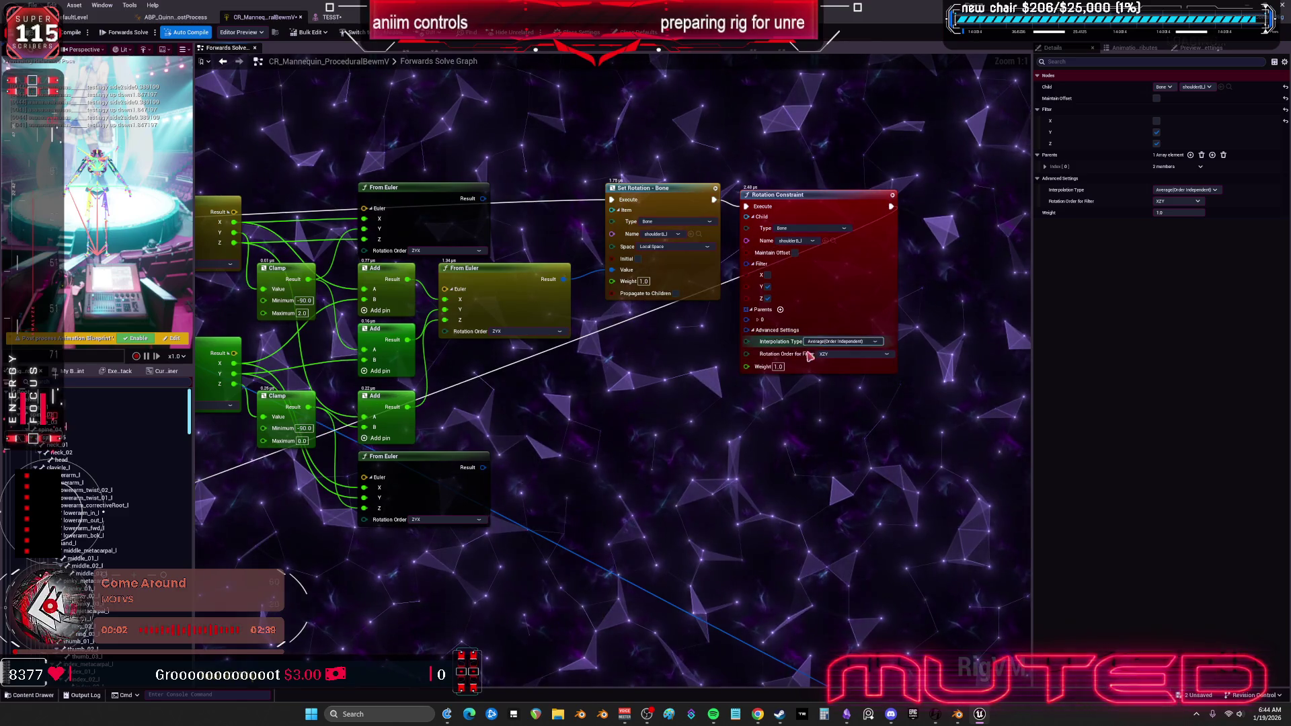
pyautogui.click(853, 343)
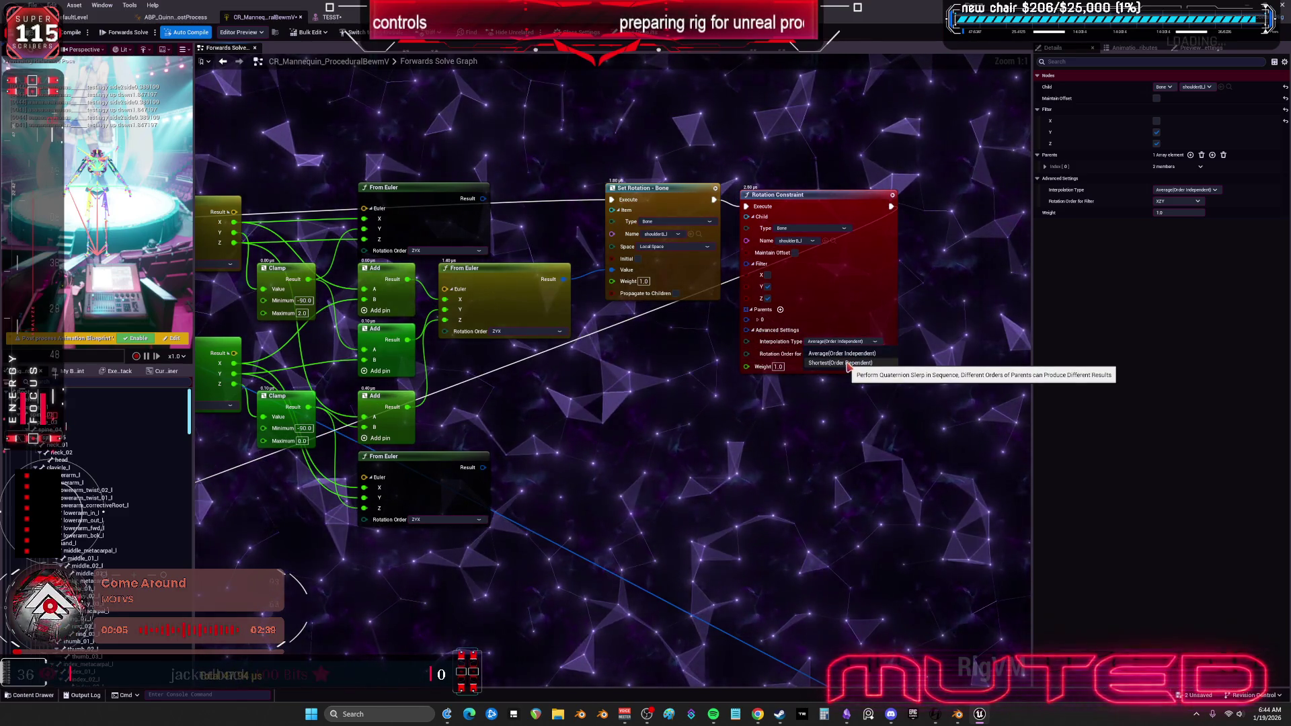
pyautogui.click(848, 363)
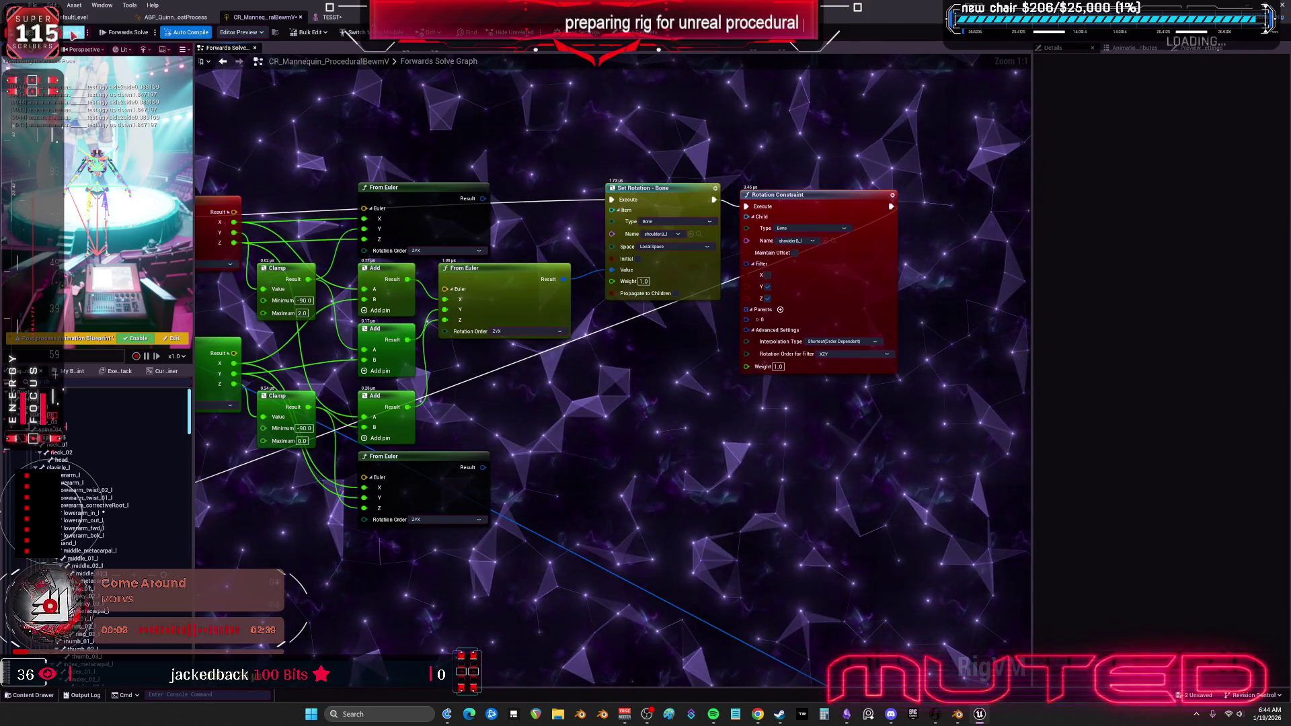
pyautogui.click(330, 17)
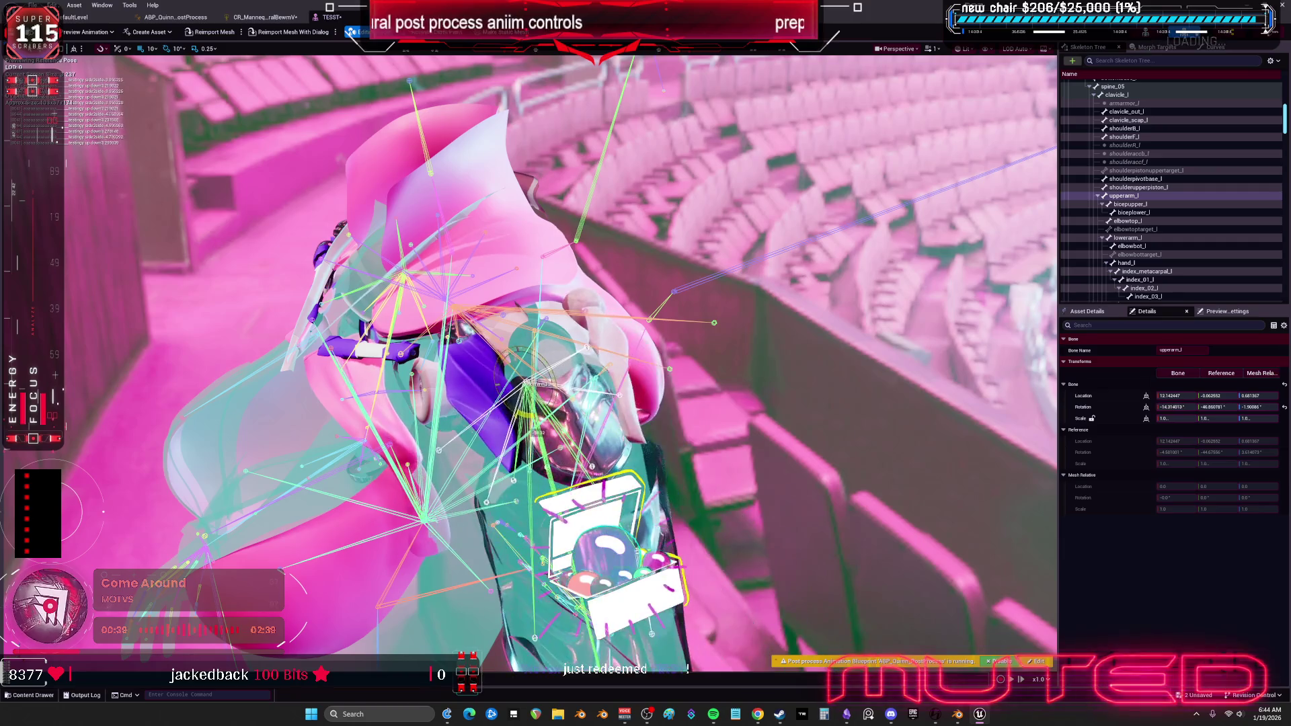
# Return from the TESST tab to the control rig's Forwards Solve graph.
pyautogui.click(266, 17)
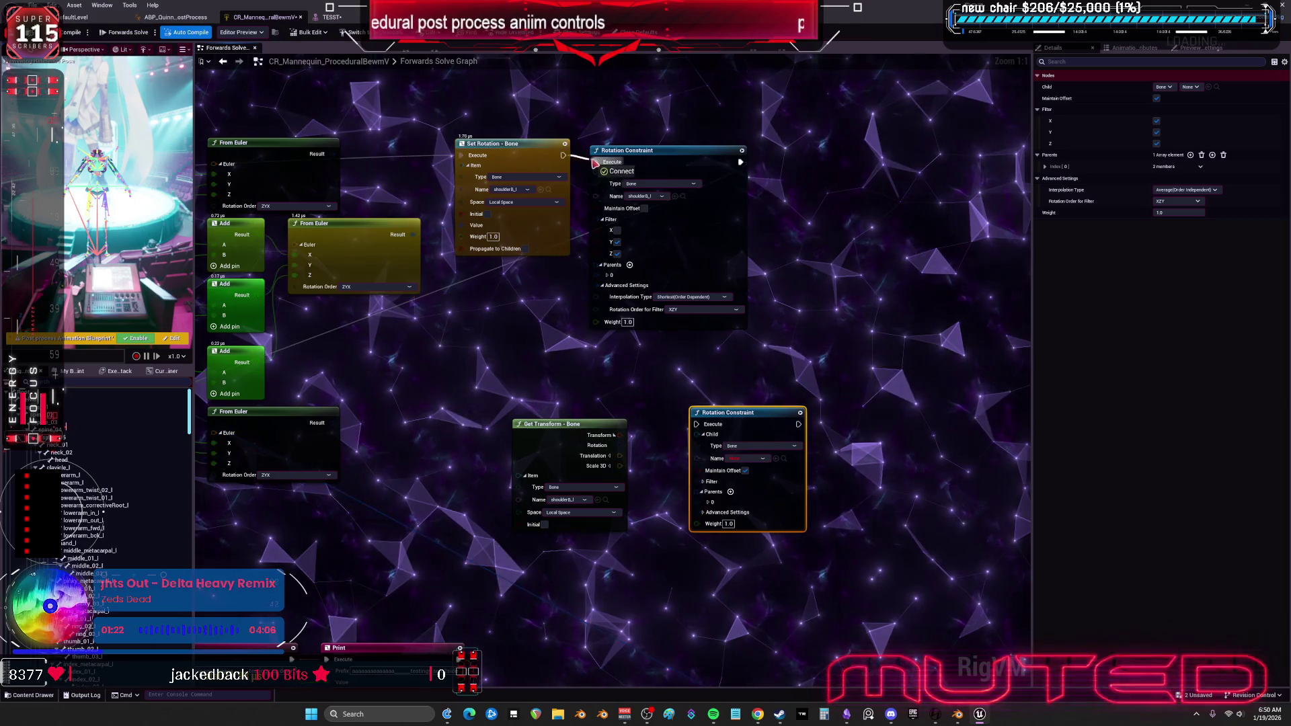
# Run the Rotation Constraint after Set Rotation, keeping Bone as both child and parent item type.
pyautogui.moveTo(563, 155); pyautogui.dragTo(595, 162)
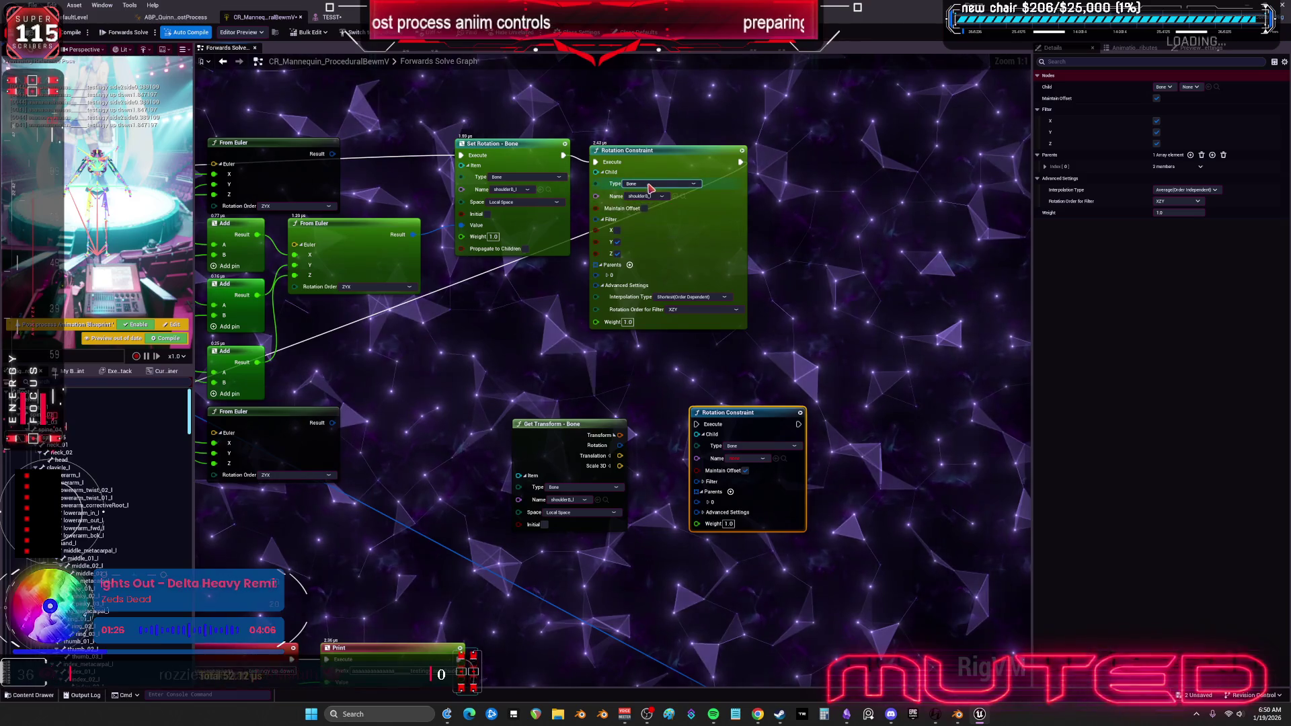
pyautogui.click(649, 185)
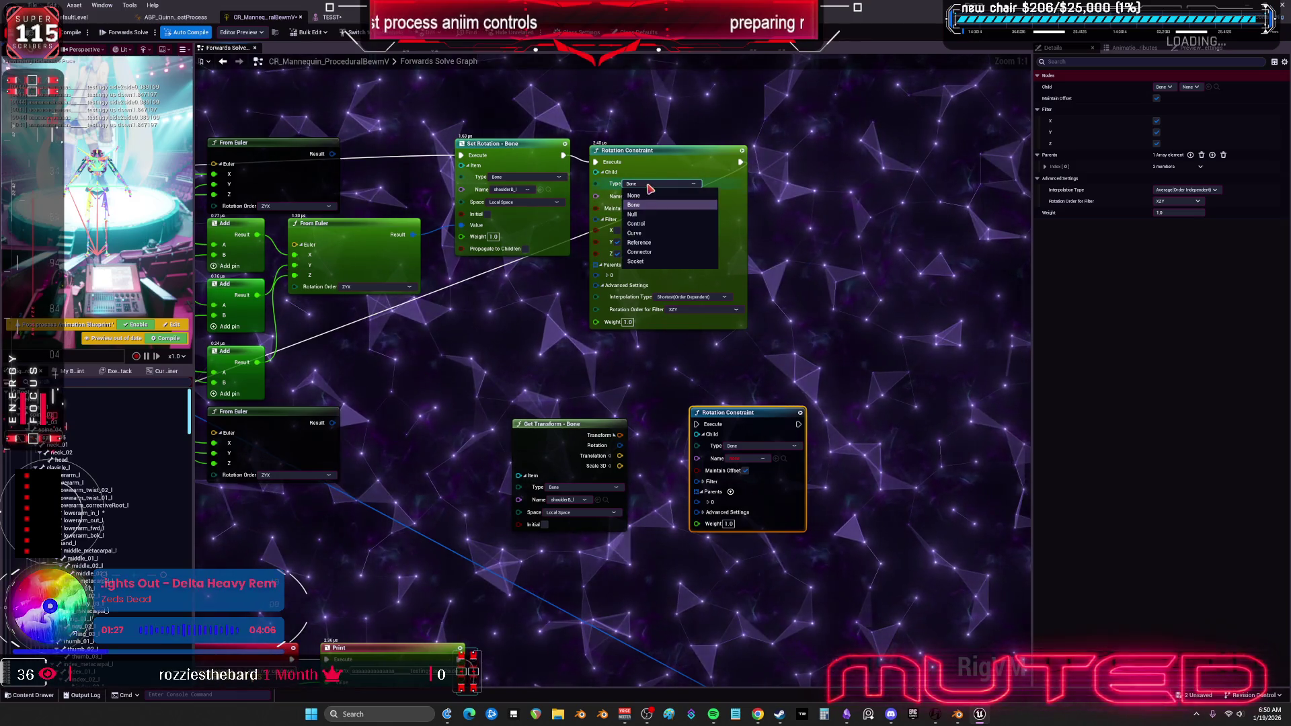
pyautogui.click(840, 223)
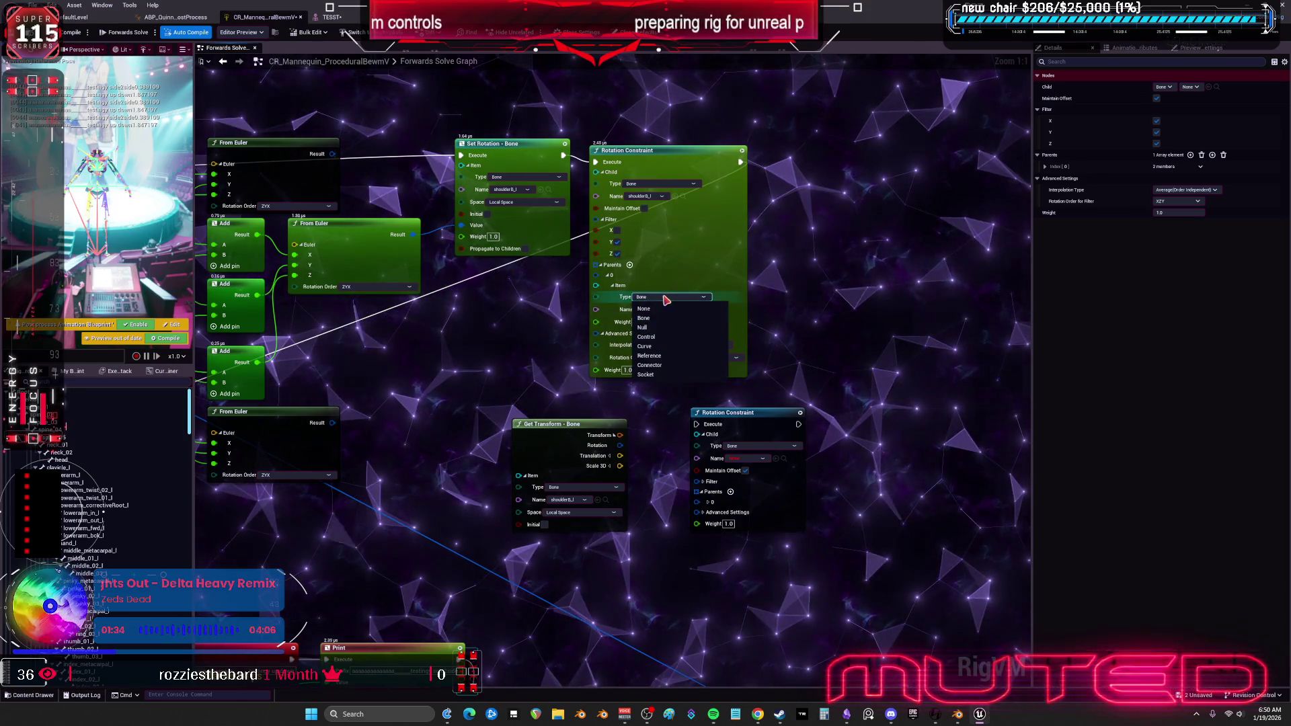
pyautogui.click(676, 275)
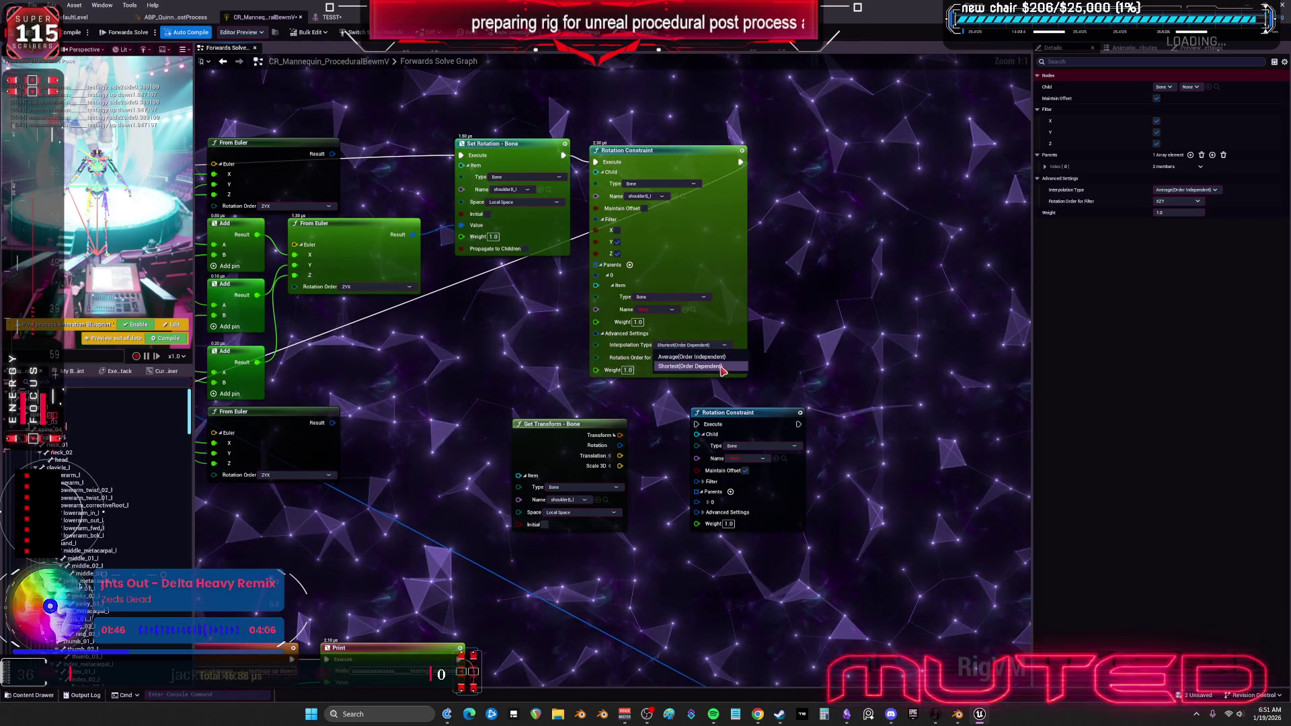
# Keep Average interpolation, set the filter rotation order to ZYX, and view the TESST preview.
pyautogui.click(717, 357)
pyautogui.click(719, 361)
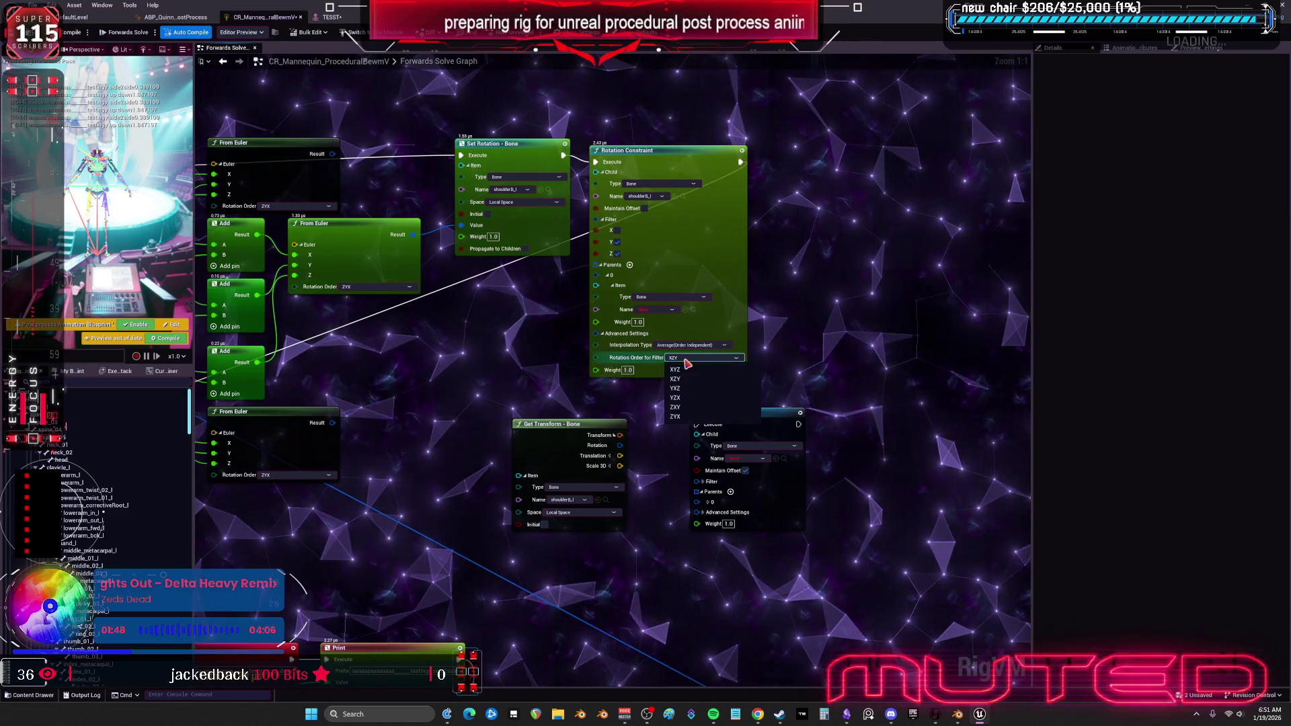
pyautogui.click(834, 347)
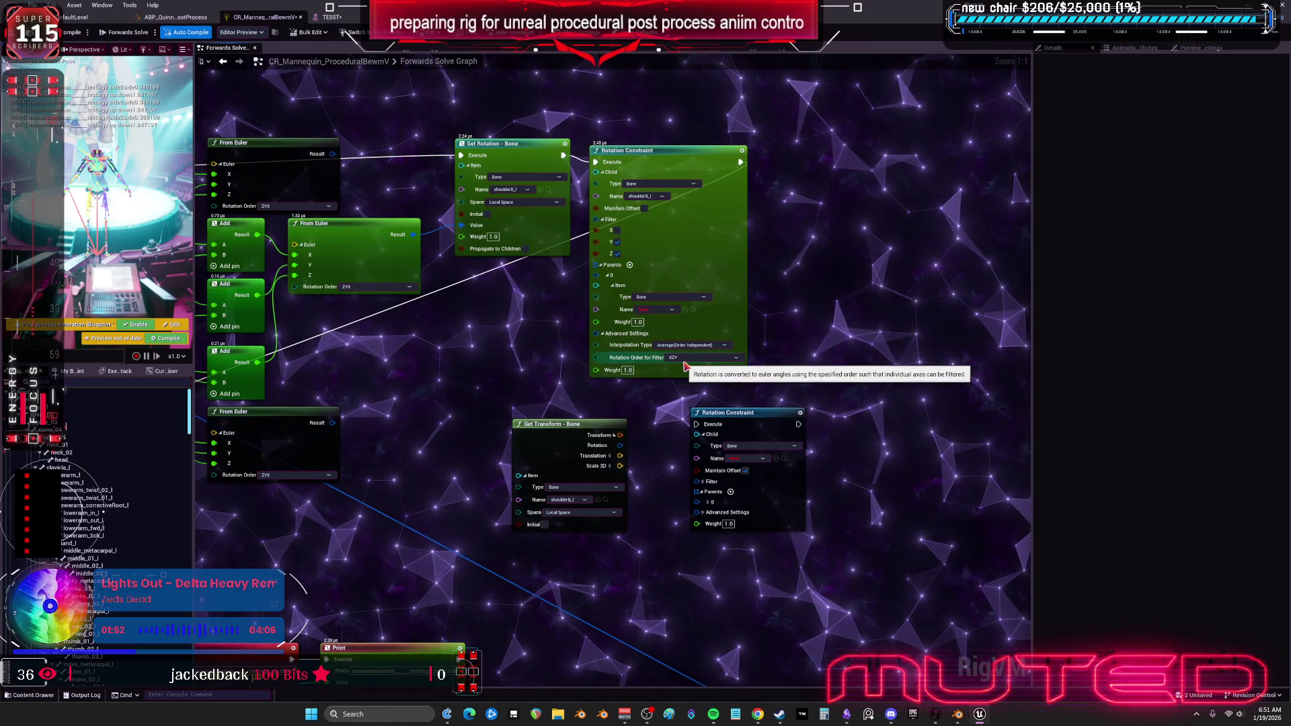
pyautogui.click(690, 361)
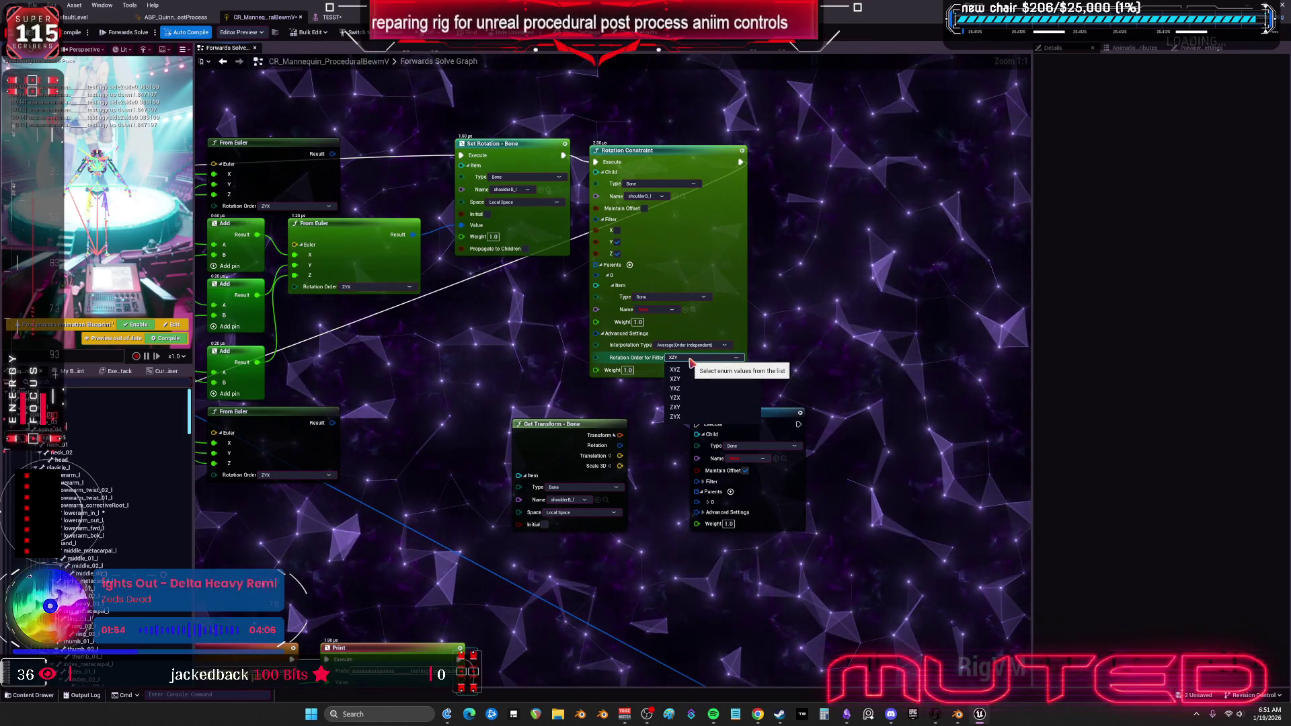
pyautogui.click(678, 416)
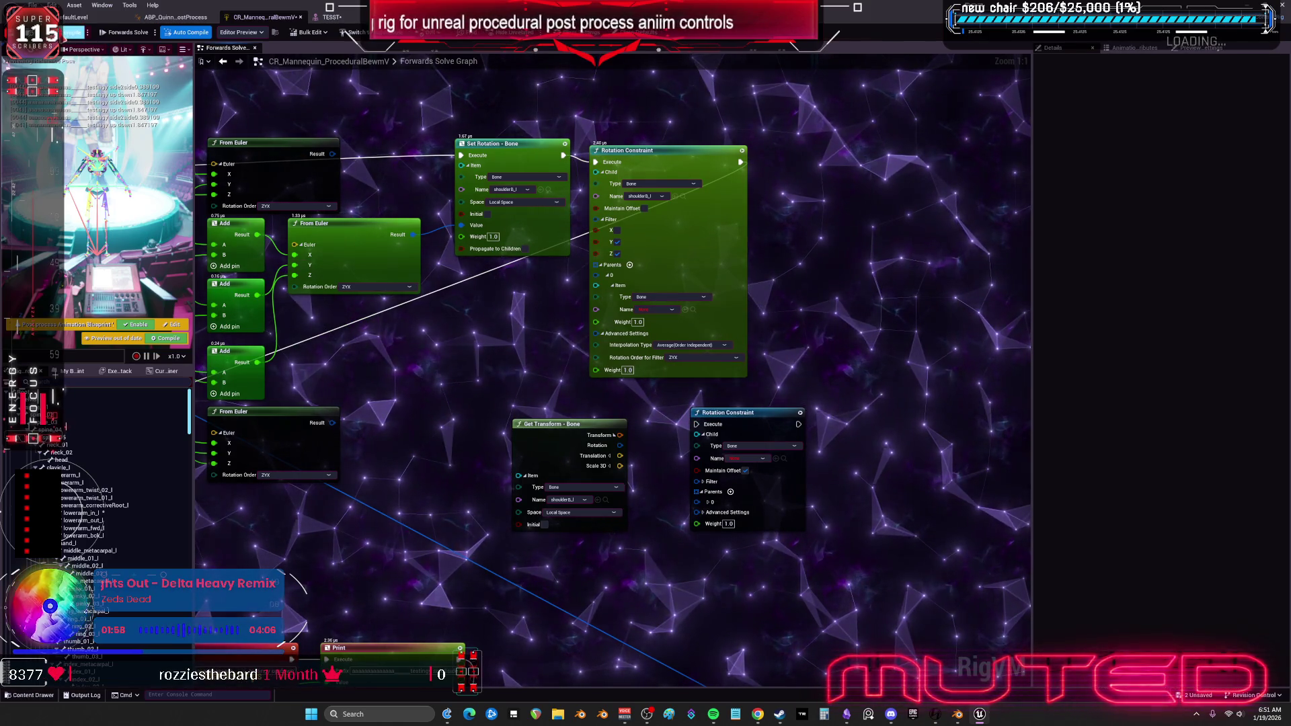
pyautogui.click(330, 17)
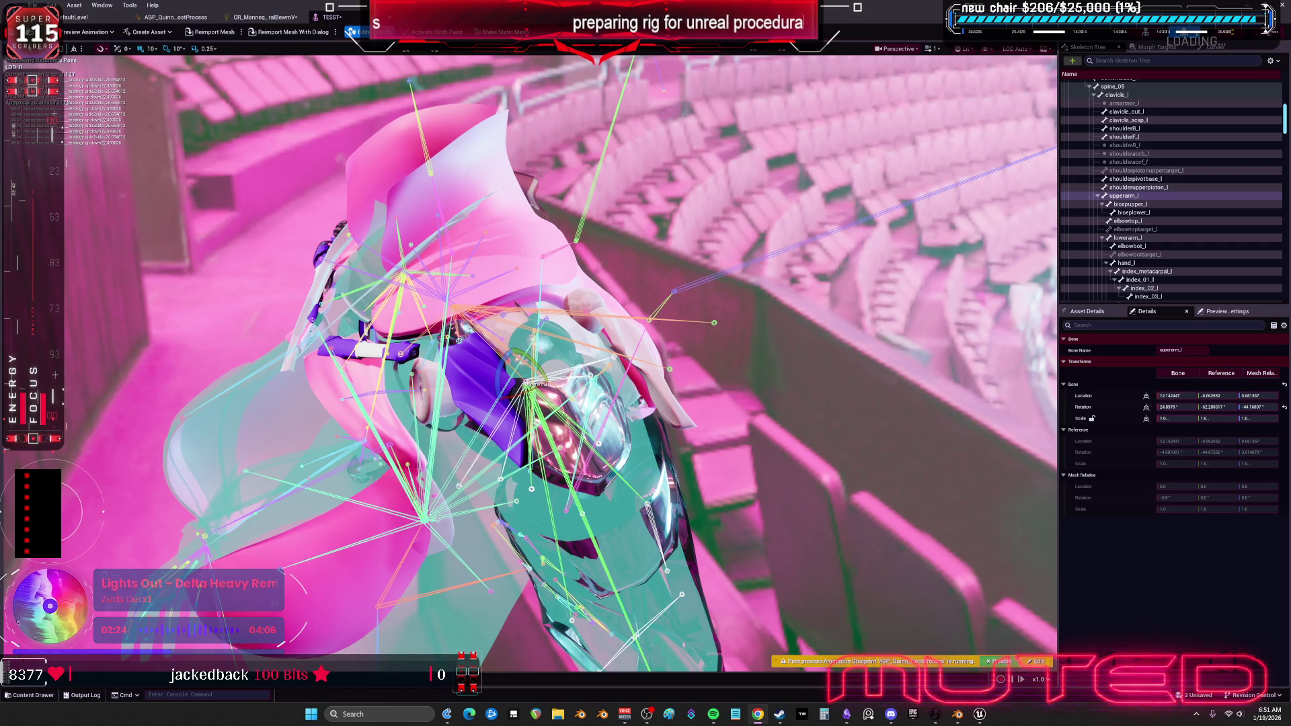
# Try sky light intensities 0.5 and 0.1, turn off post processing, then settle on 1.0.
pyautogui.click(1227, 311)
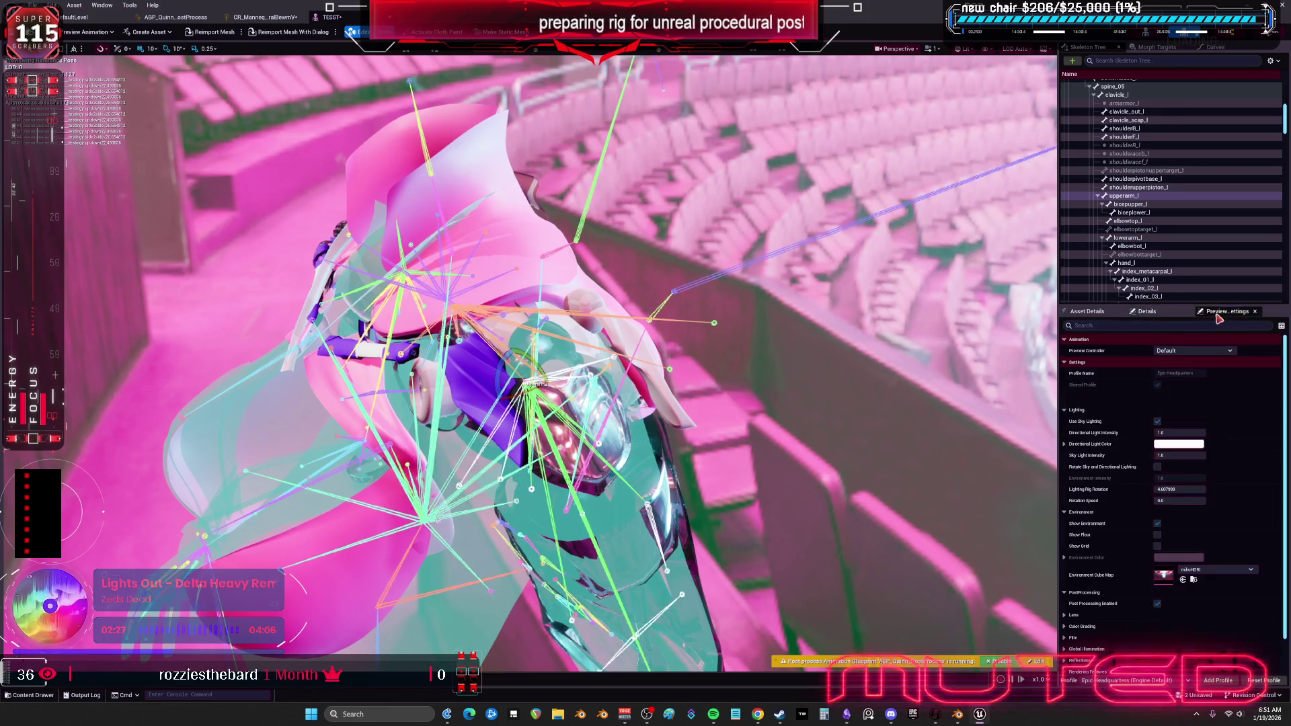
pyautogui.click(1195, 456)
pyautogui.write('0.5')
pyautogui.press('Return')
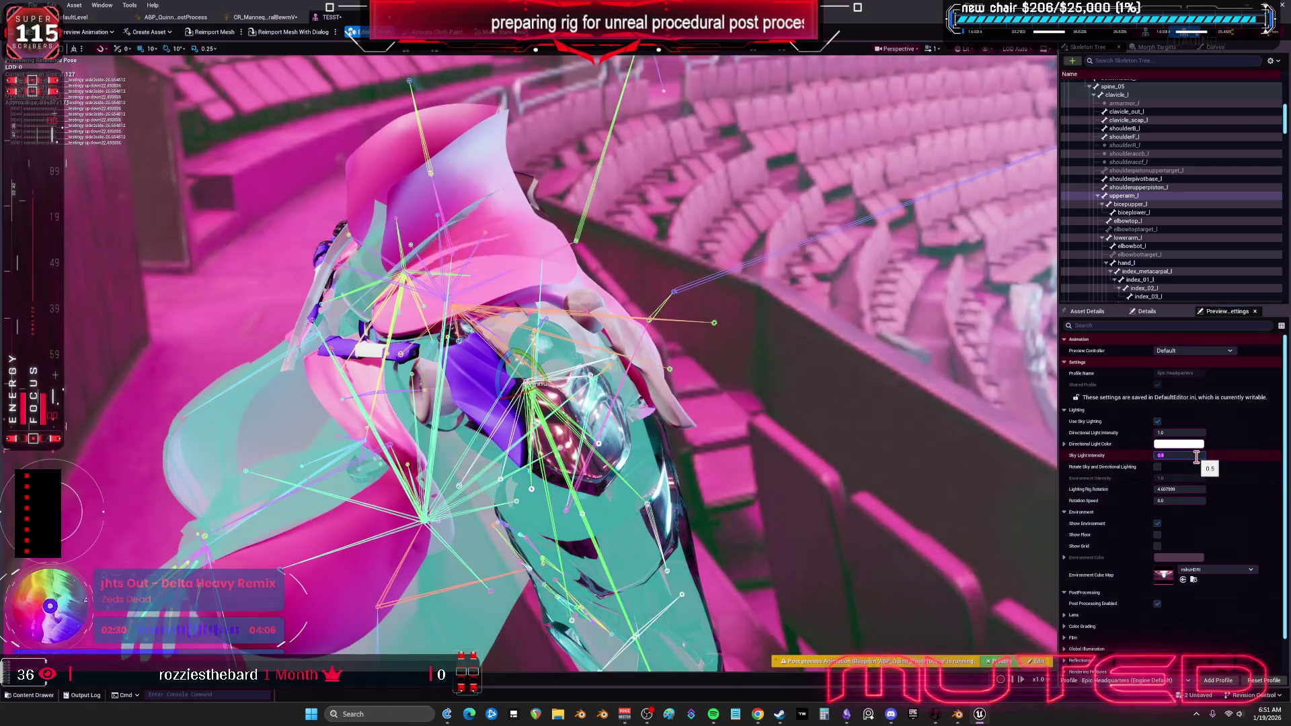
pyautogui.write('0.1')
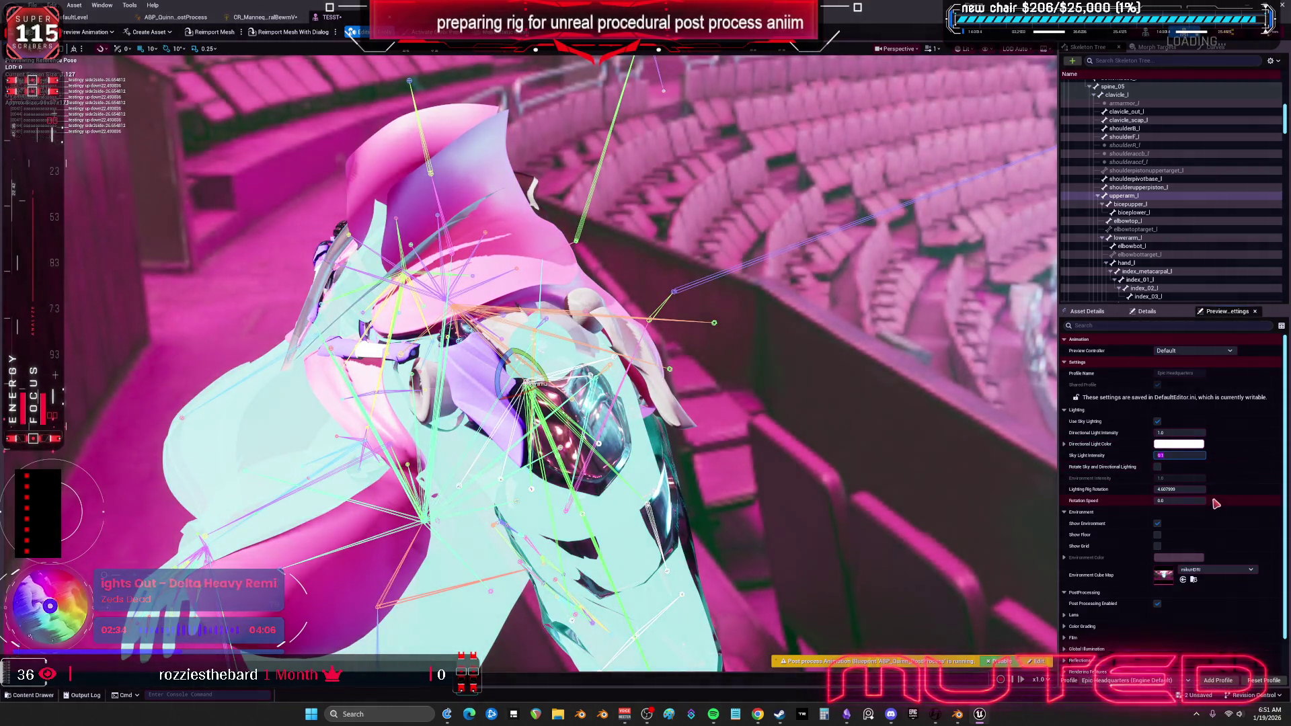
pyautogui.click(1158, 604)
pyautogui.click(1158, 603)
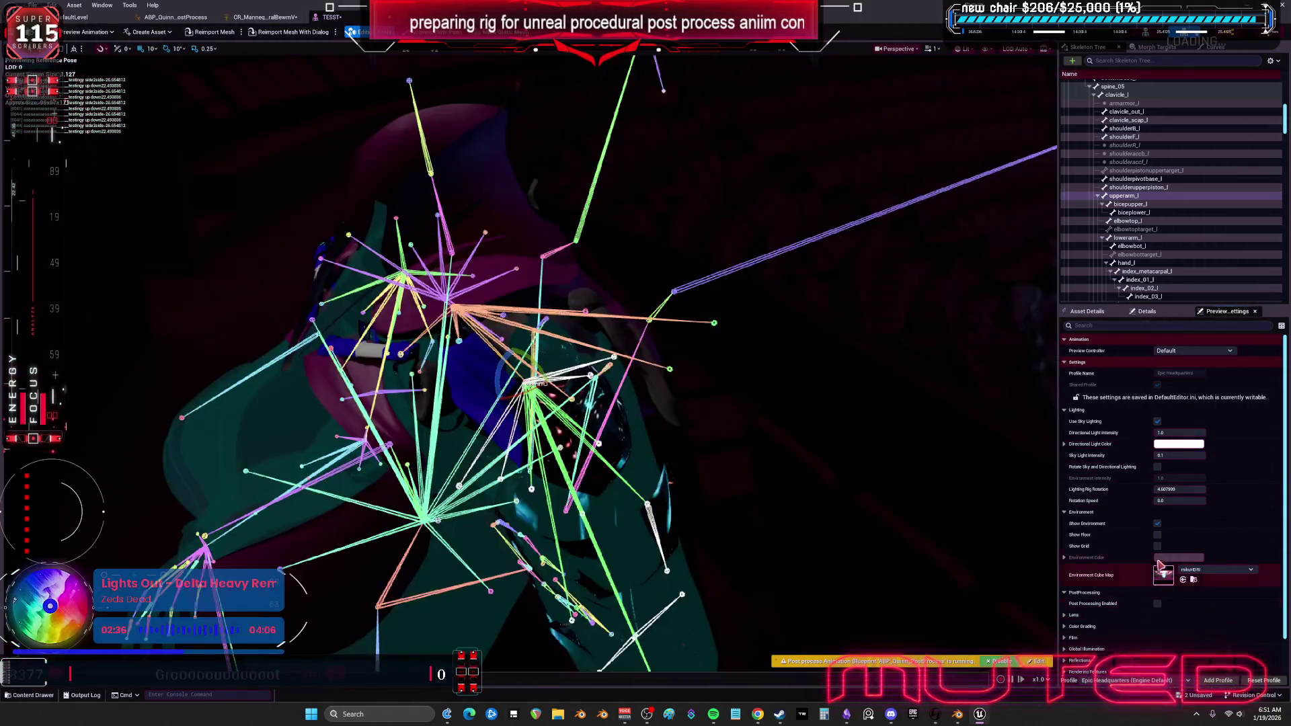
pyautogui.click(1188, 456)
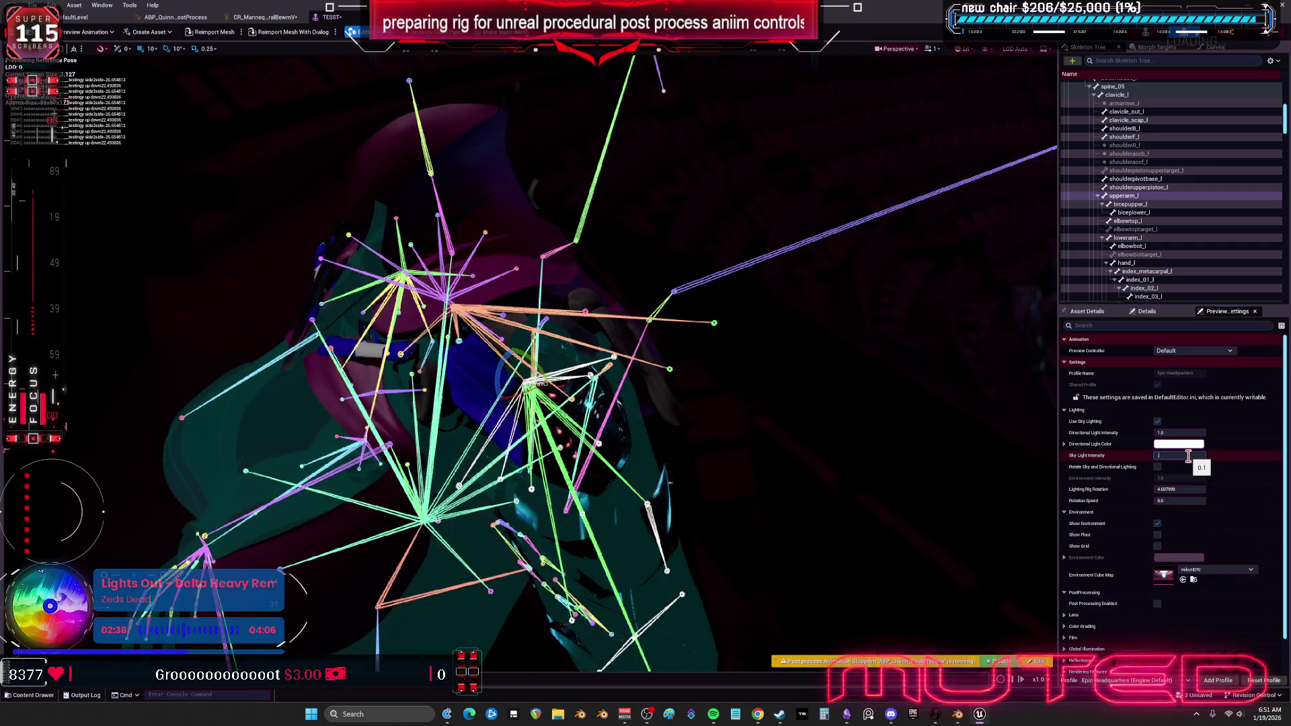
pyautogui.write('1')
pyautogui.press('Return')
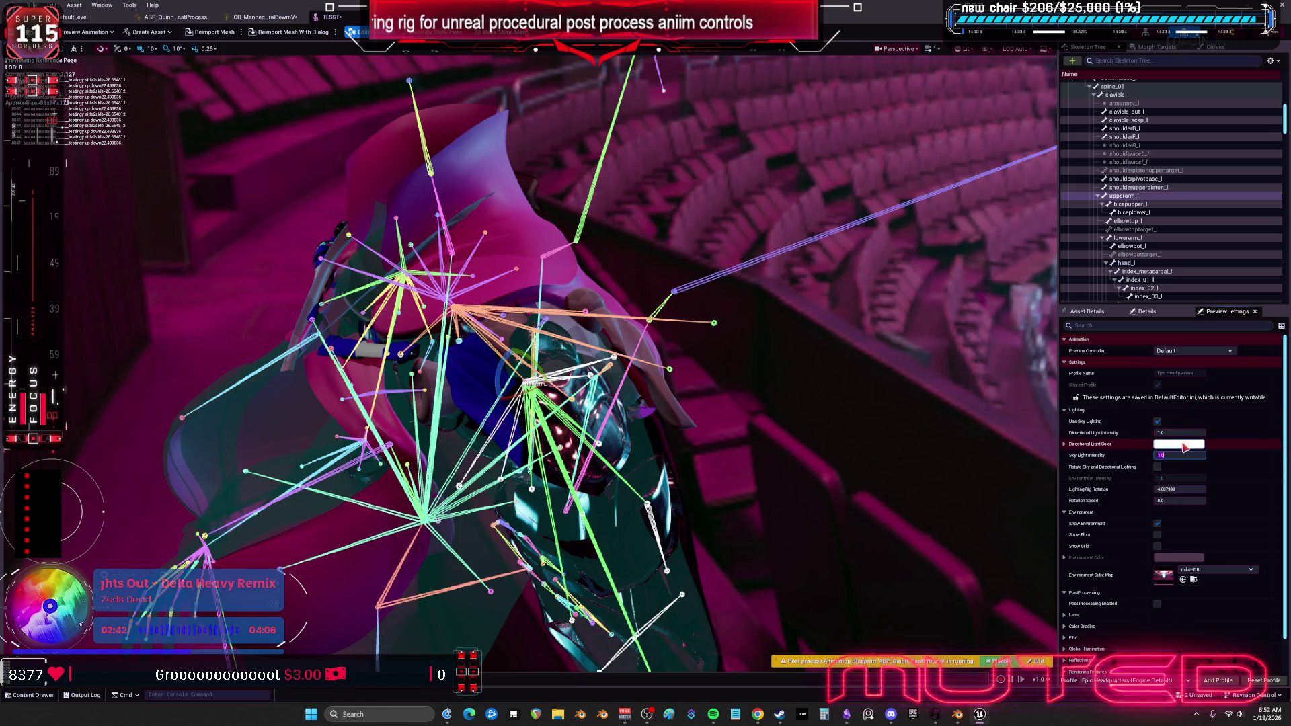
# Set directional light intensity to 3.688, save the assets, and return to the control rig graph.
pyautogui.moveTo(1180, 433); pyautogui.dragTo(1211, 433)
pyautogui.write('3.688')
pyautogui.press('Return')
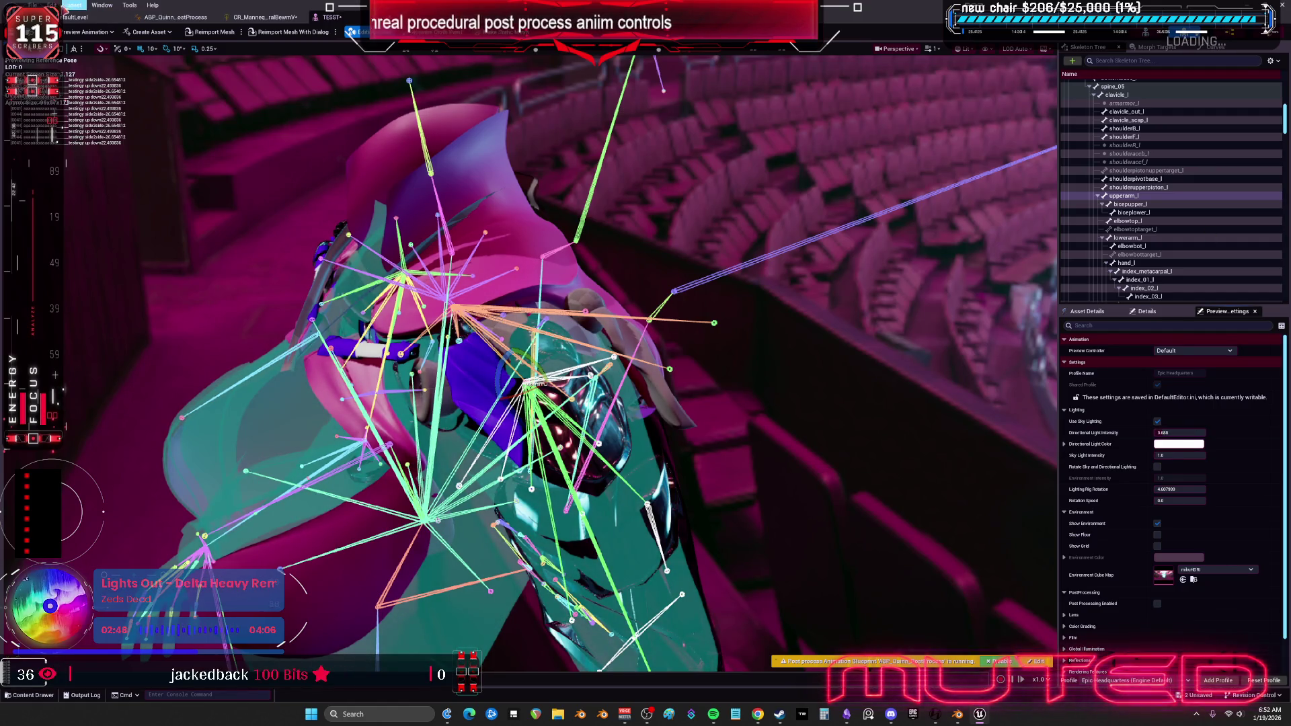
pyautogui.hotkey('ctrl', 's')
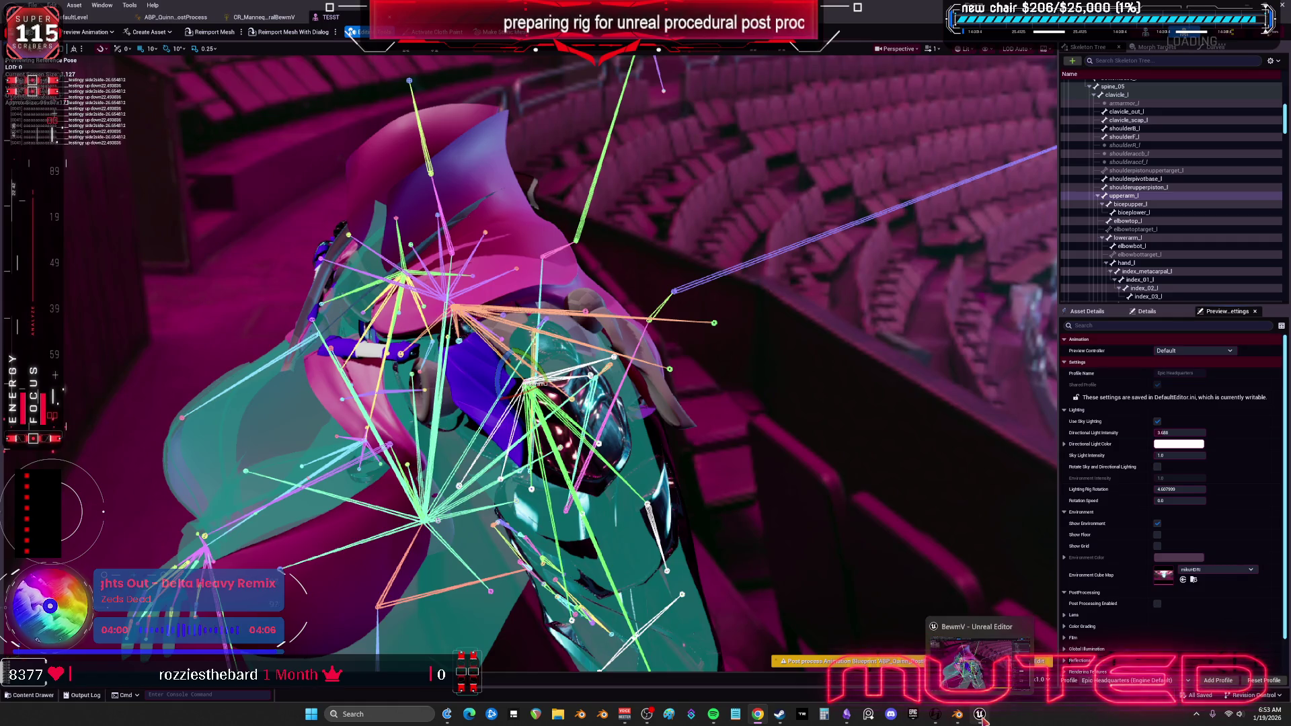
pyautogui.click(263, 16)
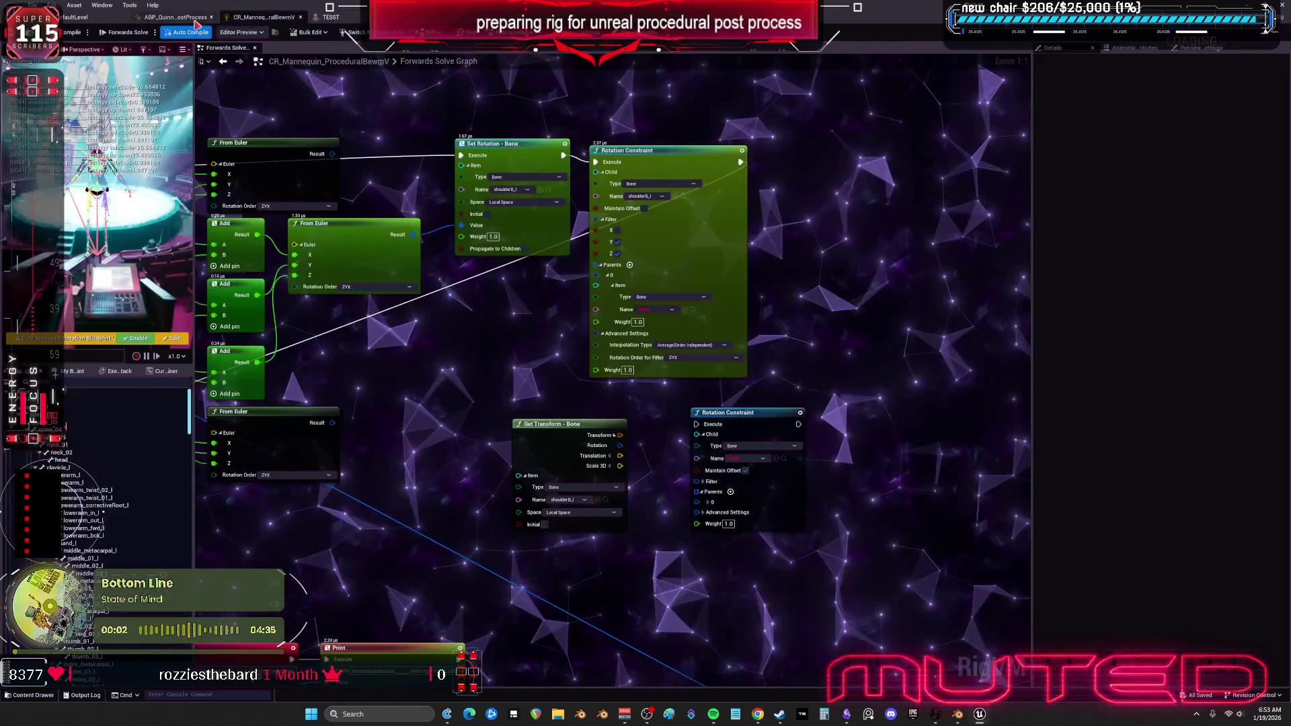
# Check the ABP_Quinn_PostProcess anim graph, then delete the stray Make Struct node in Forwards Solve.
pyautogui.click(176, 19)
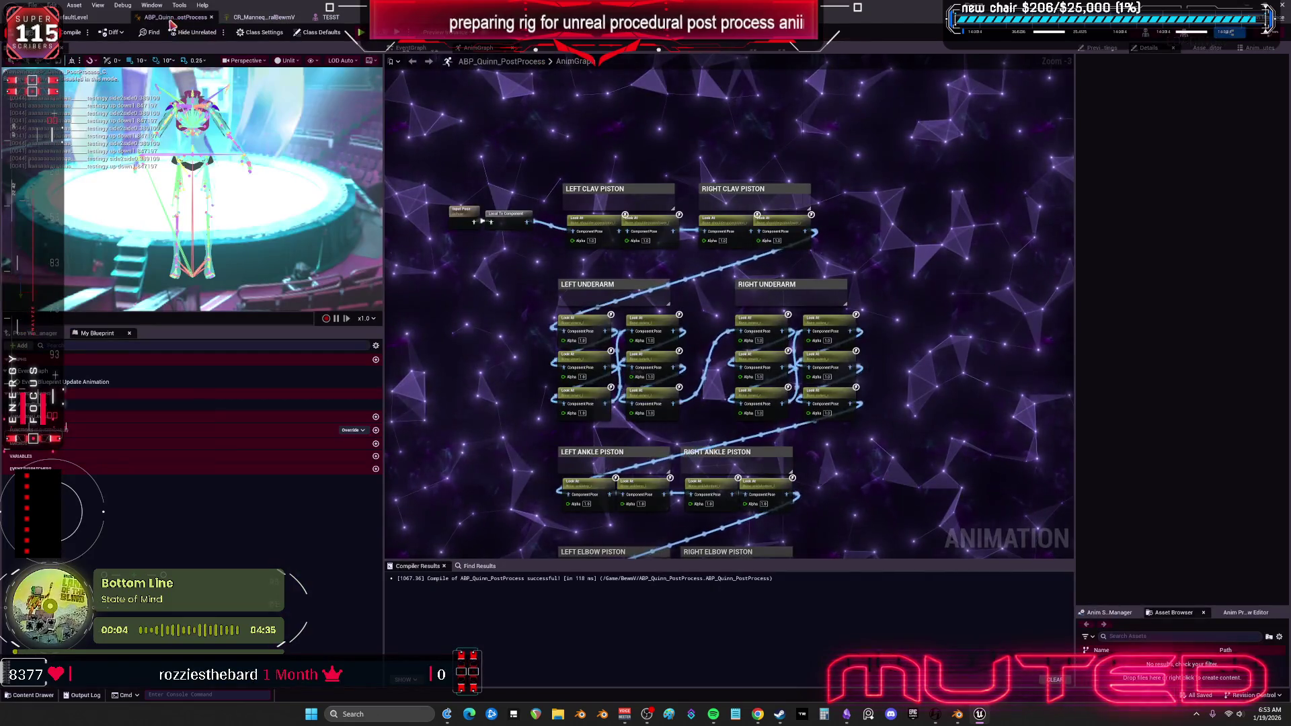
pyautogui.click(276, 15)
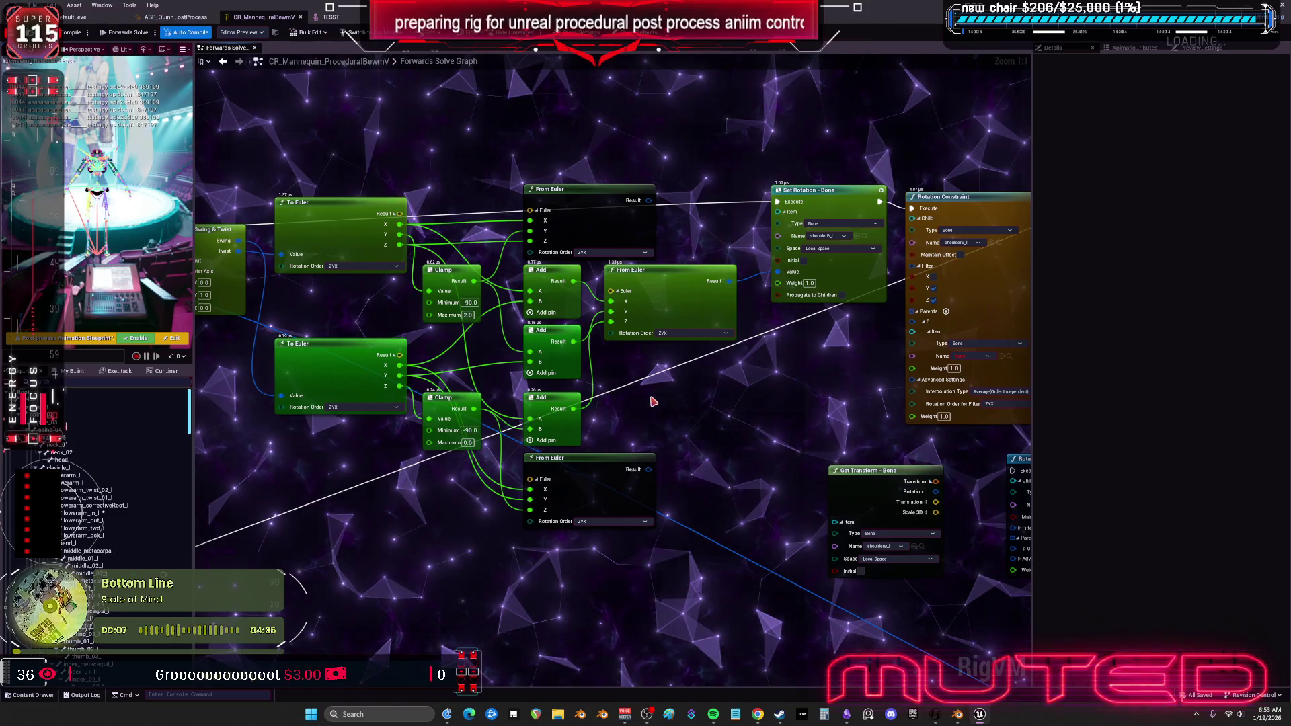
pyautogui.moveTo(610, 321)
pyautogui.mouseDown()
pyautogui.moveTo(663, 426)
pyautogui.moveTo(718, 408)
pyautogui.moveTo(573, 409)
pyautogui.mouseUp()
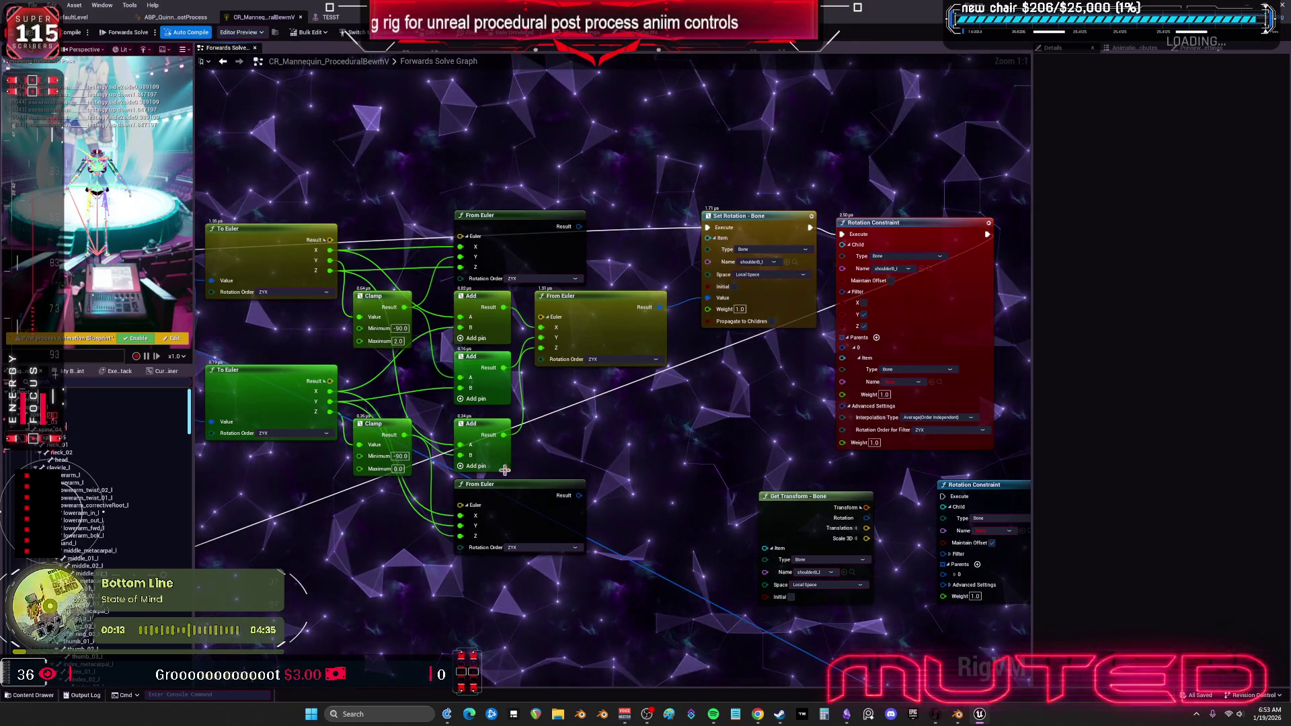
pyautogui.moveTo(503, 307); pyautogui.dragTo(556, 411)
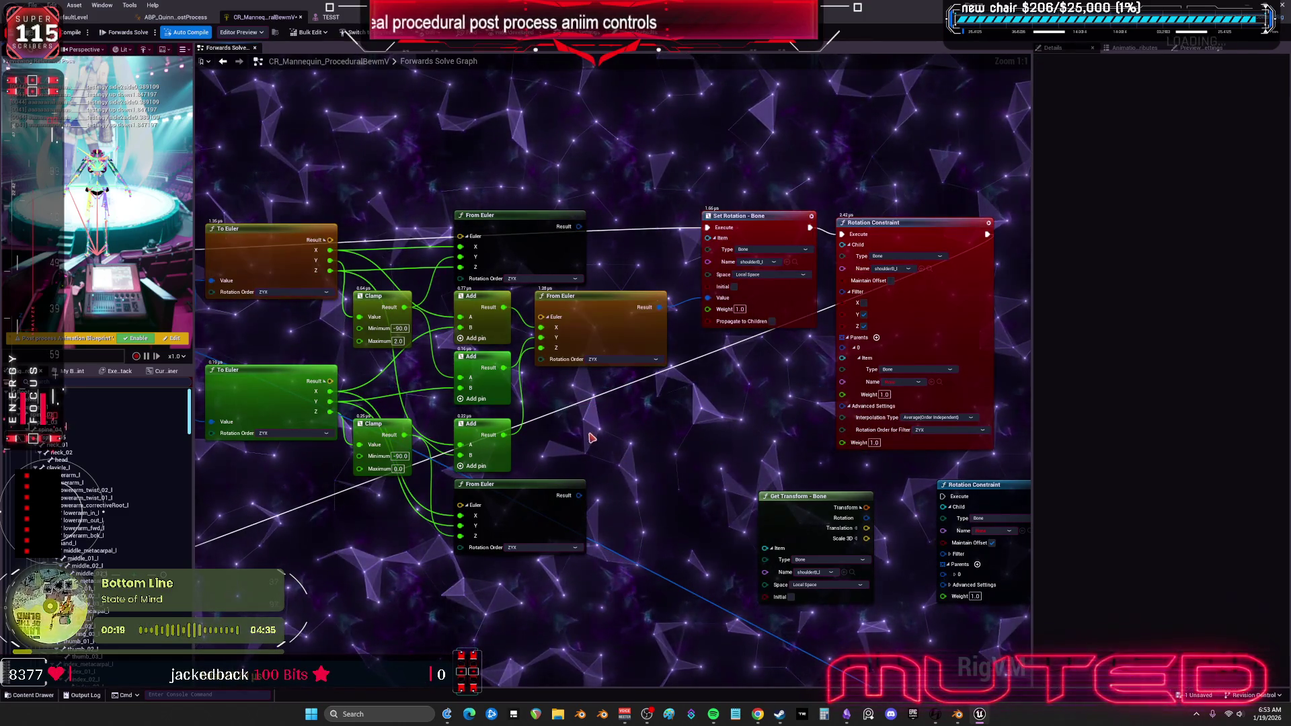
pyautogui.press('Delete')
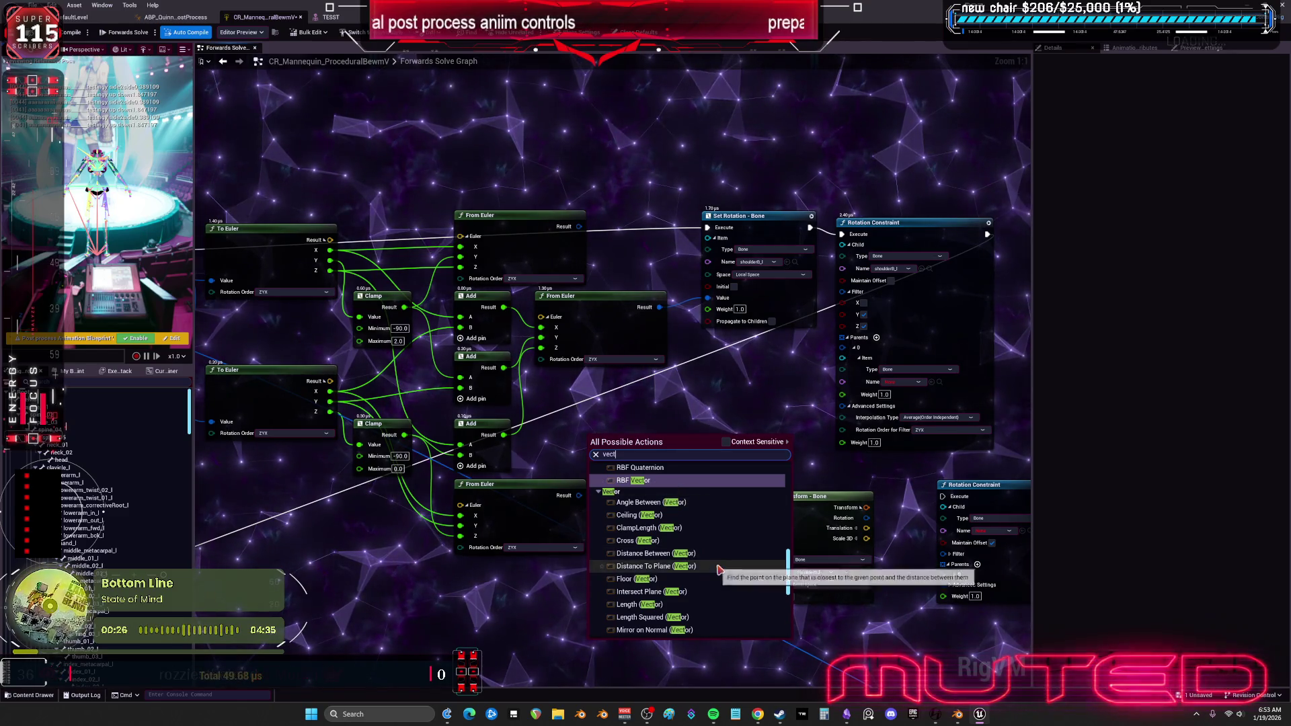
pyautogui.write('vect')
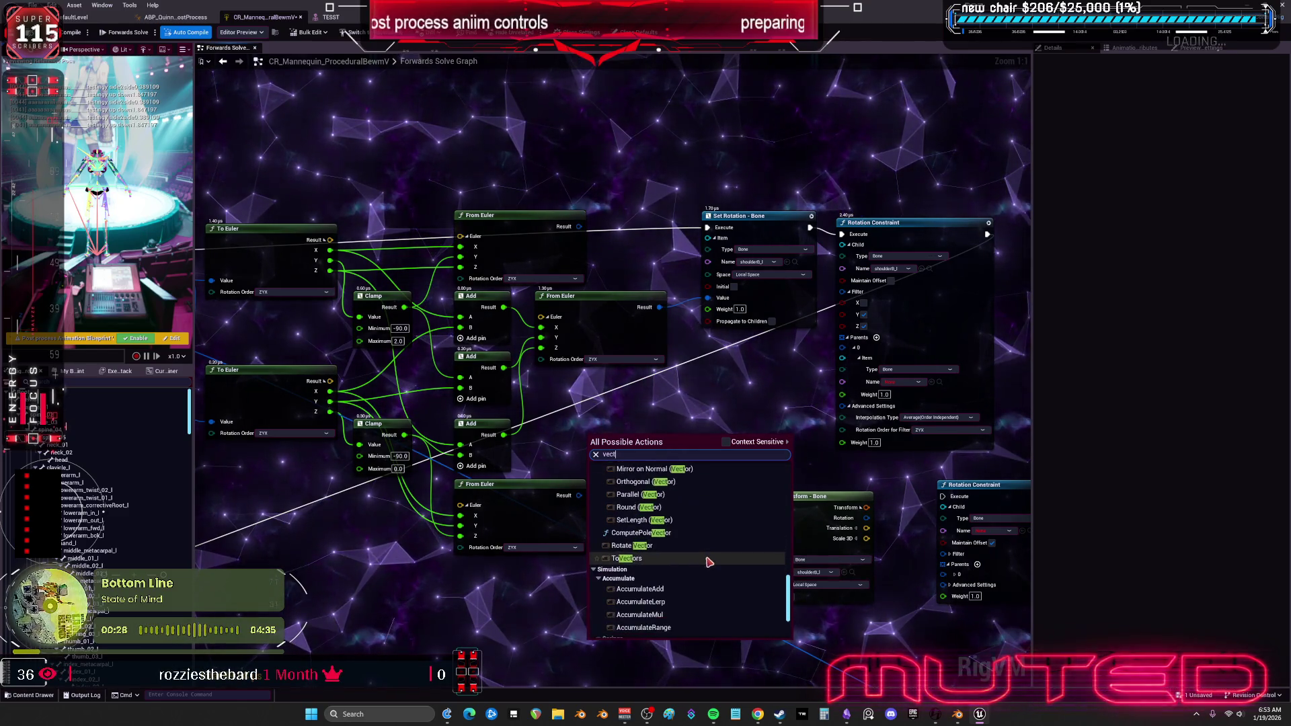
# Add a Rotate Vector node beside the Add nodes and split its vector input into X, Y, Z.
pyautogui.click(681, 548)
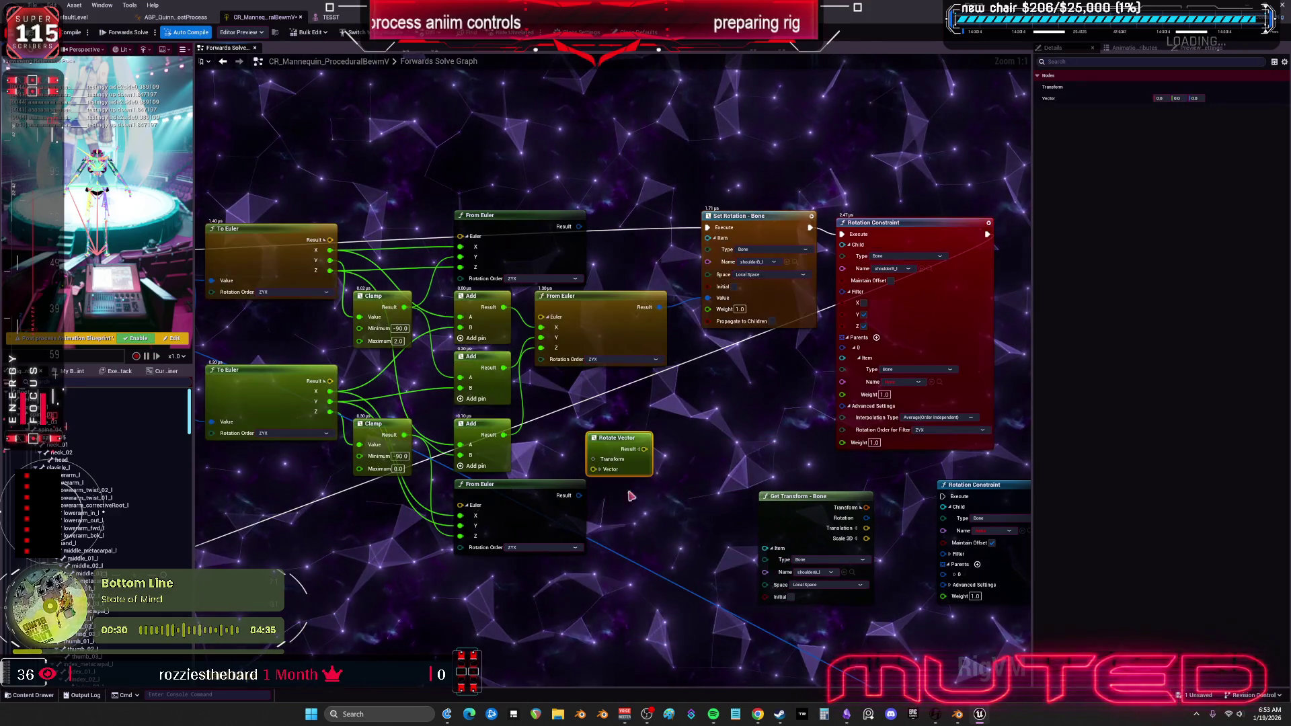
pyautogui.moveTo(609, 444); pyautogui.dragTo(650, 411)
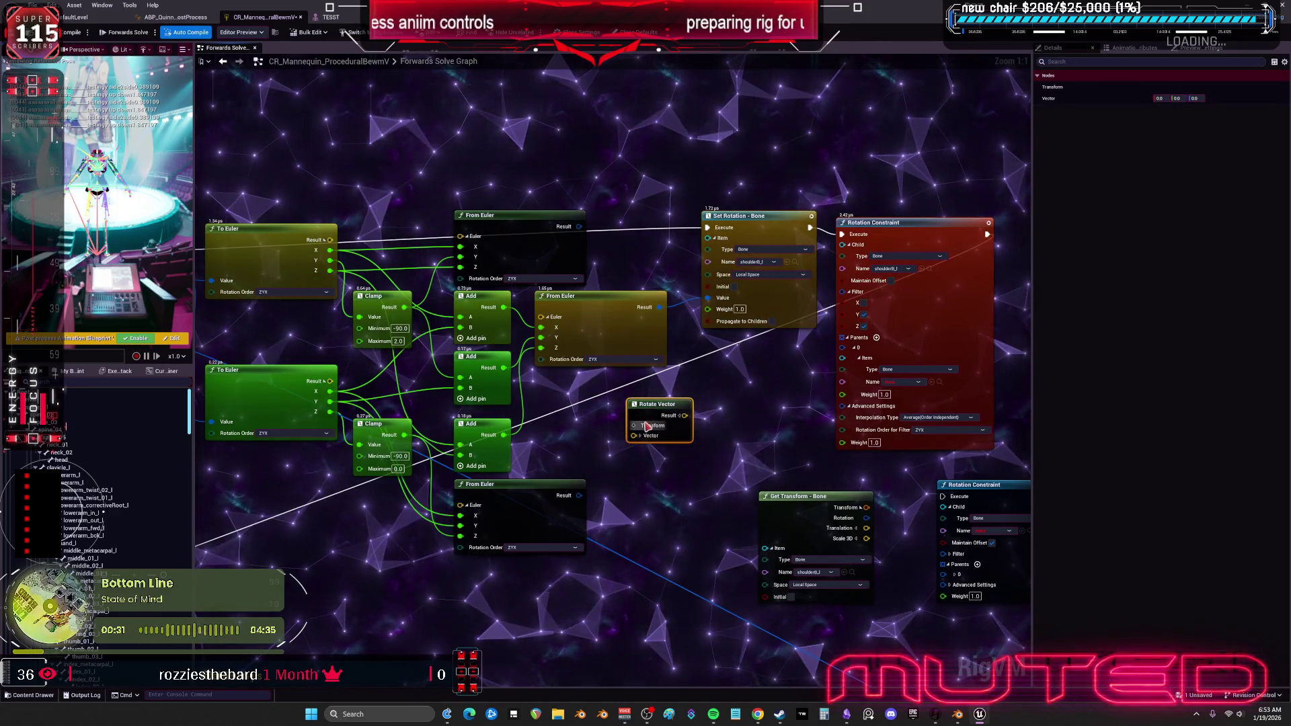
pyautogui.click(637, 435)
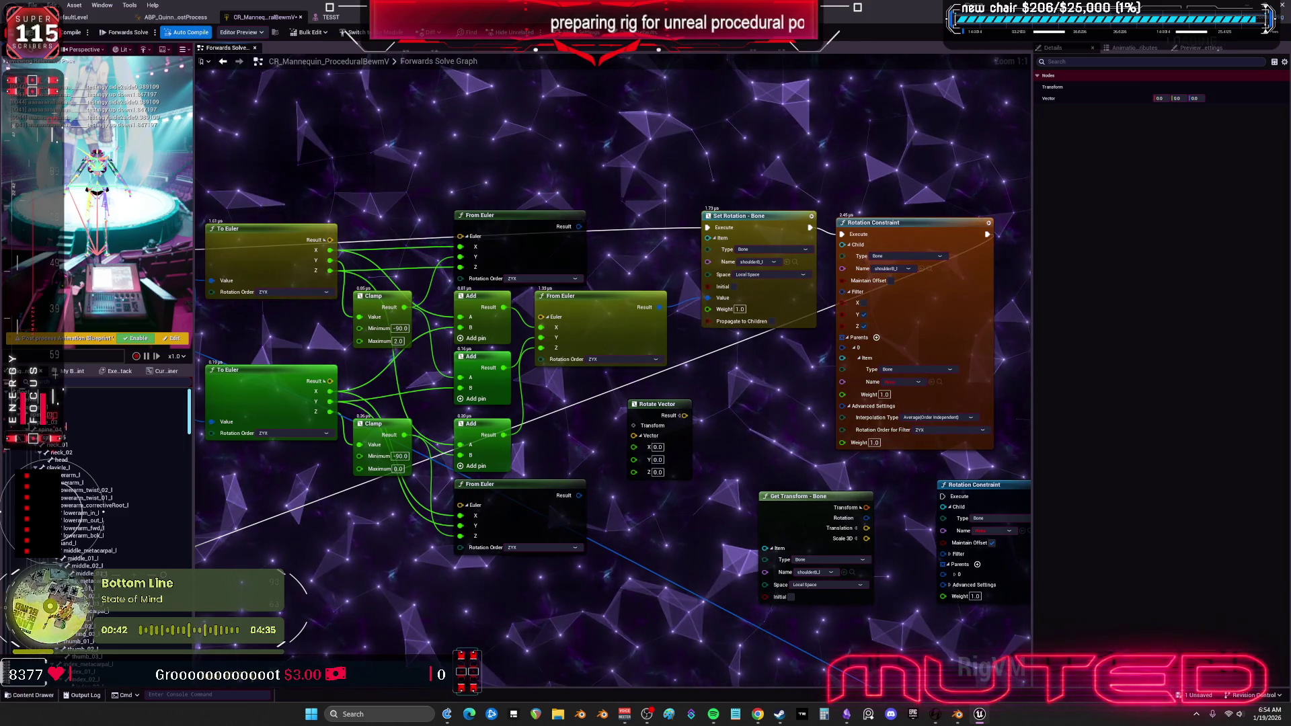
# Add a To Axis And Angle node, removing a mistakenly added Make Struct node along the way.
pyautogui.rightClick(624, 526)
pyautogui.write('ator')
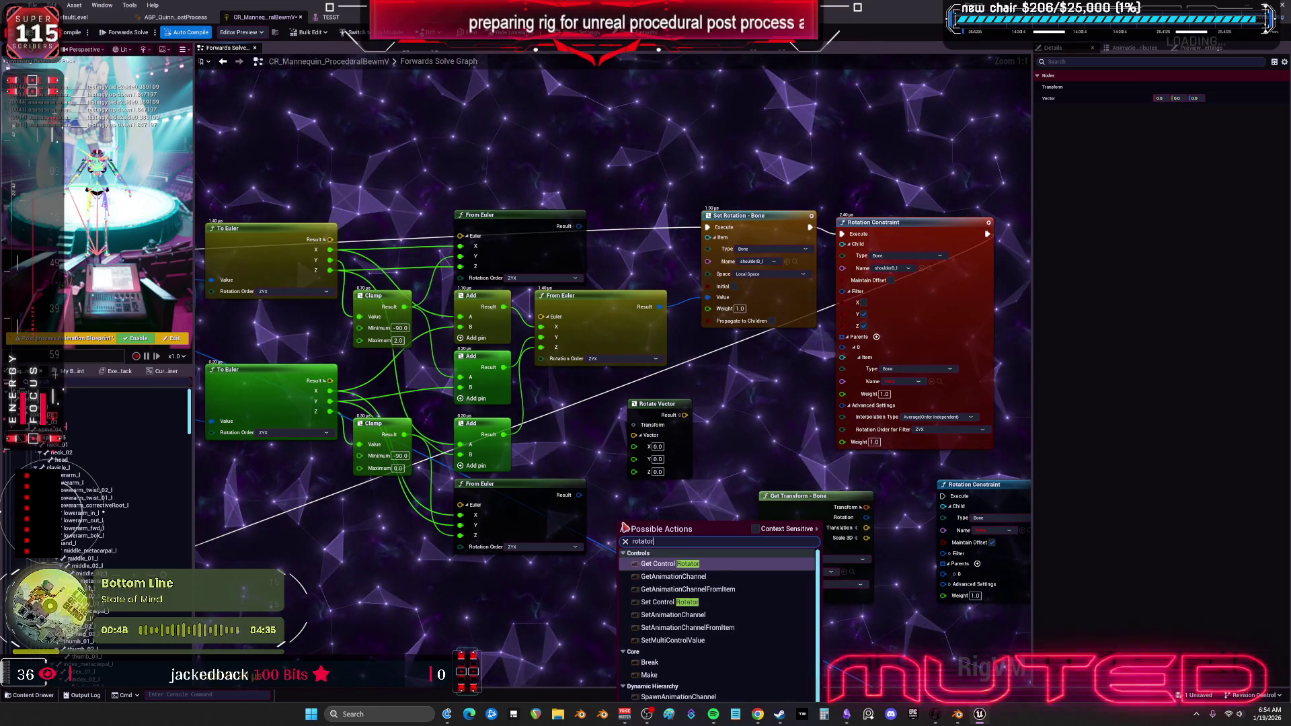
pyautogui.click(698, 675)
pyautogui.press('Delete')
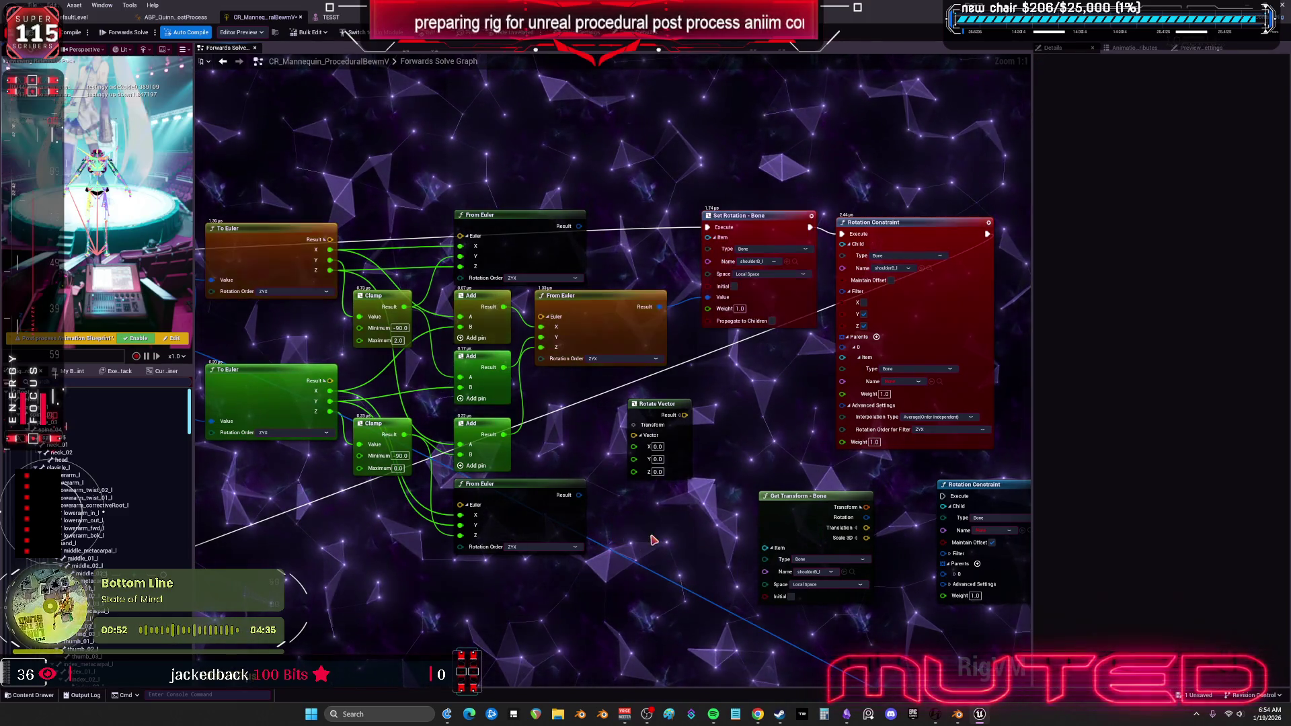
pyautogui.rightClick(657, 368)
pyautogui.write('makr')
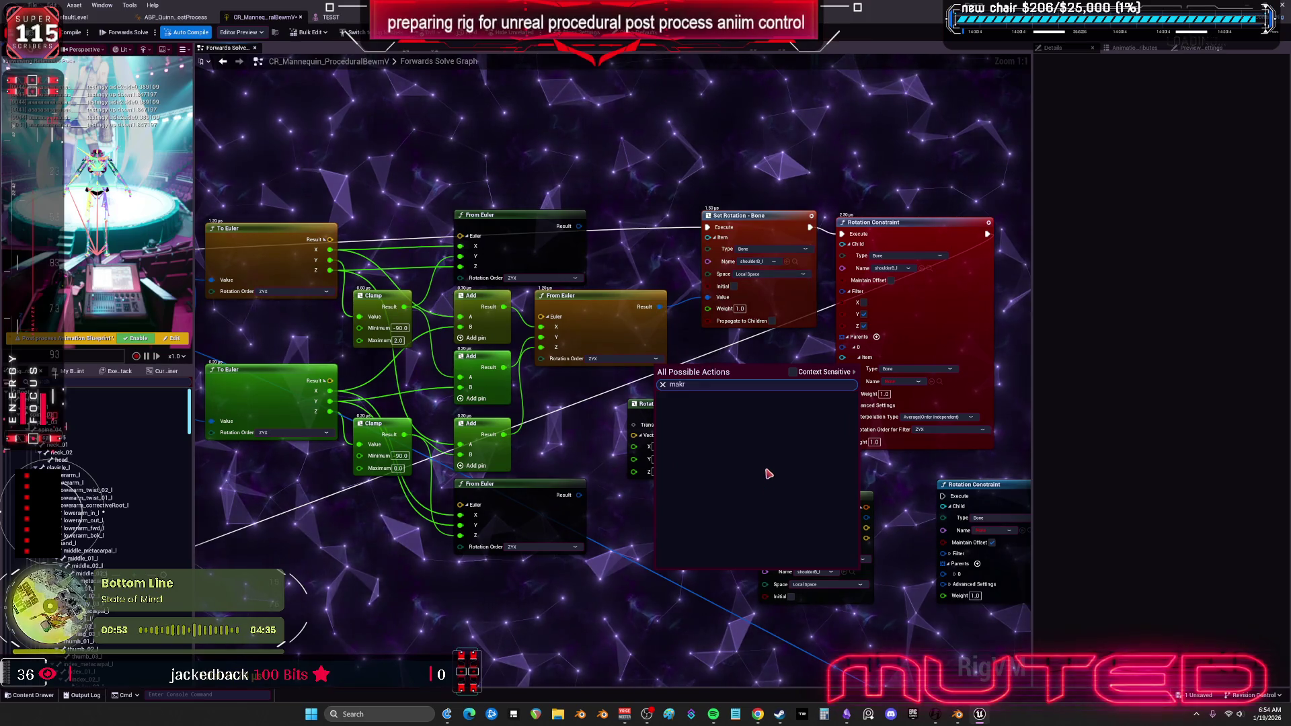
pyautogui.press('BackSpace')
pyautogui.scroll(-1, 778, 491)
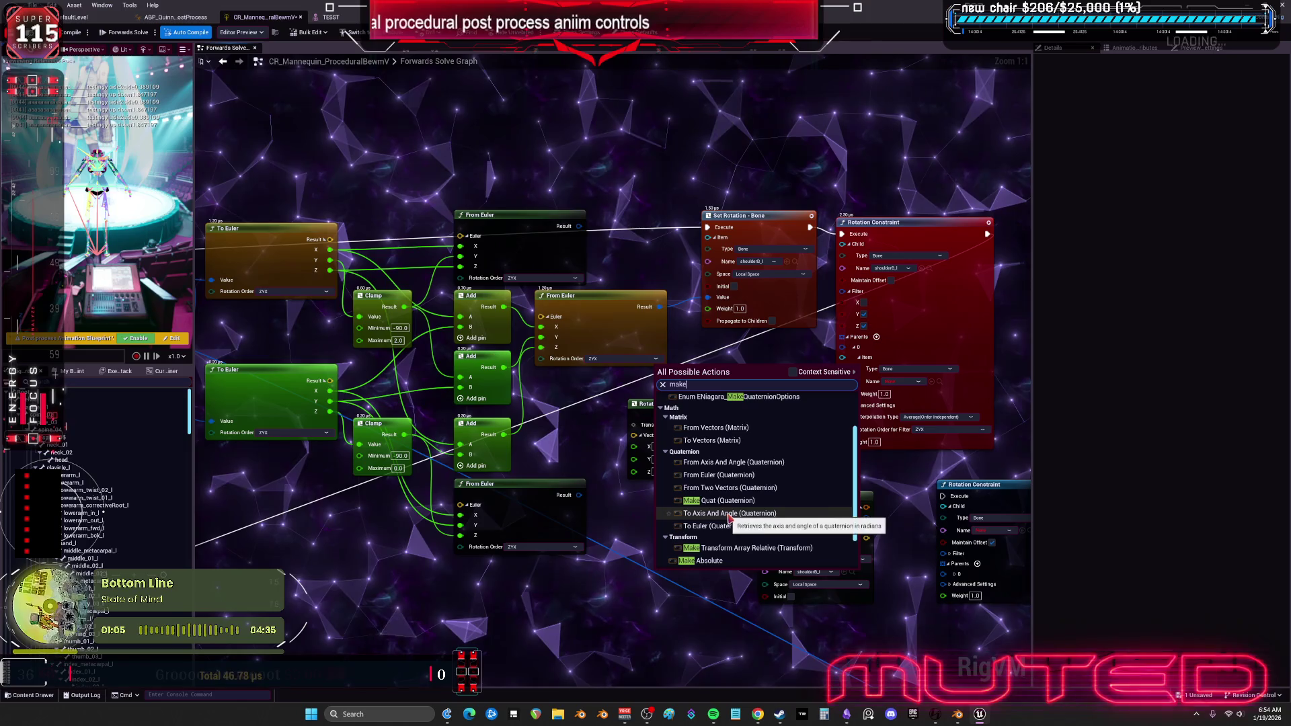
pyautogui.click(721, 514)
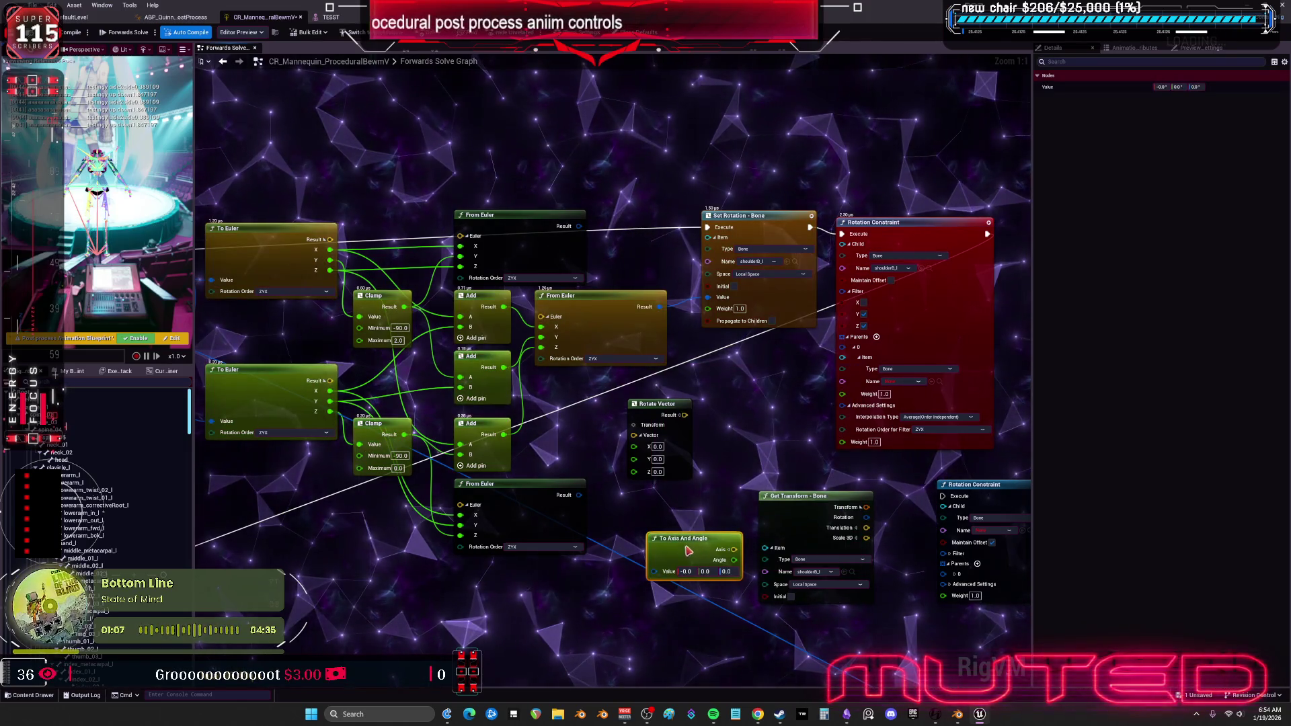
pyautogui.scroll(-2, 744, 417)
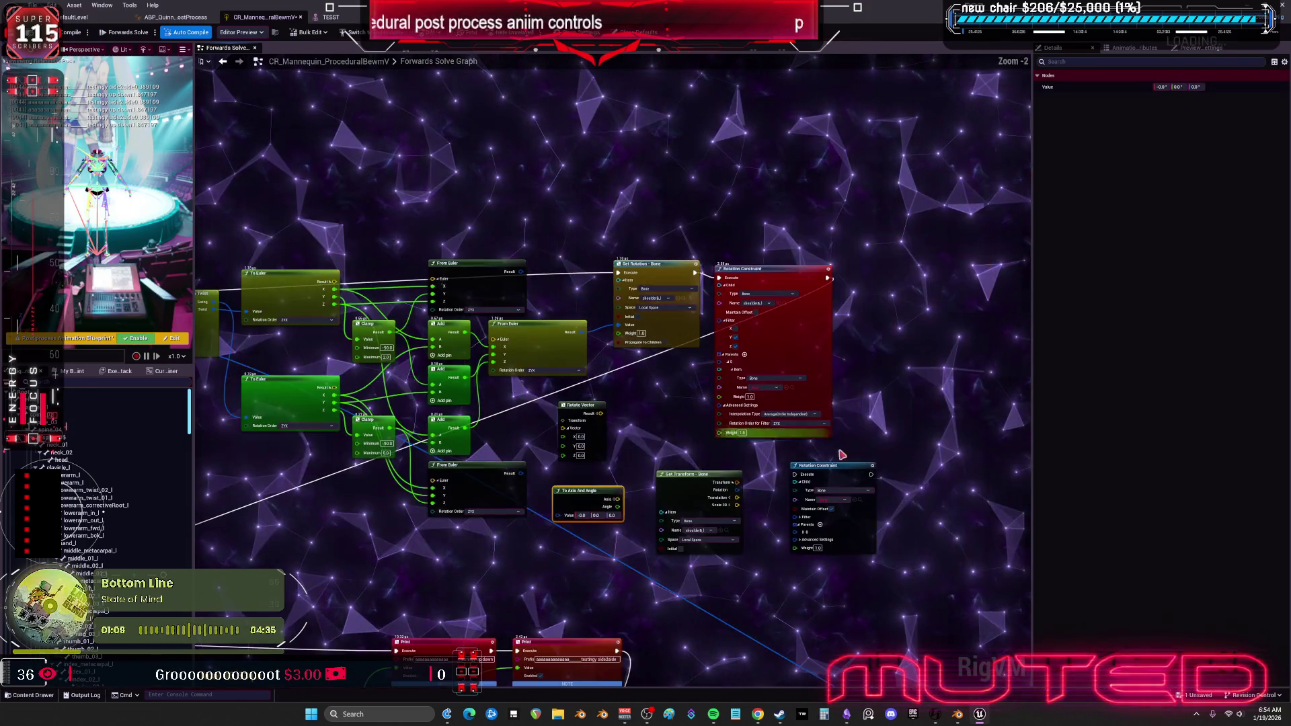
# Move To Axis And Angle below the From Euler nodes and wire Swing & Twist's Twist into its Value.
pyautogui.click(739, 370)
pyautogui.rightClick(706, 347)
pyautogui.press('Escape')
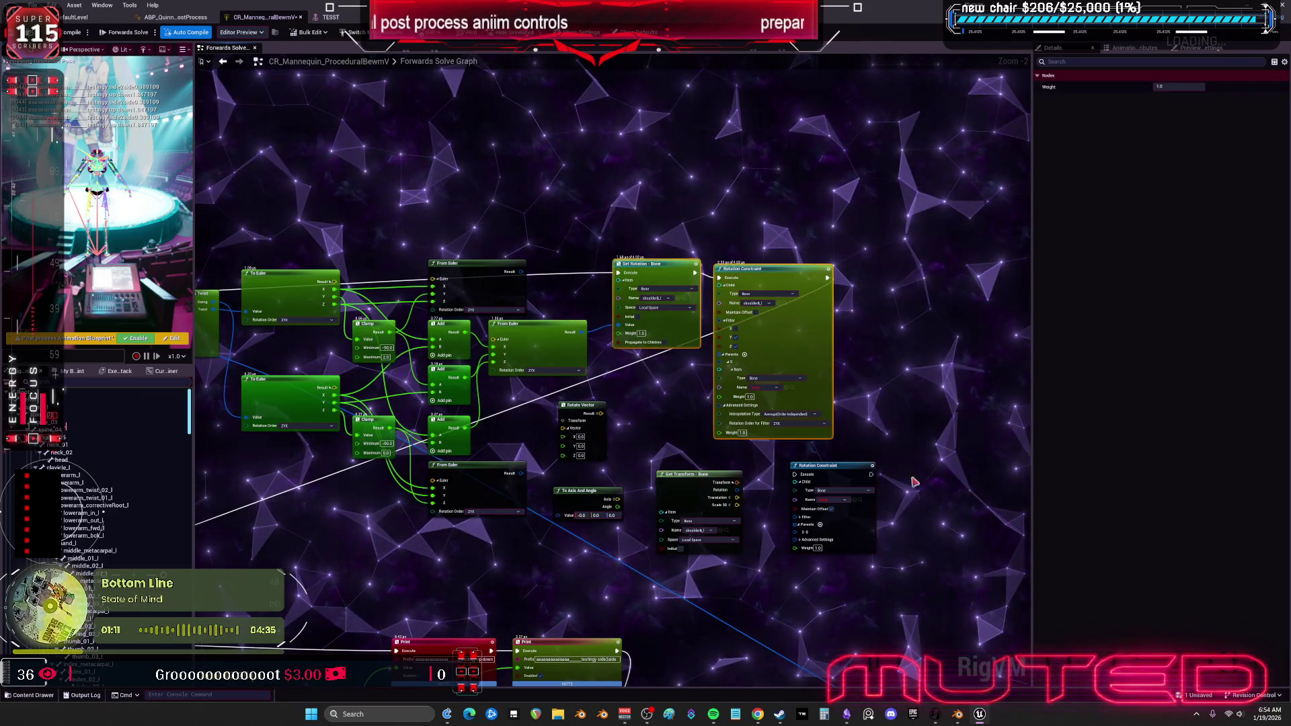
pyautogui.scroll(2, 394, 408)
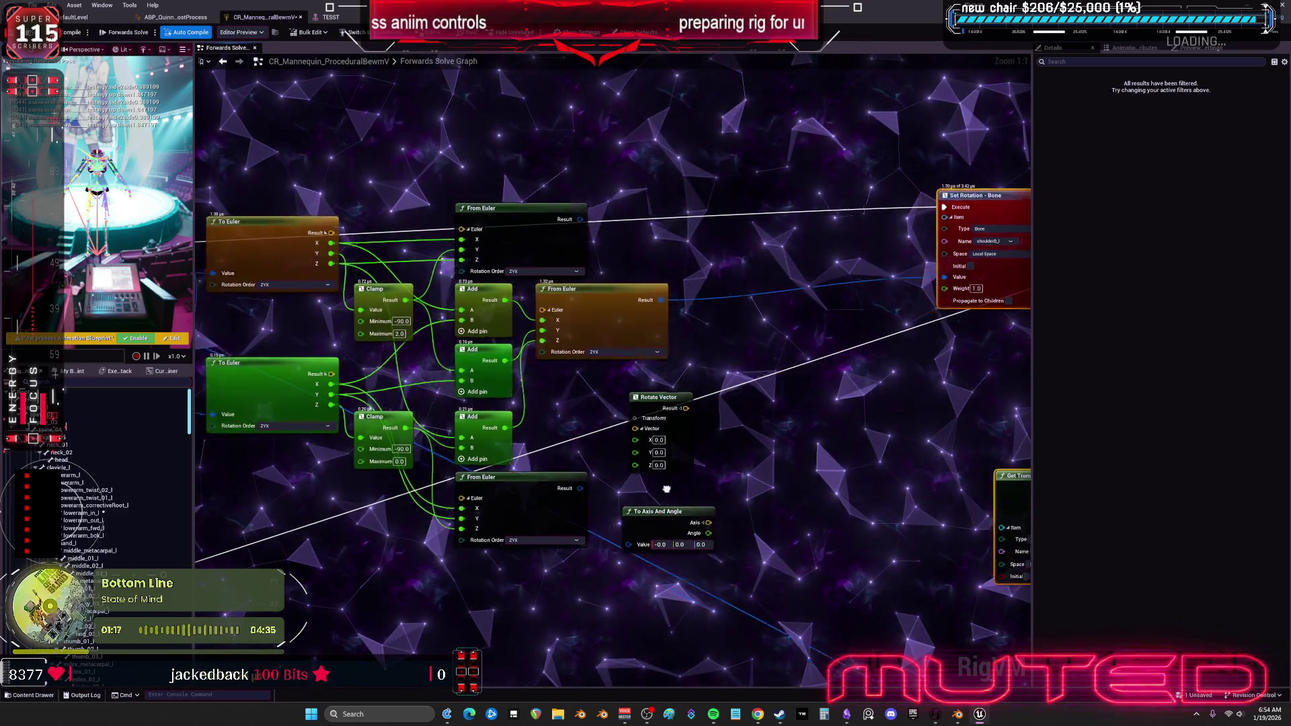
pyautogui.moveTo(784, 495); pyautogui.dragTo(399, 498)
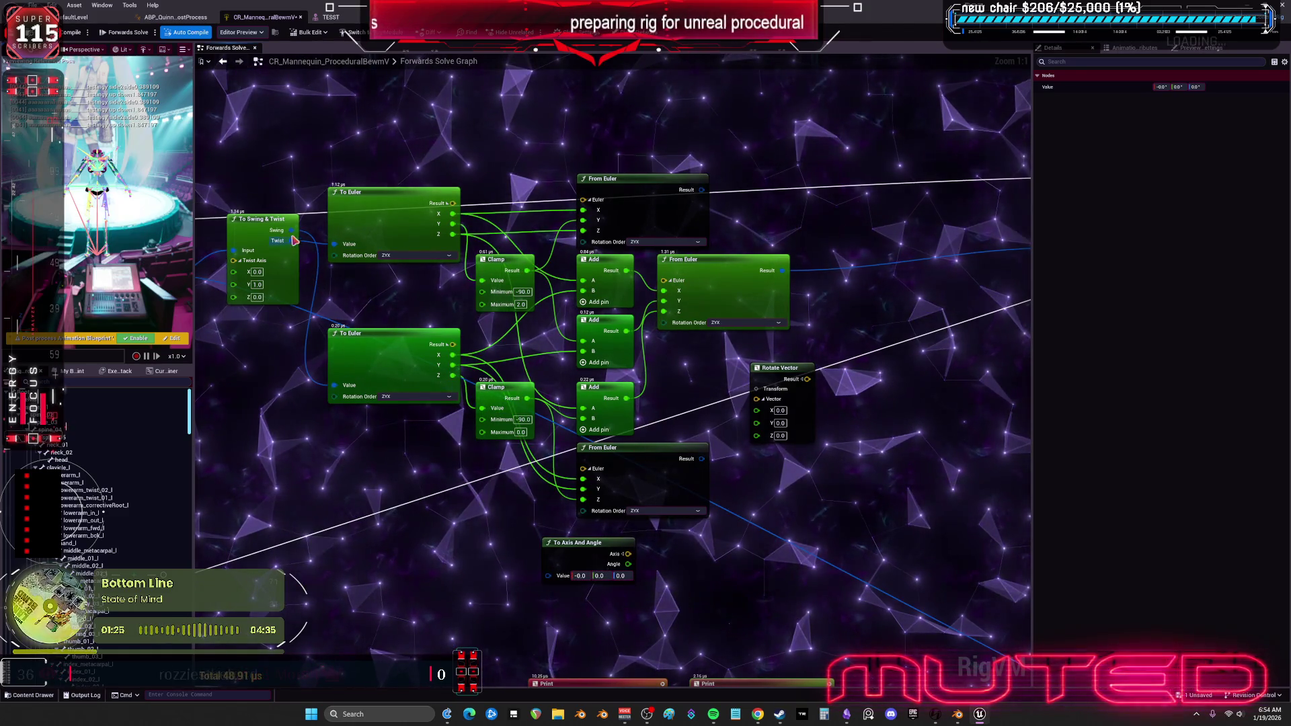
pyautogui.moveTo(298, 252); pyautogui.dragTo(318, 253)
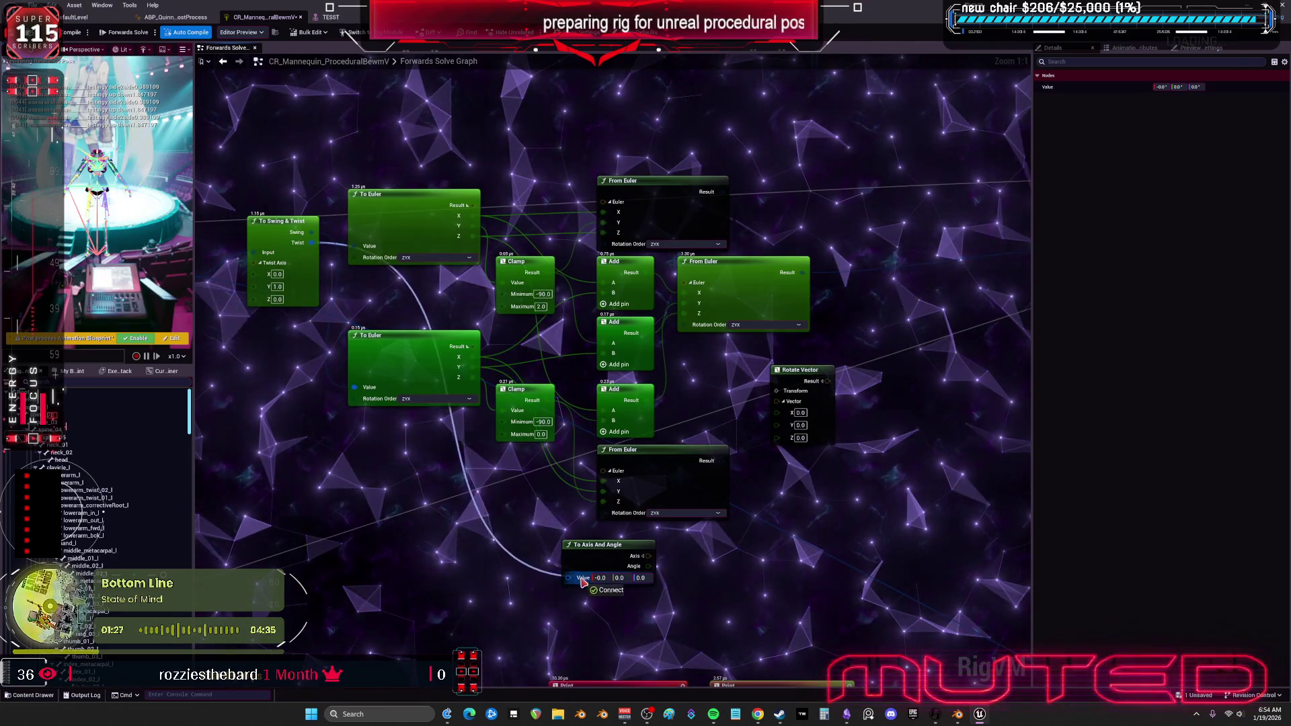
pyautogui.moveTo(578, 580); pyautogui.dragTo(577, 578)
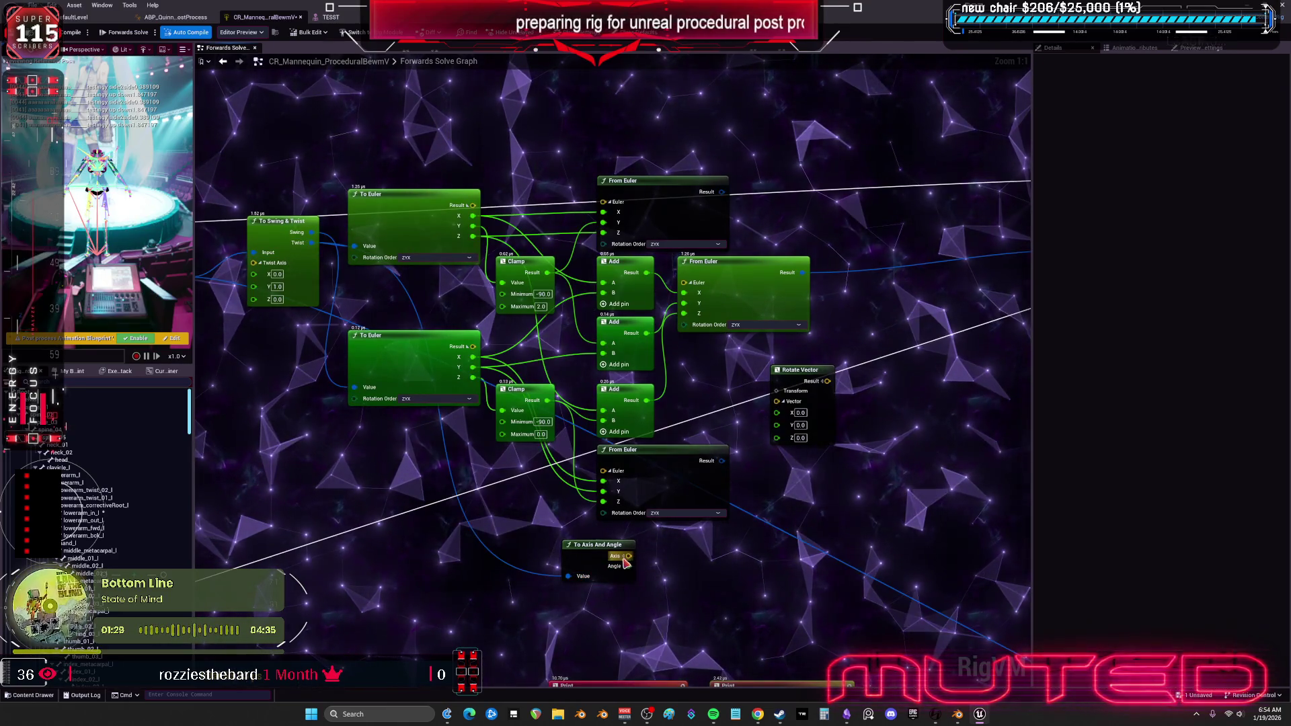
pyautogui.moveTo(672, 564)
pyautogui.mouseDown()
pyautogui.moveTo(570, 525)
pyautogui.moveTo(615, 519)
pyautogui.mouseUp()
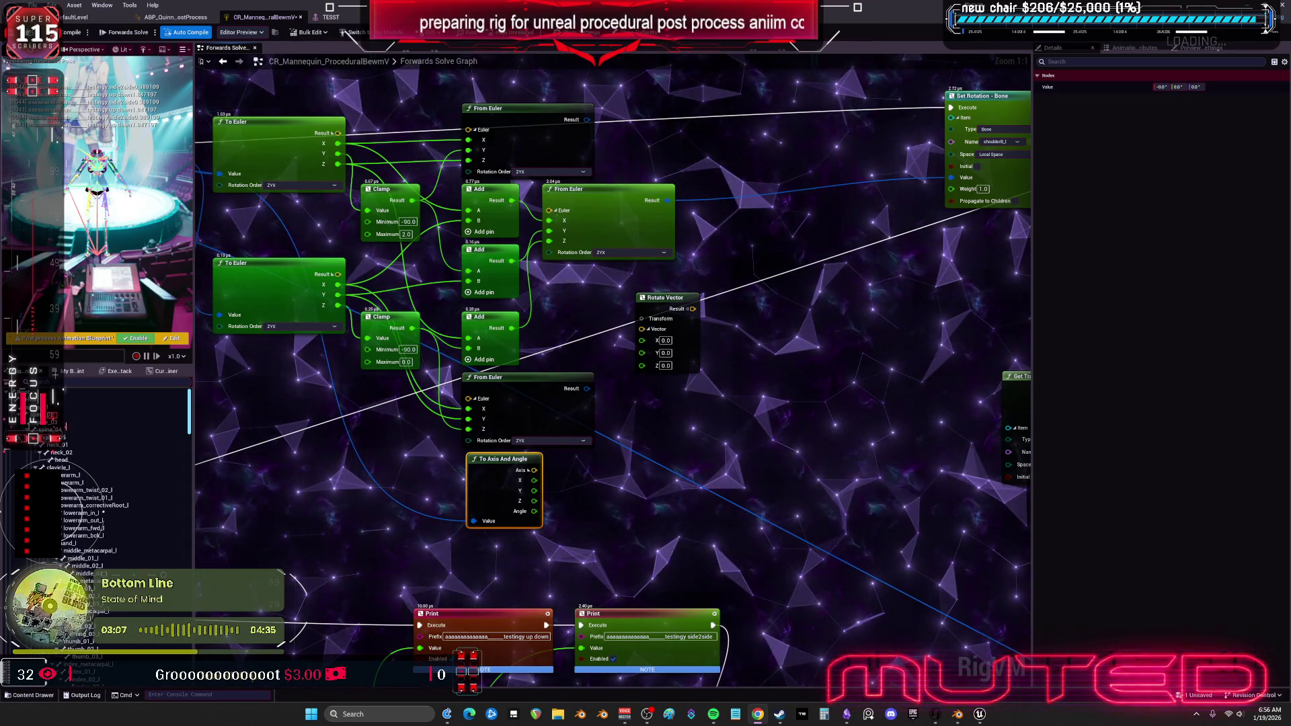
# Add a Construction Event node to the rig graph through the node search.
pyautogui.scroll(-4, 731, 213)
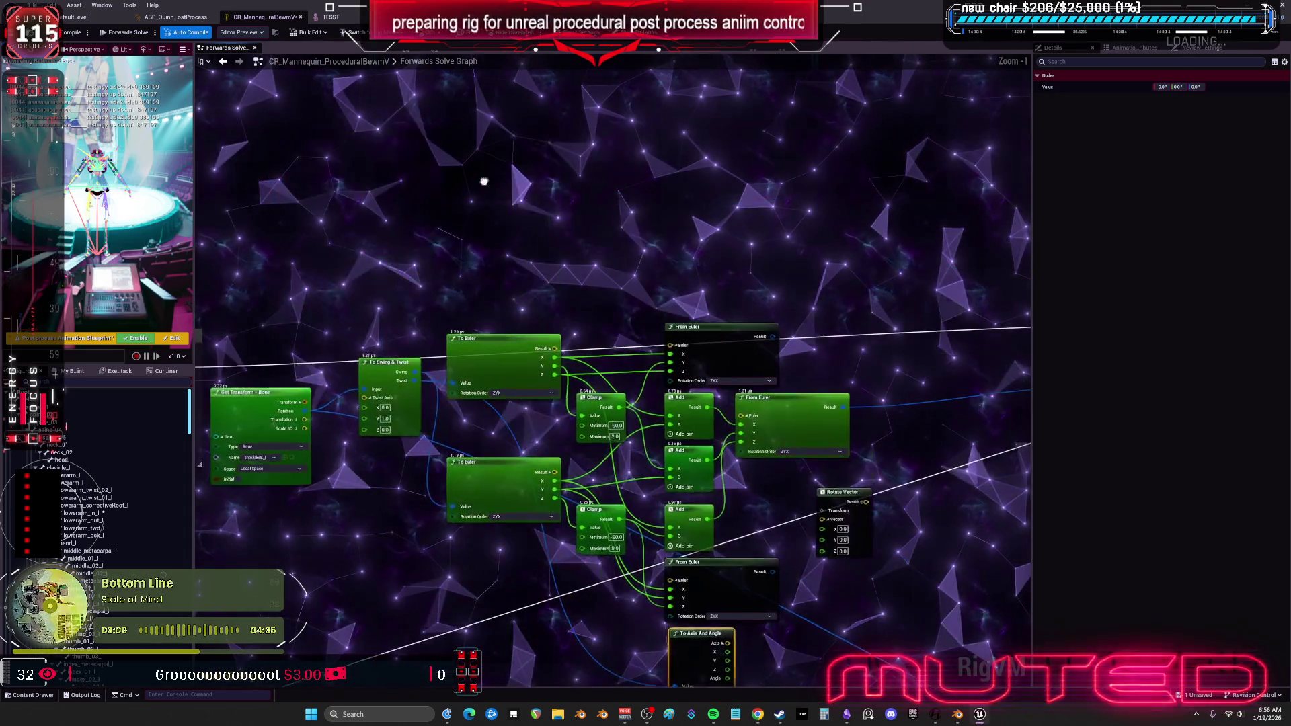
pyautogui.scroll(-2, 683, 195)
pyautogui.scroll(2, 683, 196)
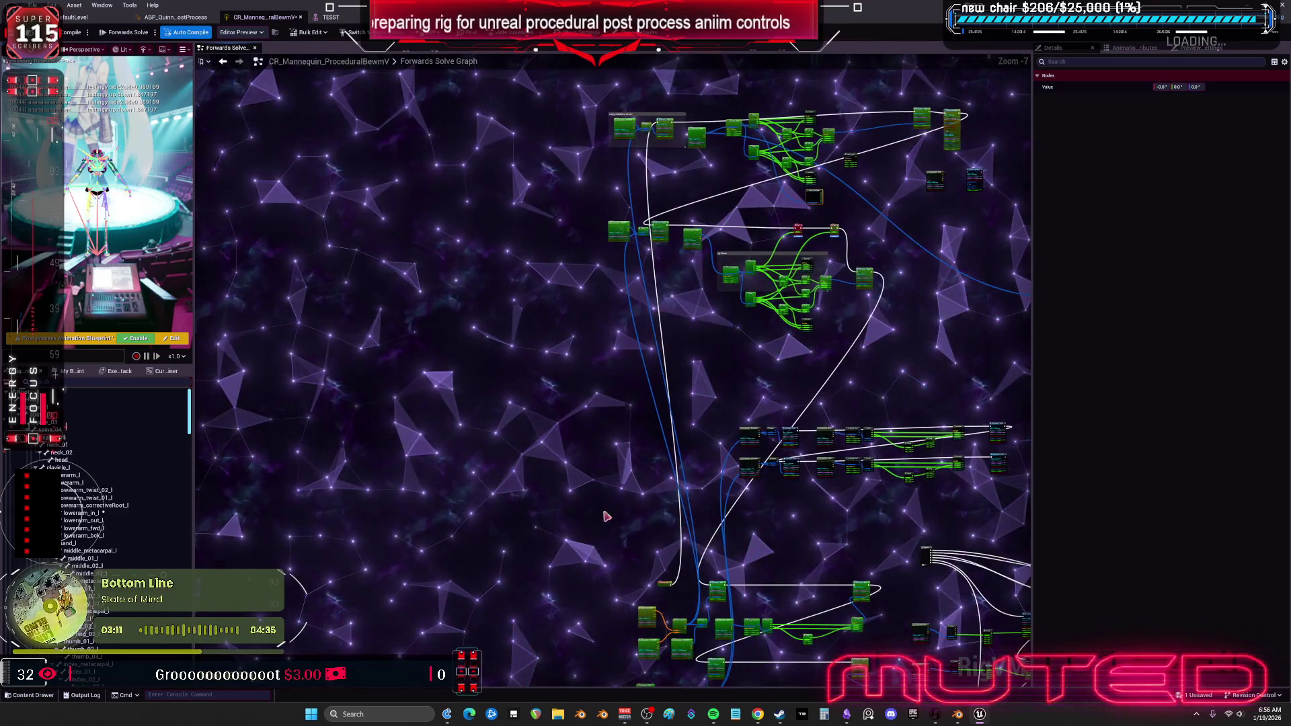
pyautogui.scroll(-2, 605, 269)
pyautogui.scroll(6, 545, 311)
pyautogui.rightClick(545, 312)
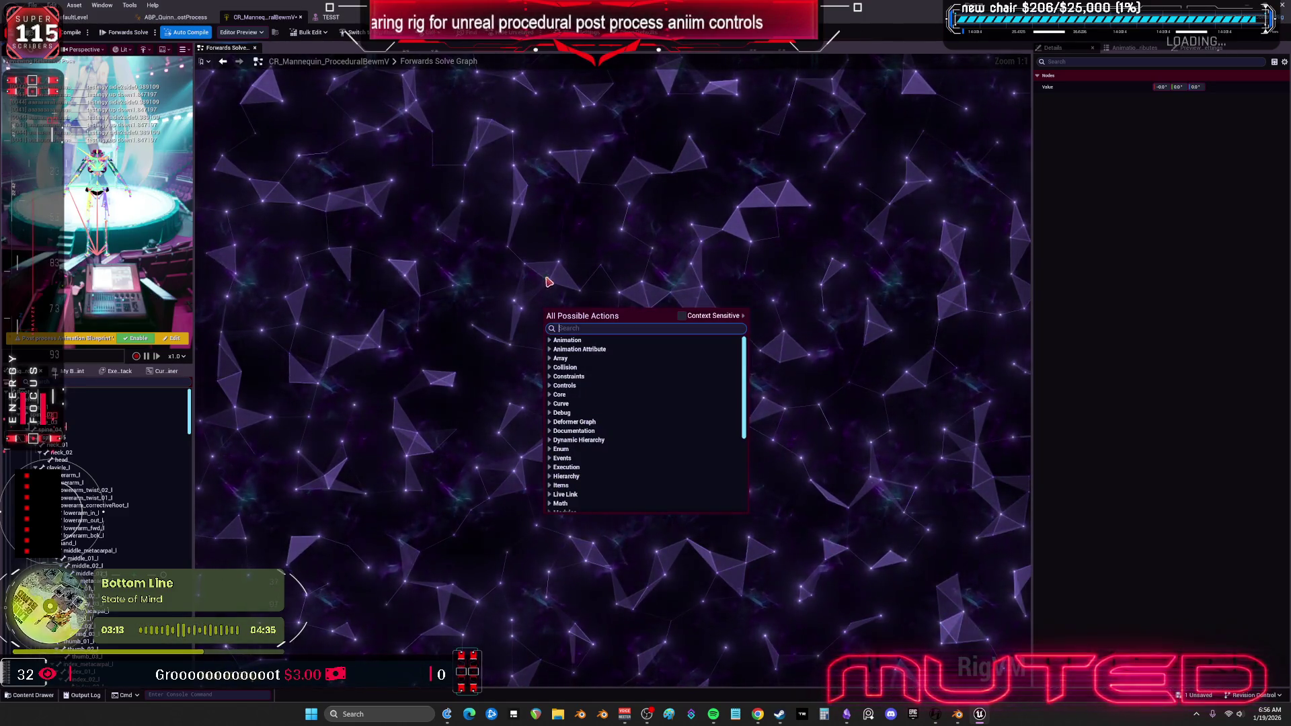
pyautogui.write('constr')
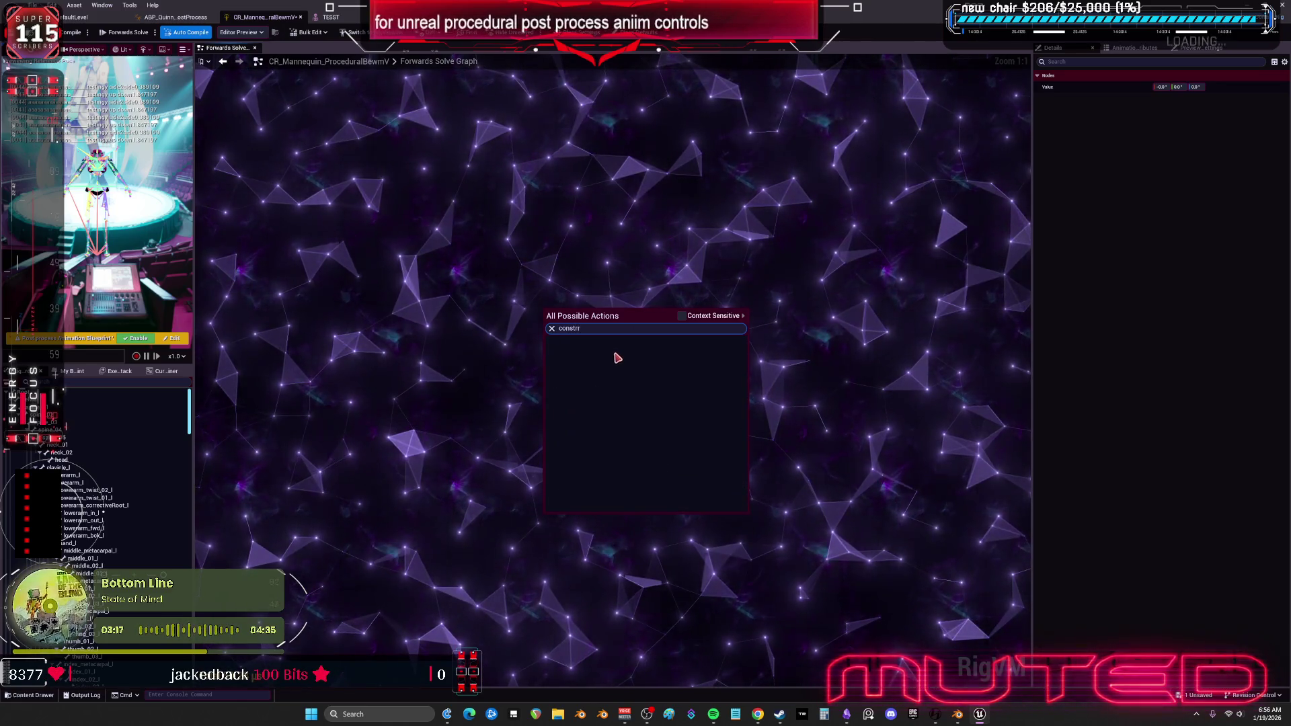
pyautogui.click(616, 357)
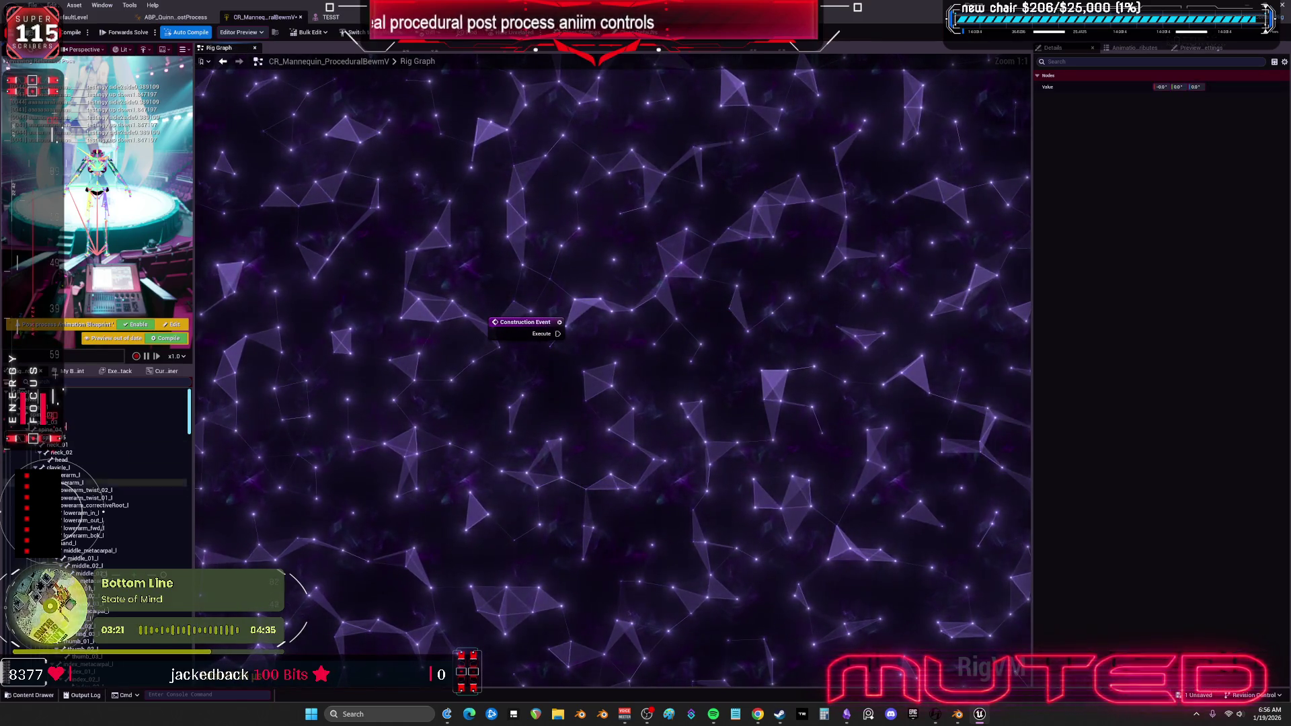
# Select clavicle_l in the rig hierarchy, show the animation attributes, and widen the preview viewport.
pyautogui.click(71, 467)
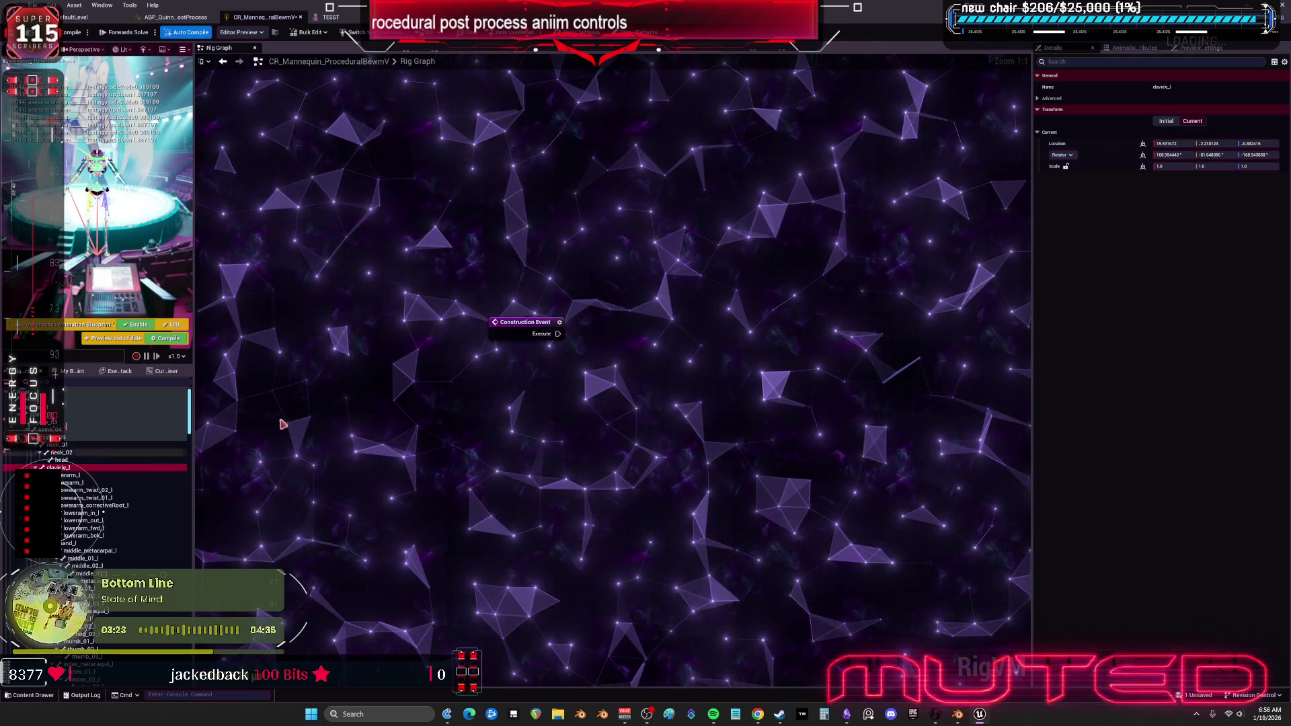
pyautogui.rightClick(509, 369)
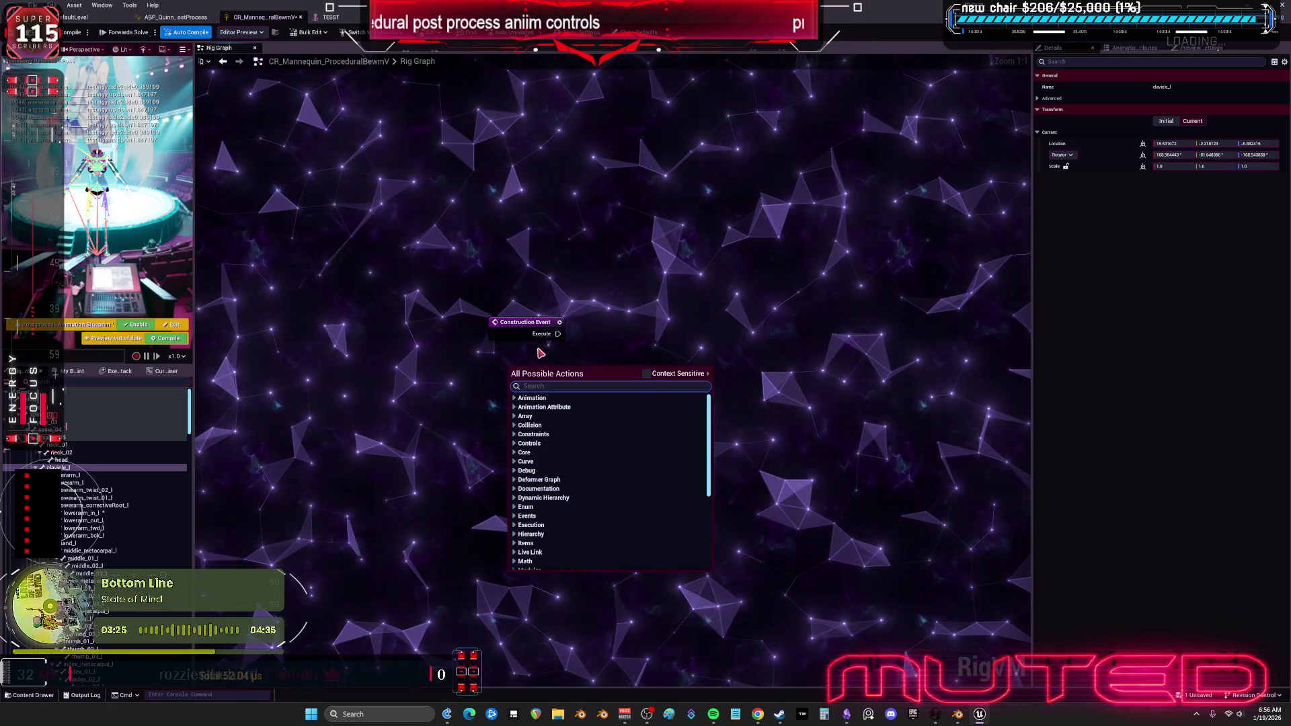
pyautogui.press('Escape')
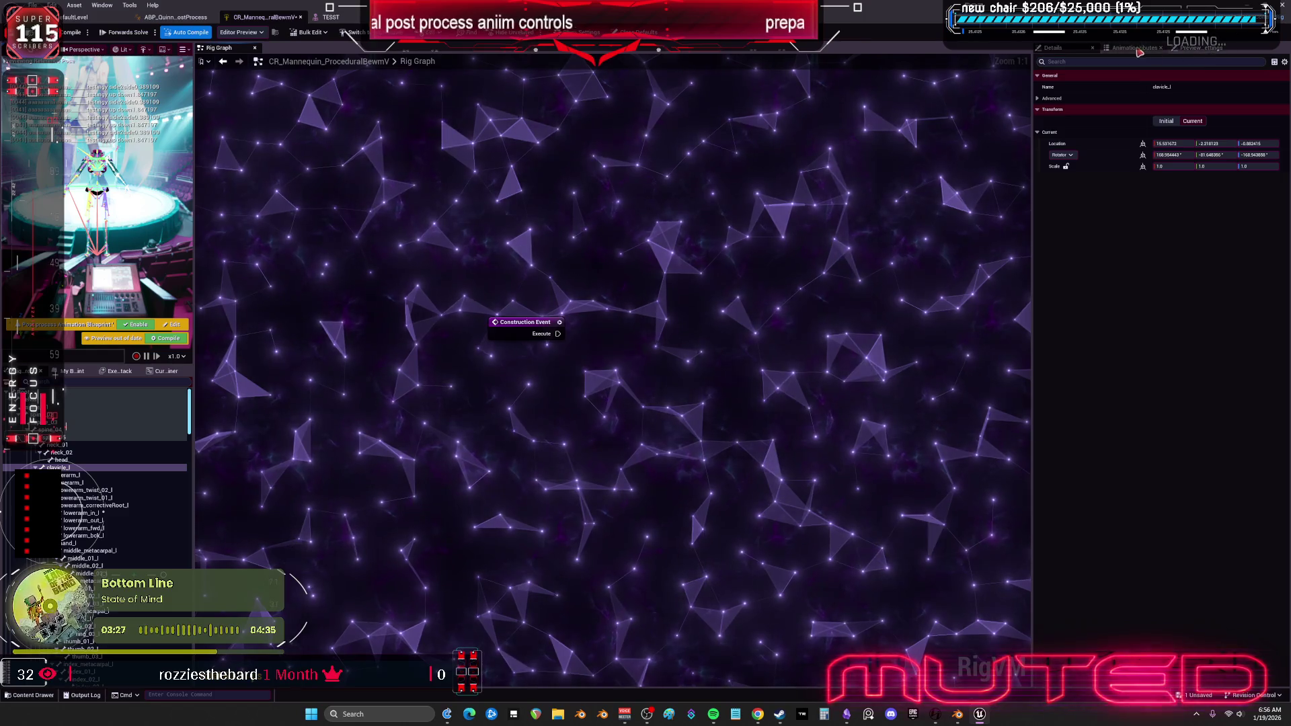
pyautogui.click(1131, 47)
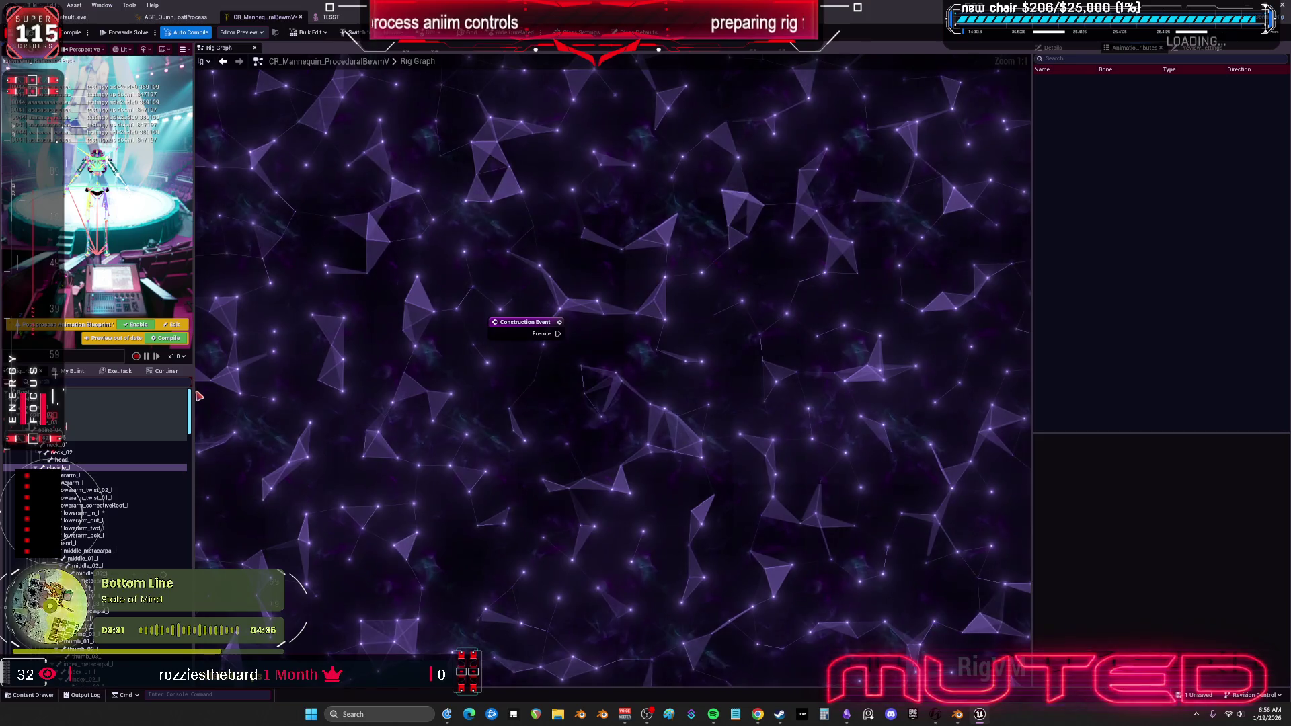
pyautogui.moveTo(195, 397)
pyautogui.mouseDown()
pyautogui.moveTo(340, 403)
pyautogui.moveTo(347, 446)
pyautogui.mouseUp()
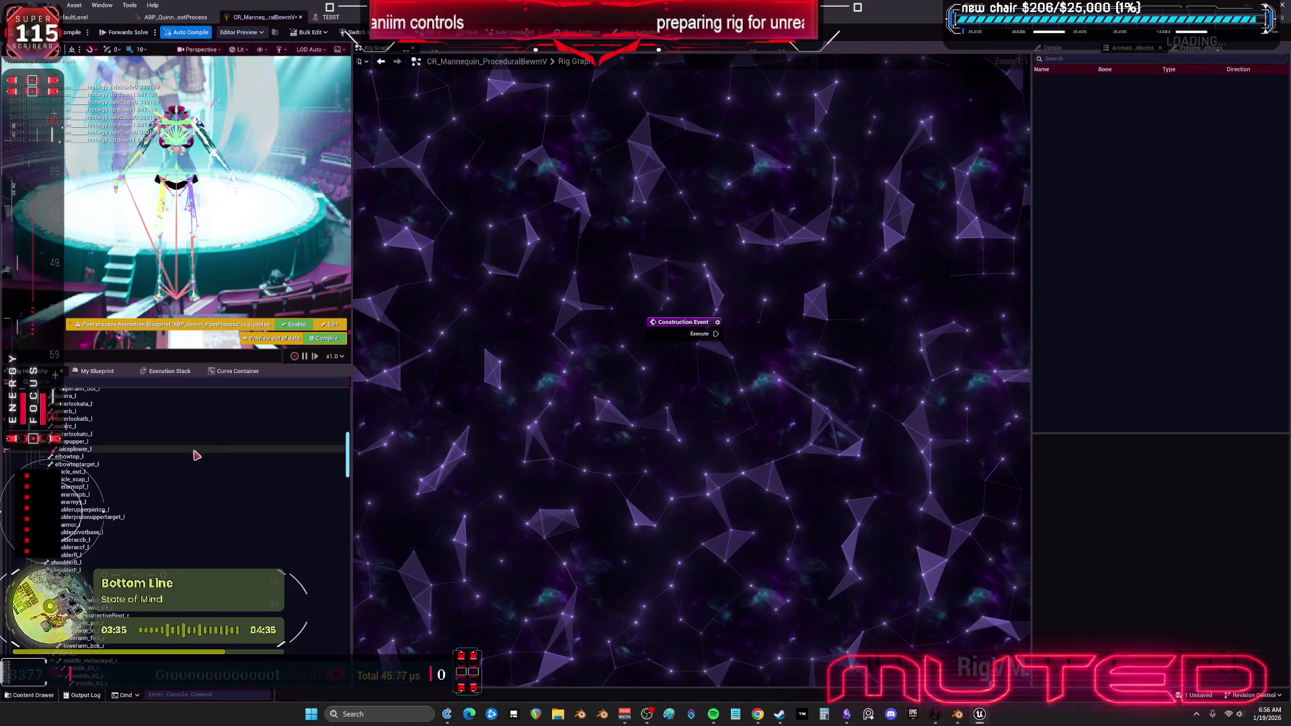
# Drag shoulderF_l from the Rig Hierarchy into the graph as a Set Transform - Control node.
pyautogui.click(101, 556)
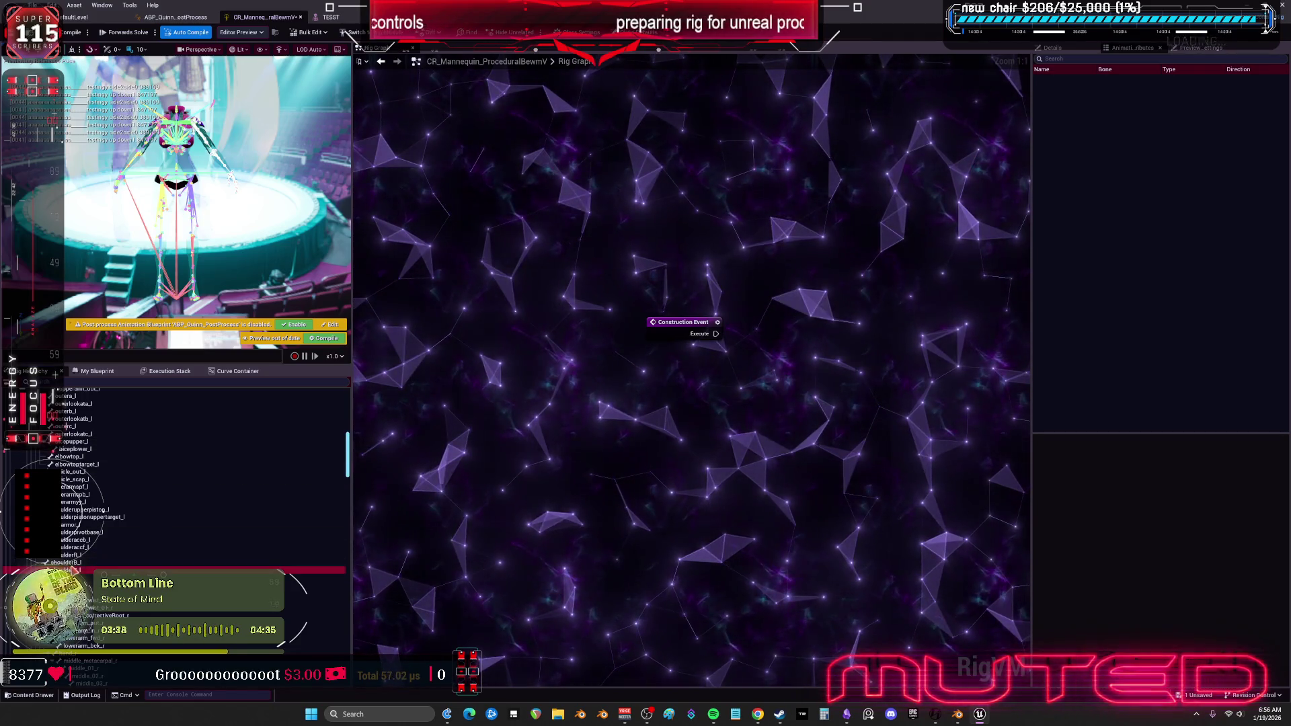
pyautogui.click(86, 571)
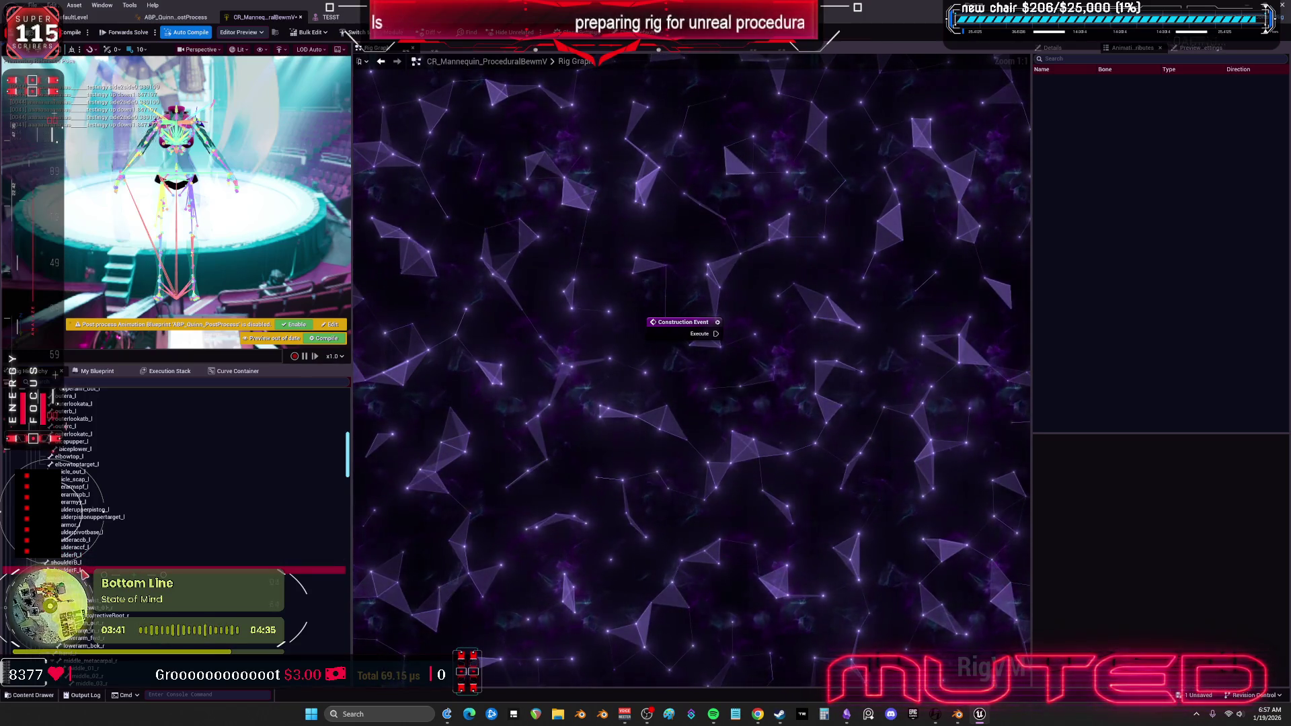
pyautogui.rightClick(86, 571)
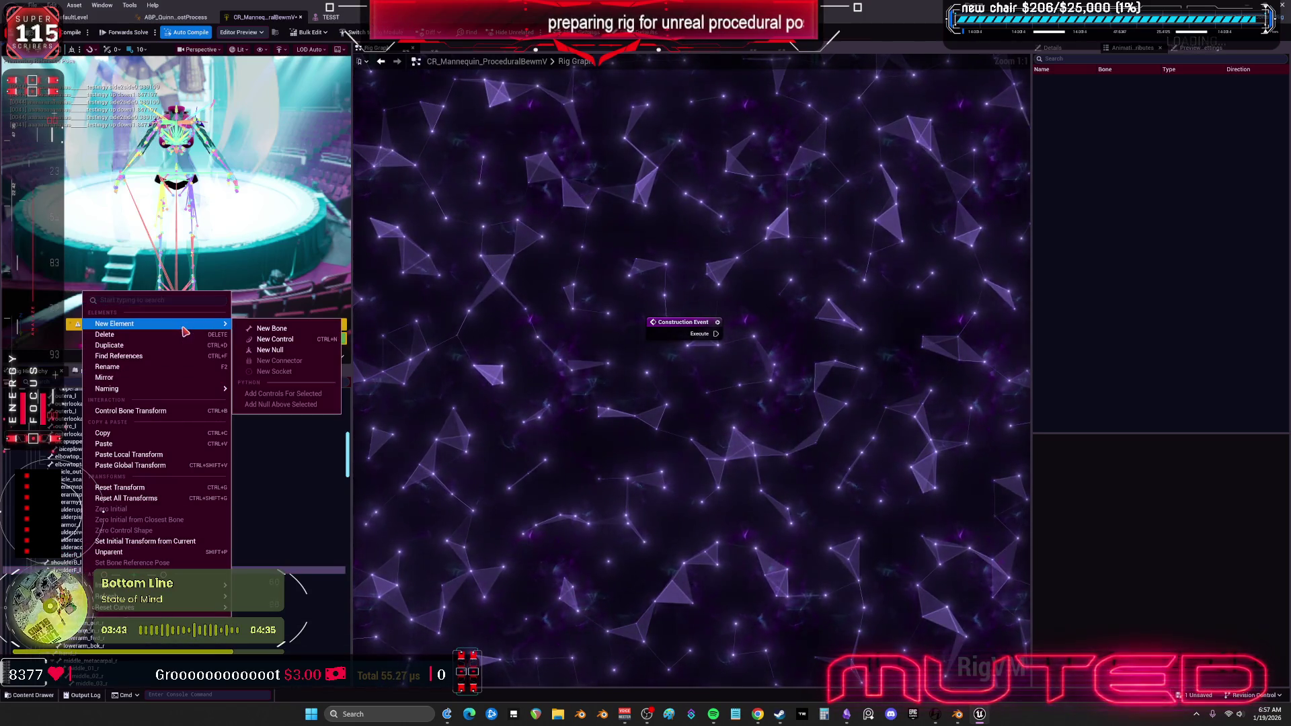
pyautogui.moveTo(195, 325)
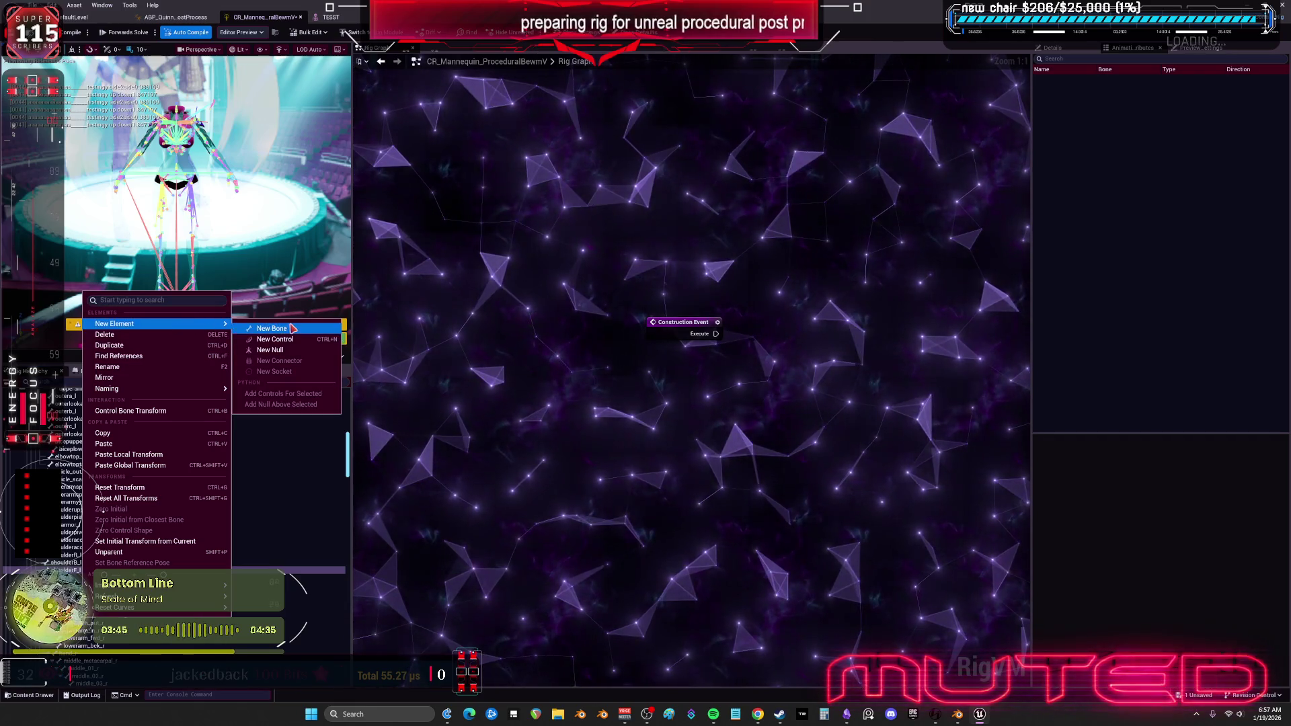
pyautogui.click(303, 345)
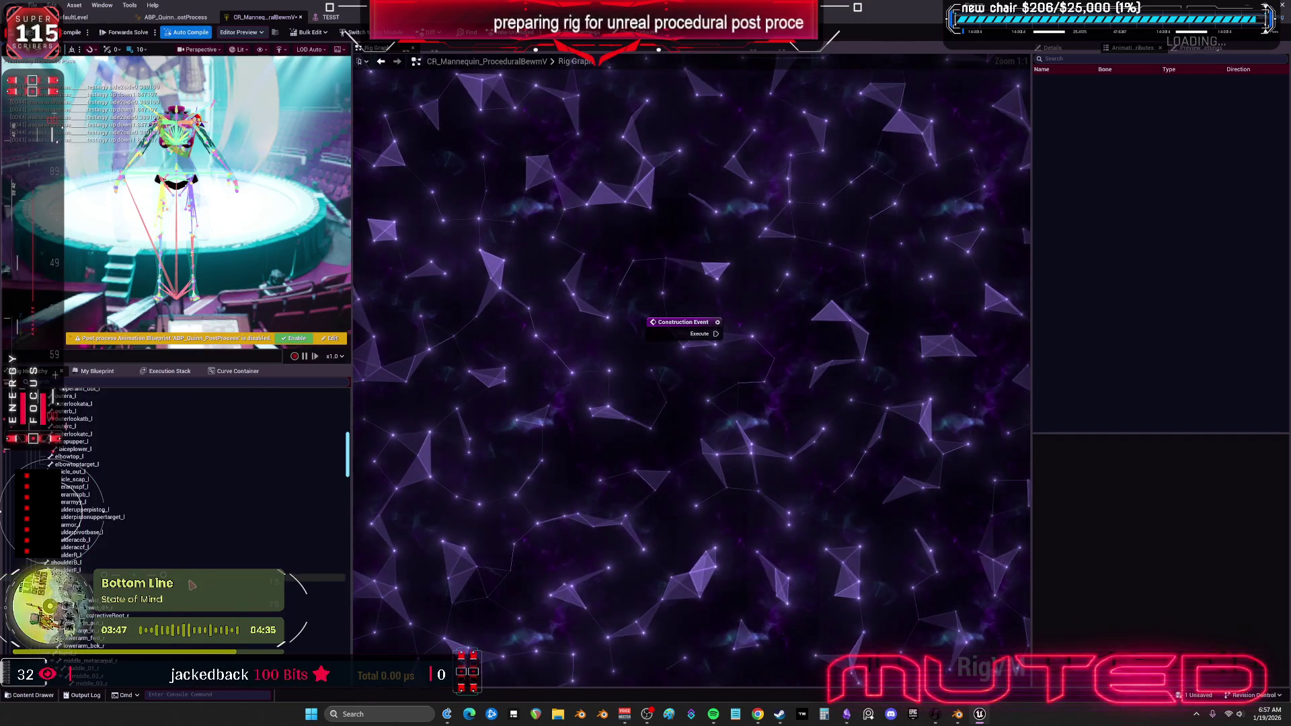
pyautogui.scroll(-10, 260, 510)
pyautogui.moveTo(347, 493)
pyautogui.mouseDown()
pyautogui.moveTo(347, 647)
pyautogui.moveTo(535, 468)
pyautogui.mouseUp()
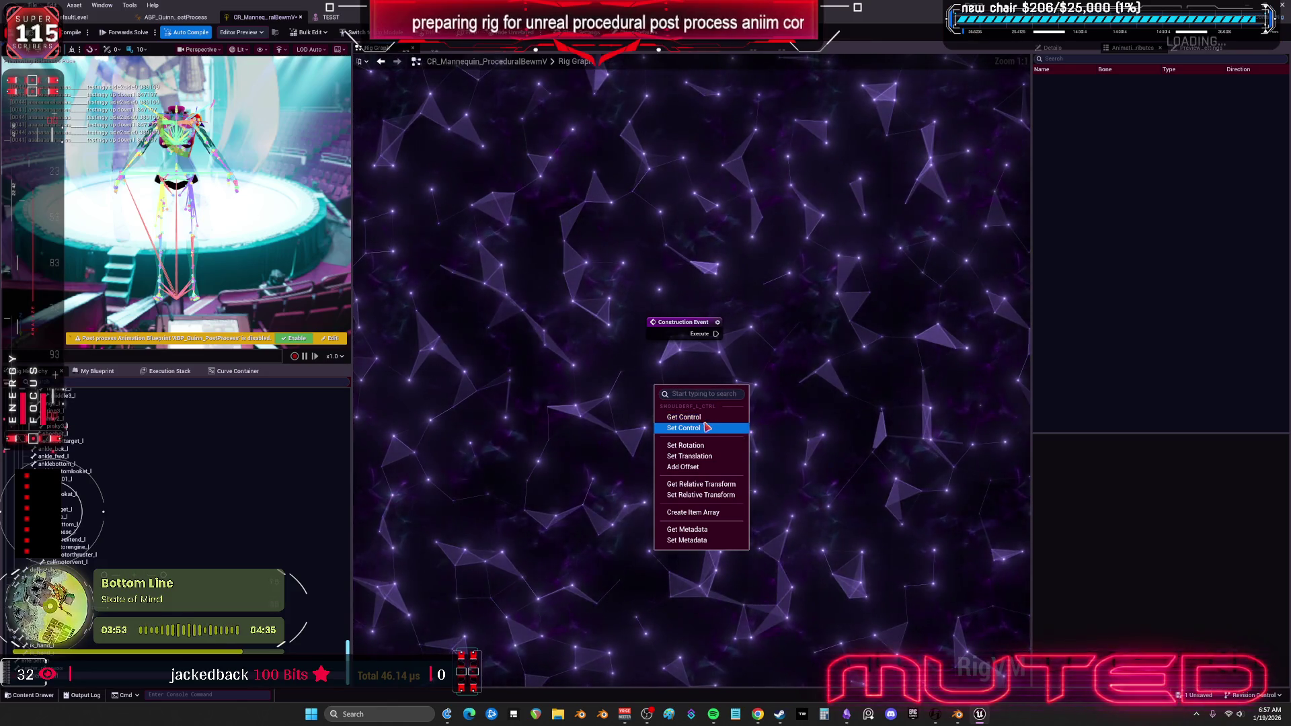
pyautogui.click(706, 429)
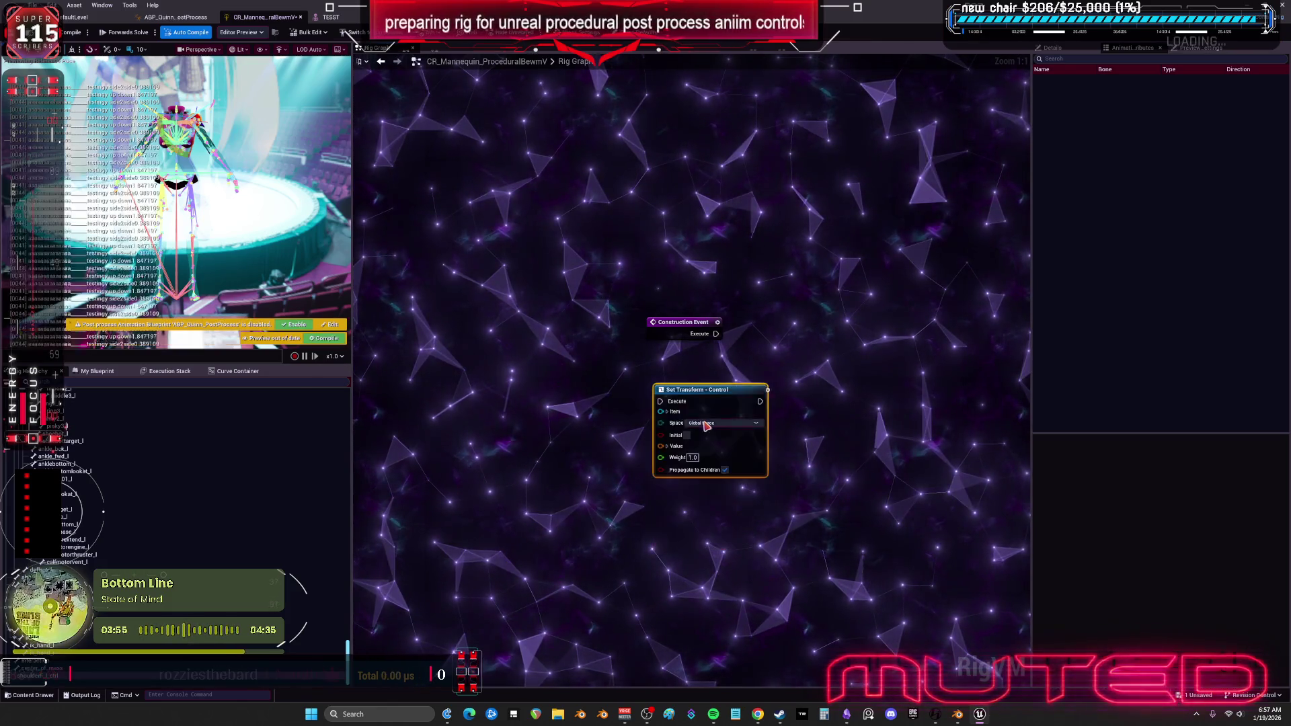
# Move the Set Transform - Control node beside Construction Event and expand its Item to show type and name.
pyautogui.moveTo(741, 372); pyautogui.dragTo(774, 345)
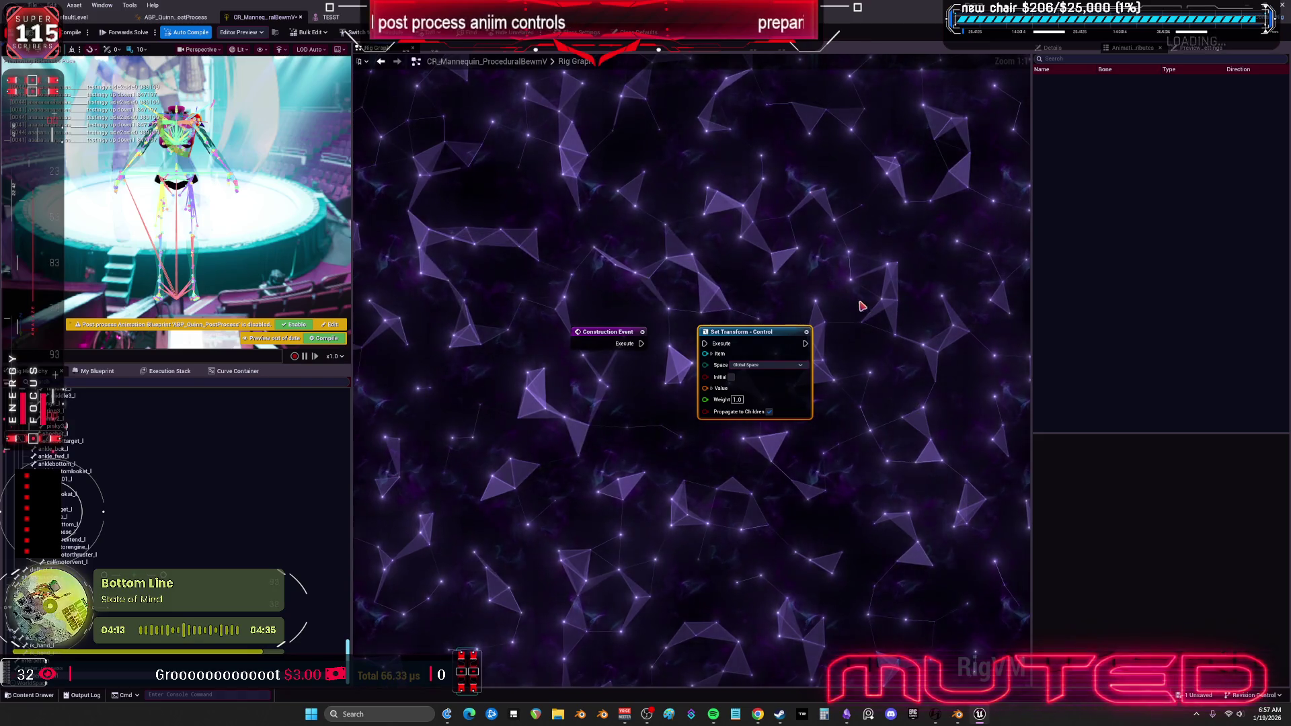
pyautogui.click(711, 353)
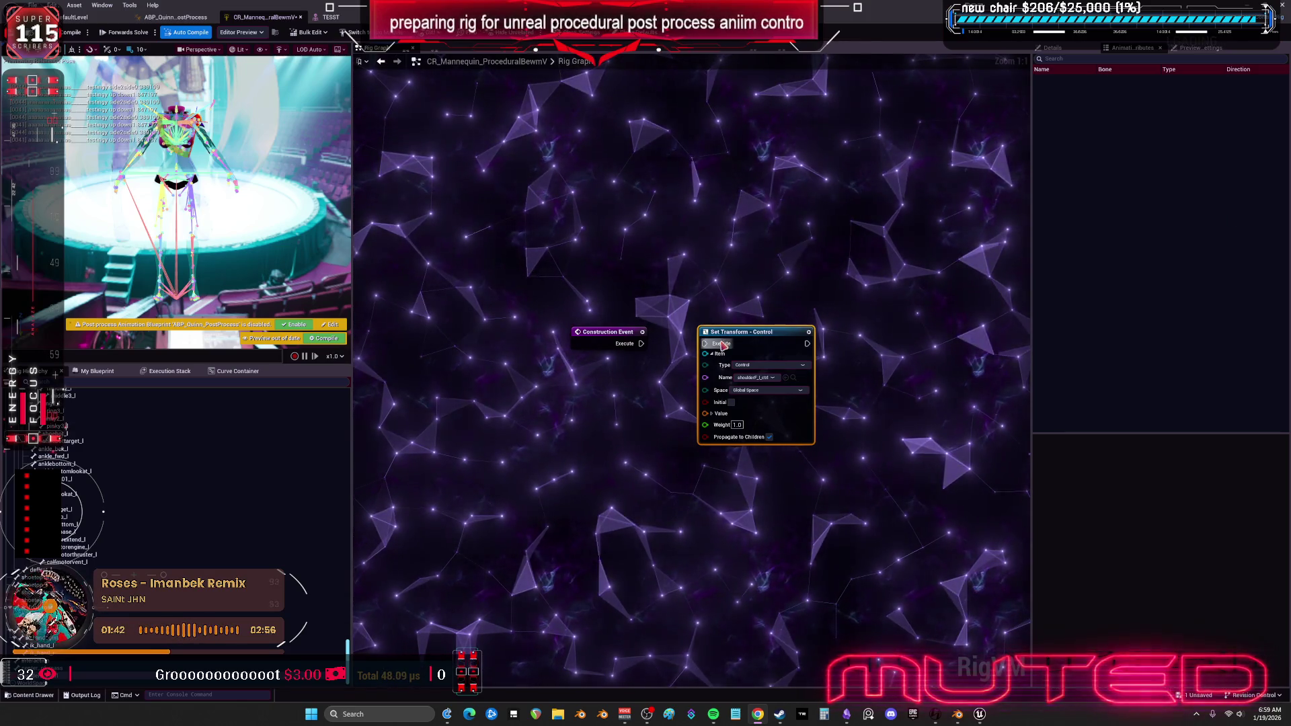
# Drag shoulderF_l into the Rig Graph twice to add its Get Transform and Set Rotation bone nodes.
pyautogui.scroll(-5, 196, 524)
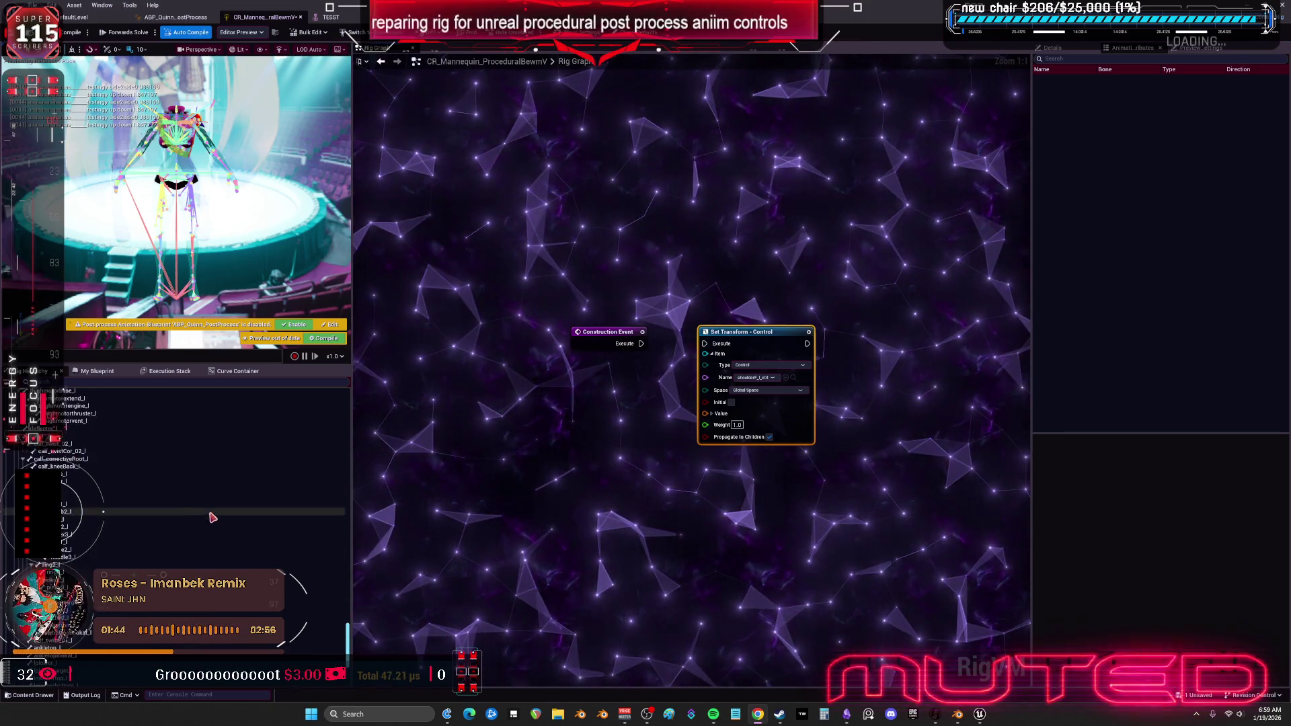
pyautogui.scroll(-5, 213, 517)
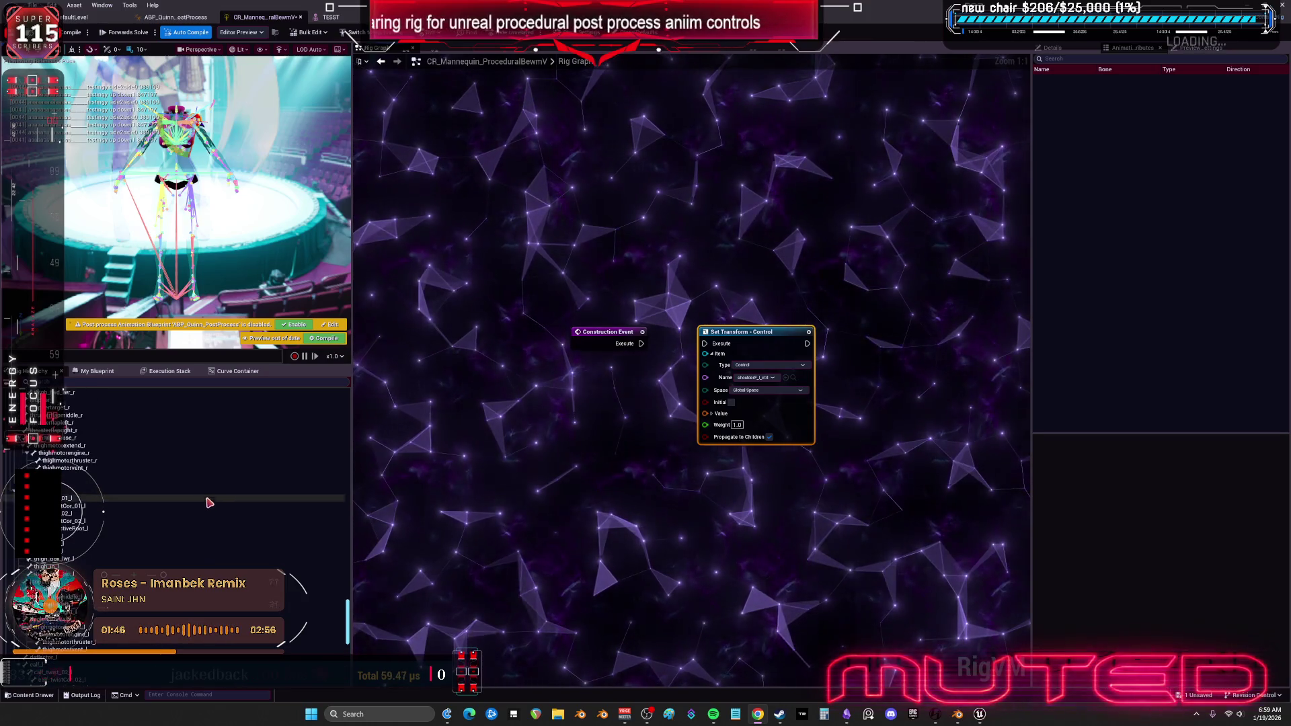
pyautogui.scroll(-10, 144, 542)
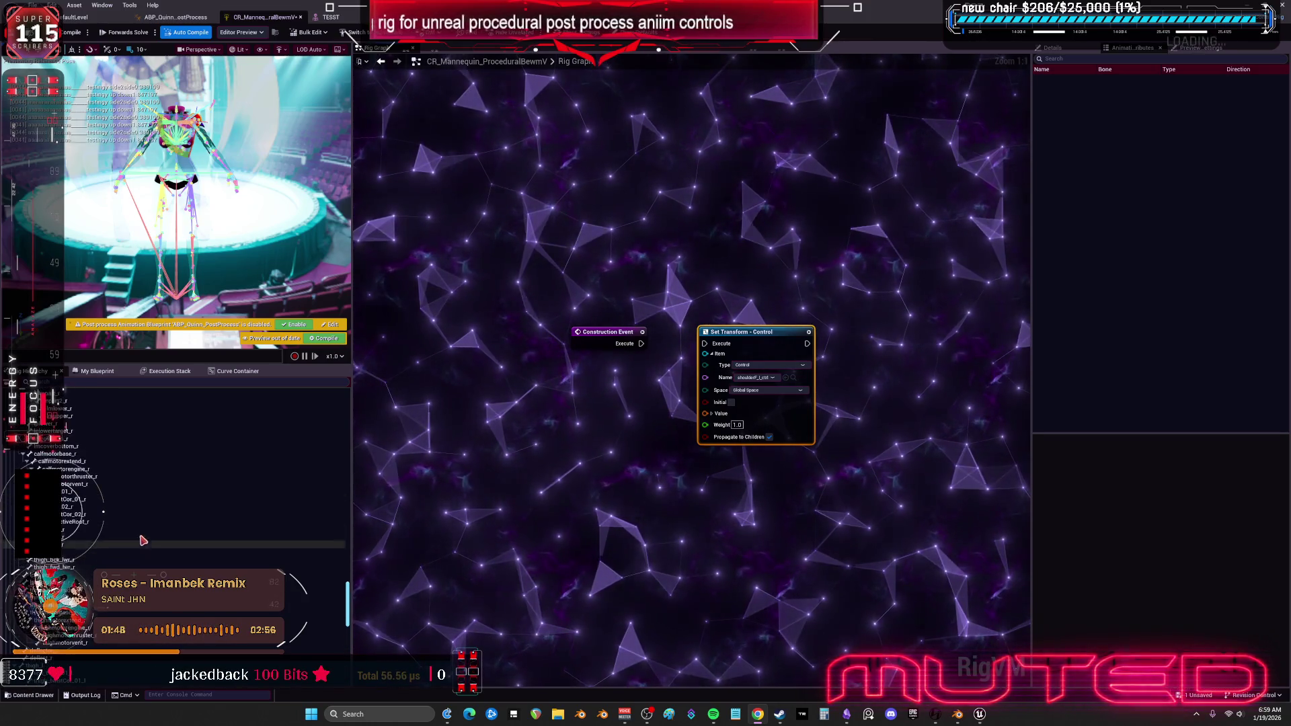
pyautogui.scroll(-10, 143, 542)
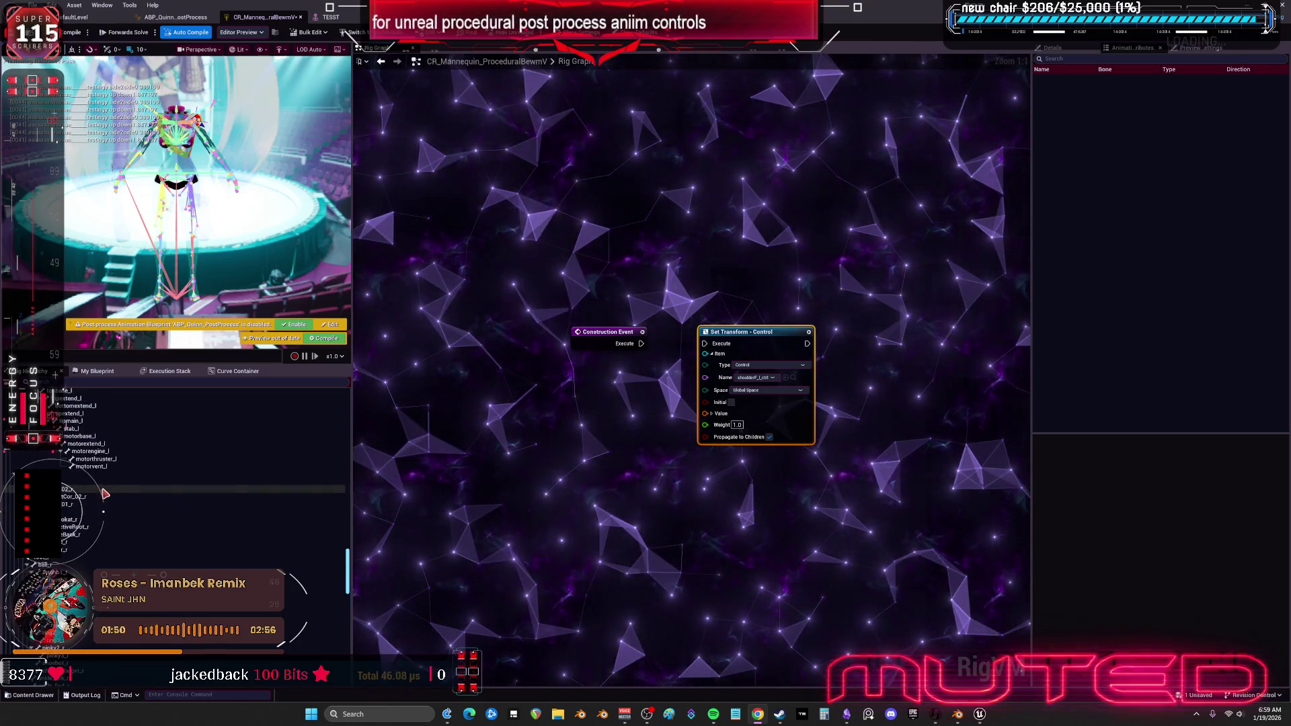
pyautogui.scroll(5, 105, 494)
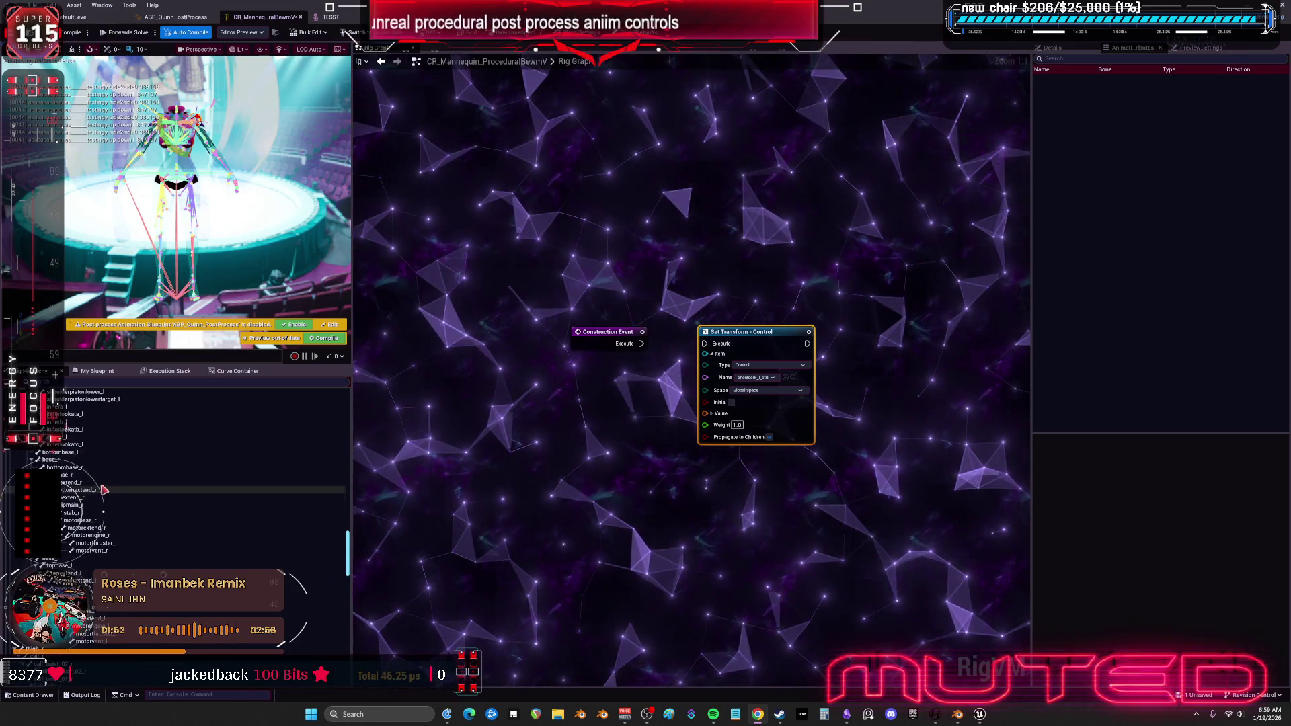
pyautogui.scroll(8, 104, 490)
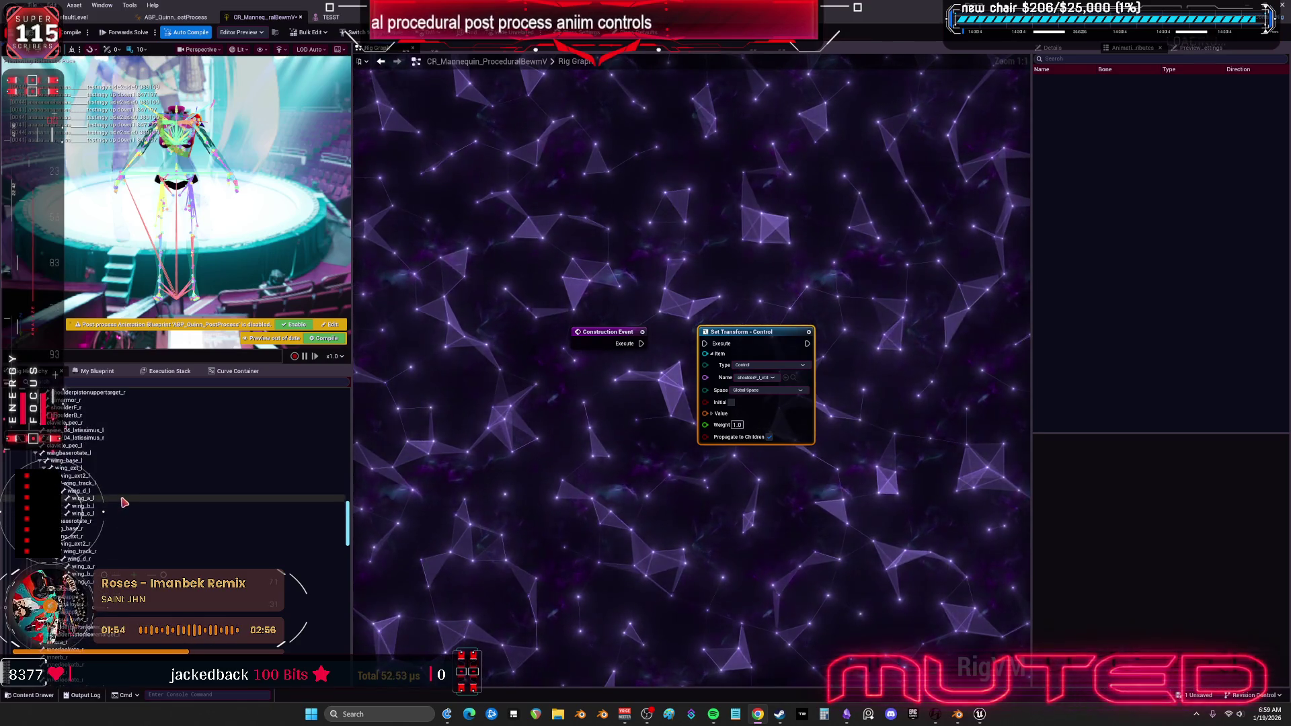
pyautogui.scroll(4, 123, 502)
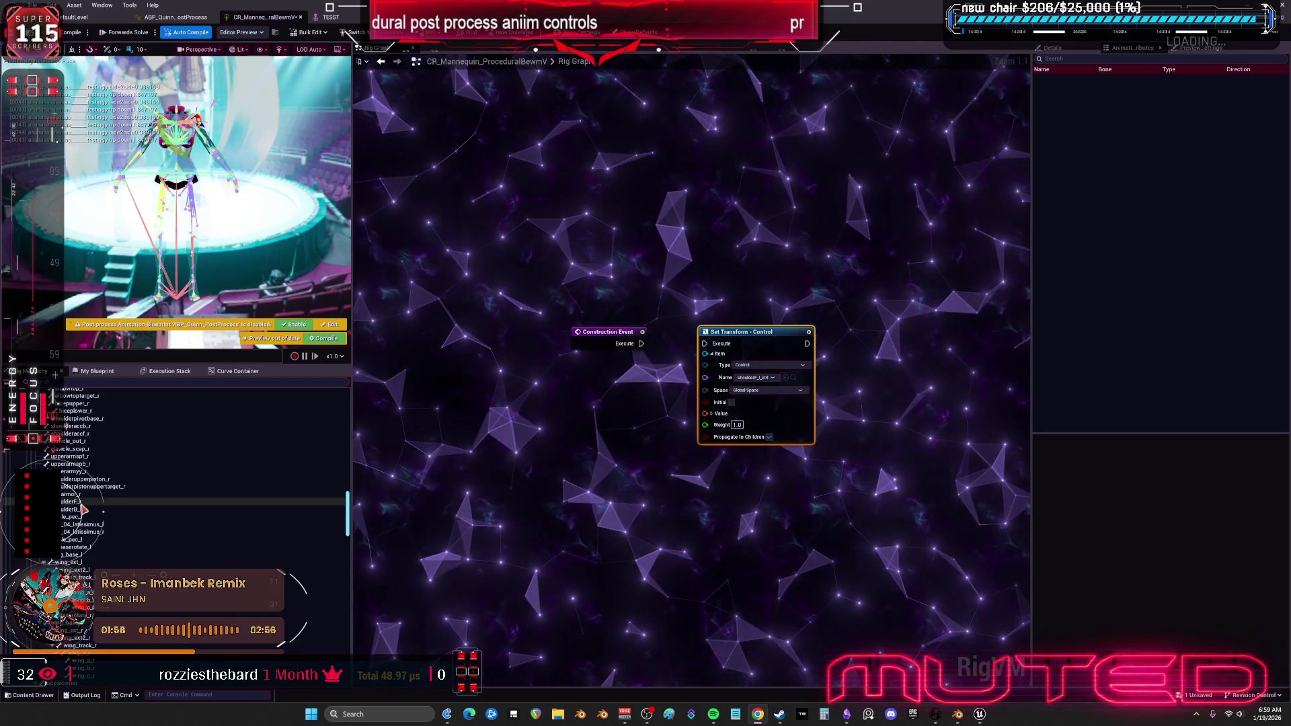
pyautogui.scroll(6, 101, 485)
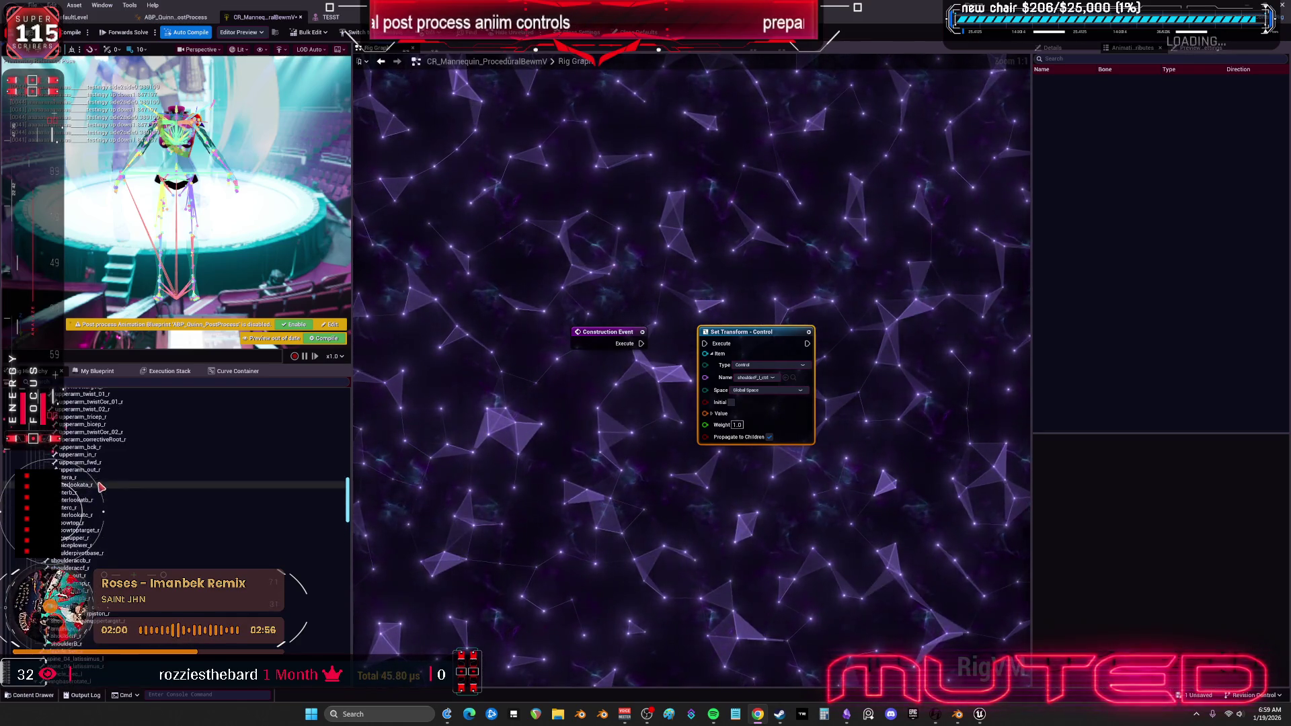
pyautogui.scroll(6, 108, 491)
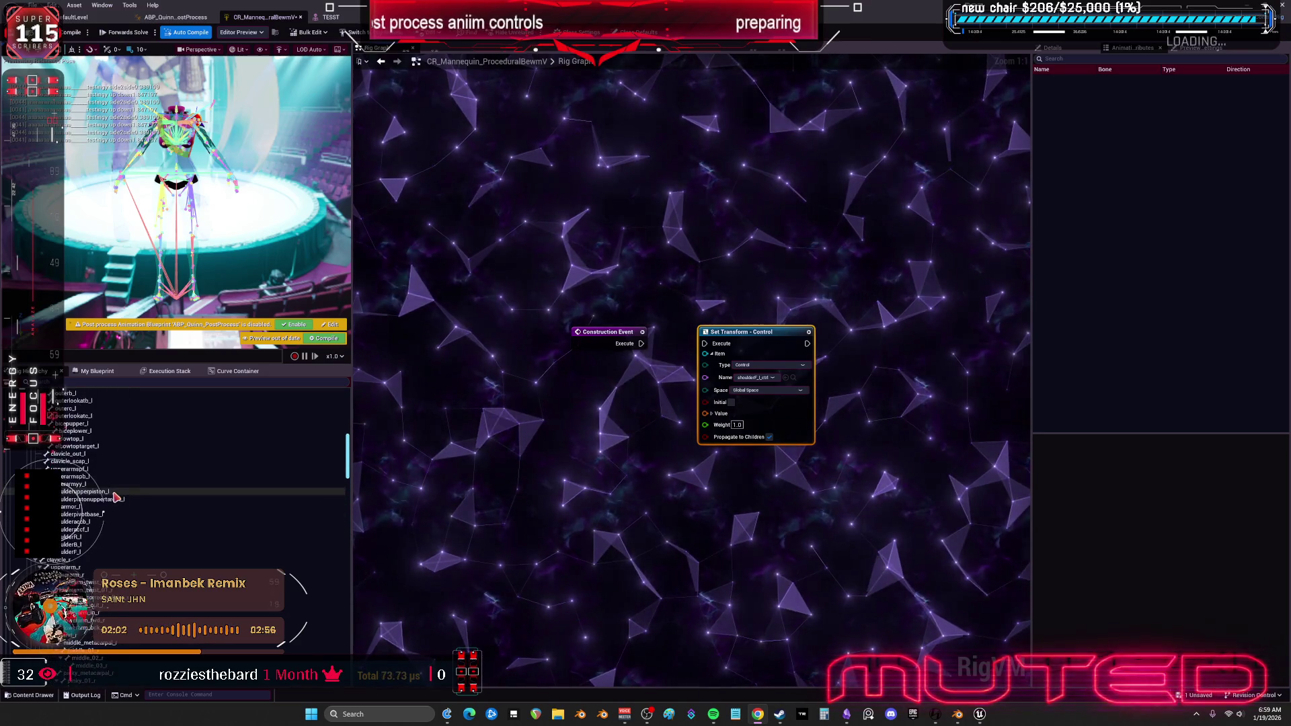
pyautogui.moveTo(144, 552)
pyautogui.mouseDown()
pyautogui.moveTo(634, 487)
pyautogui.moveTo(585, 482)
pyautogui.mouseUp()
pyautogui.click(620, 515)
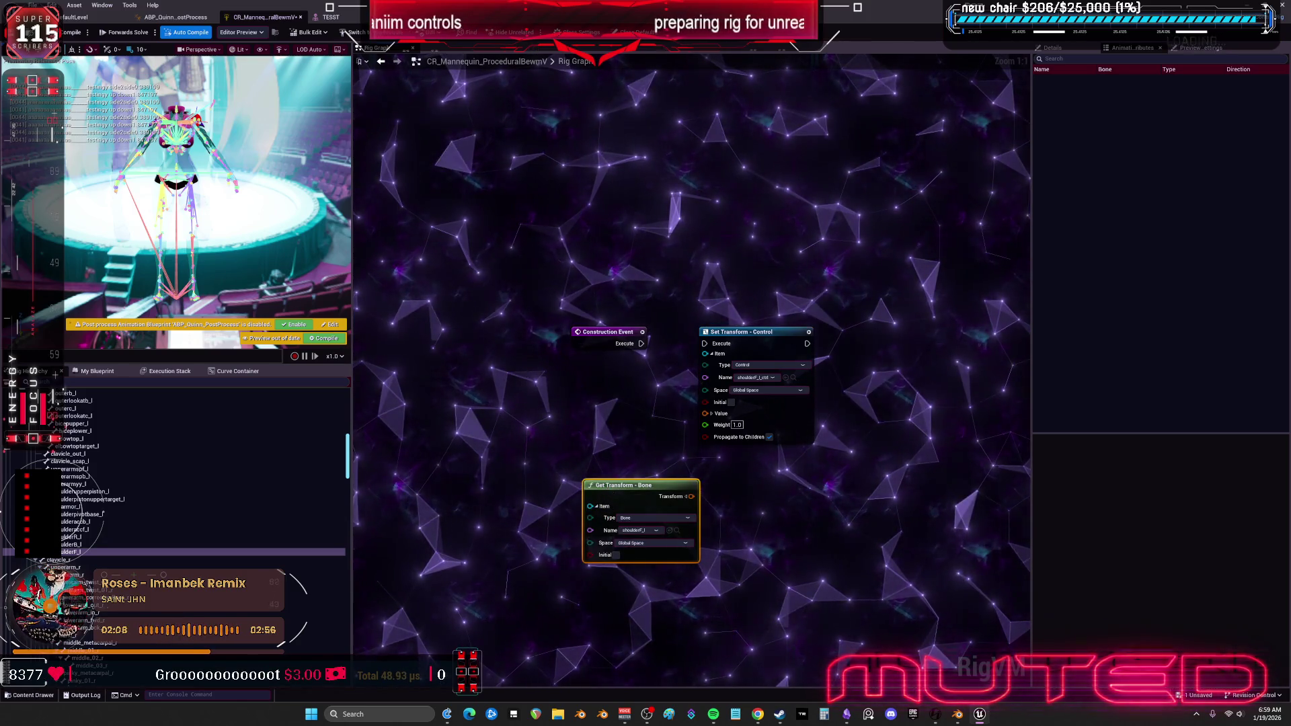
pyautogui.moveTo(71, 552)
pyautogui.mouseDown()
pyautogui.moveTo(596, 317)
pyautogui.moveTo(743, 208)
pyautogui.moveTo(893, 241)
pyautogui.moveTo(901, 310)
pyautogui.mouseUp()
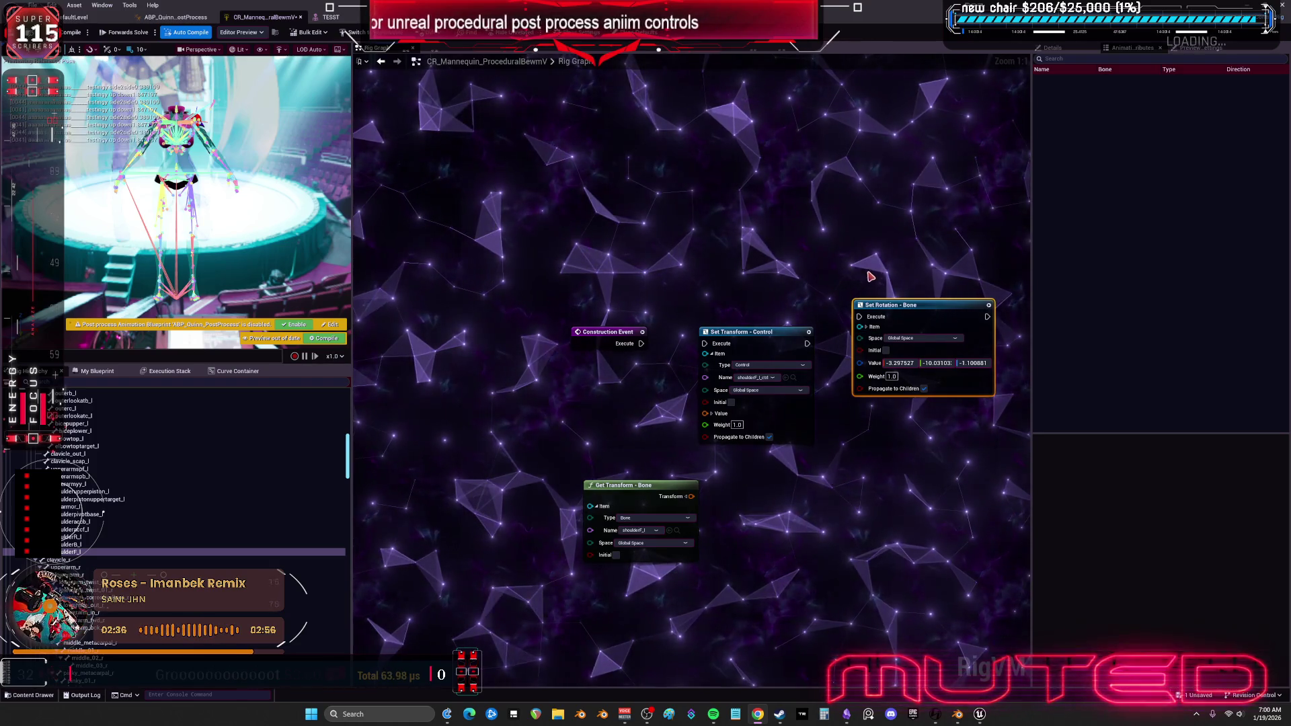
# Switch the shoulderF_l Set Rotation and Get Transform bone nodes to Local Space.
pyautogui.click(909, 338)
pyautogui.click(903, 350)
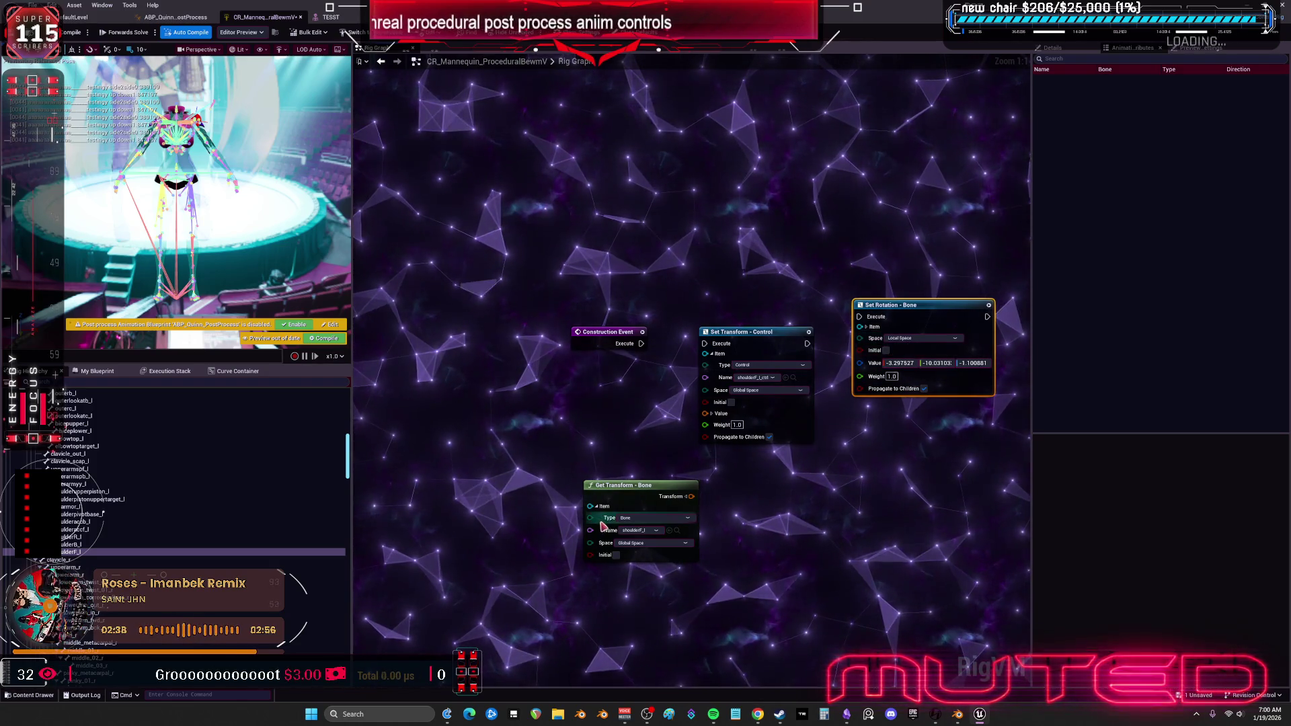
pyautogui.click(638, 543)
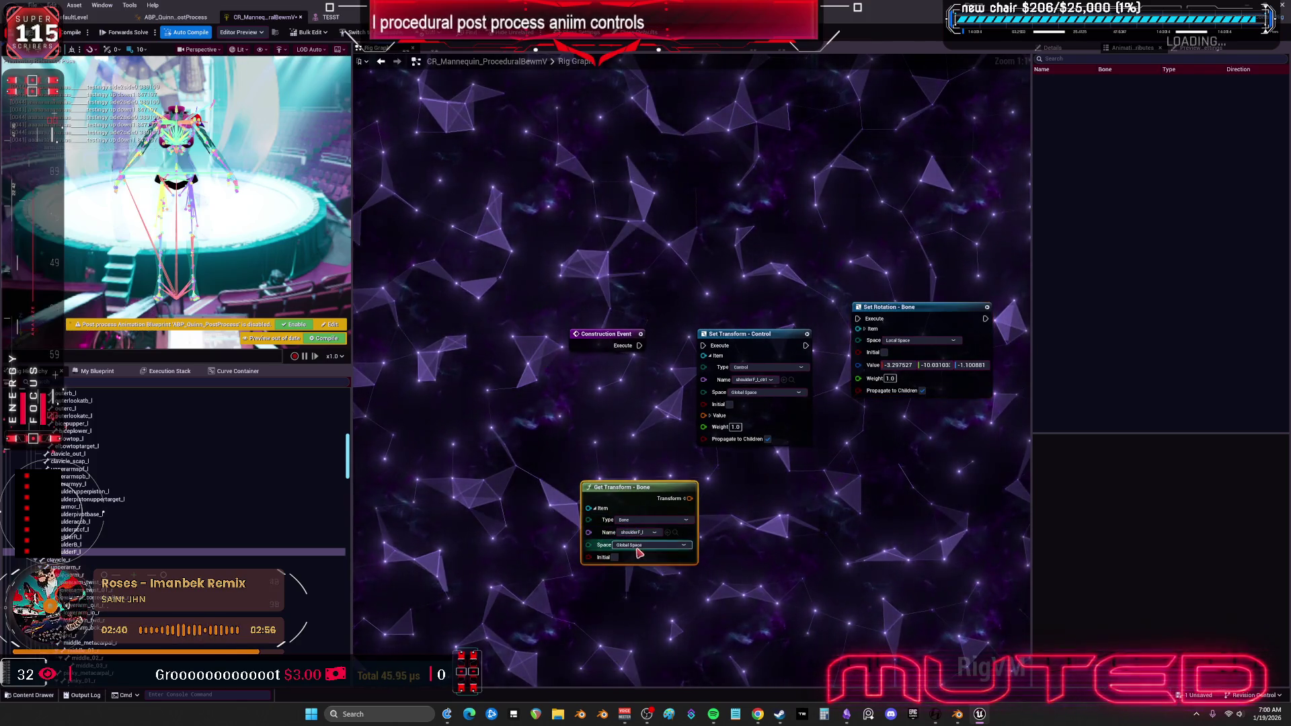
pyautogui.click(635, 557)
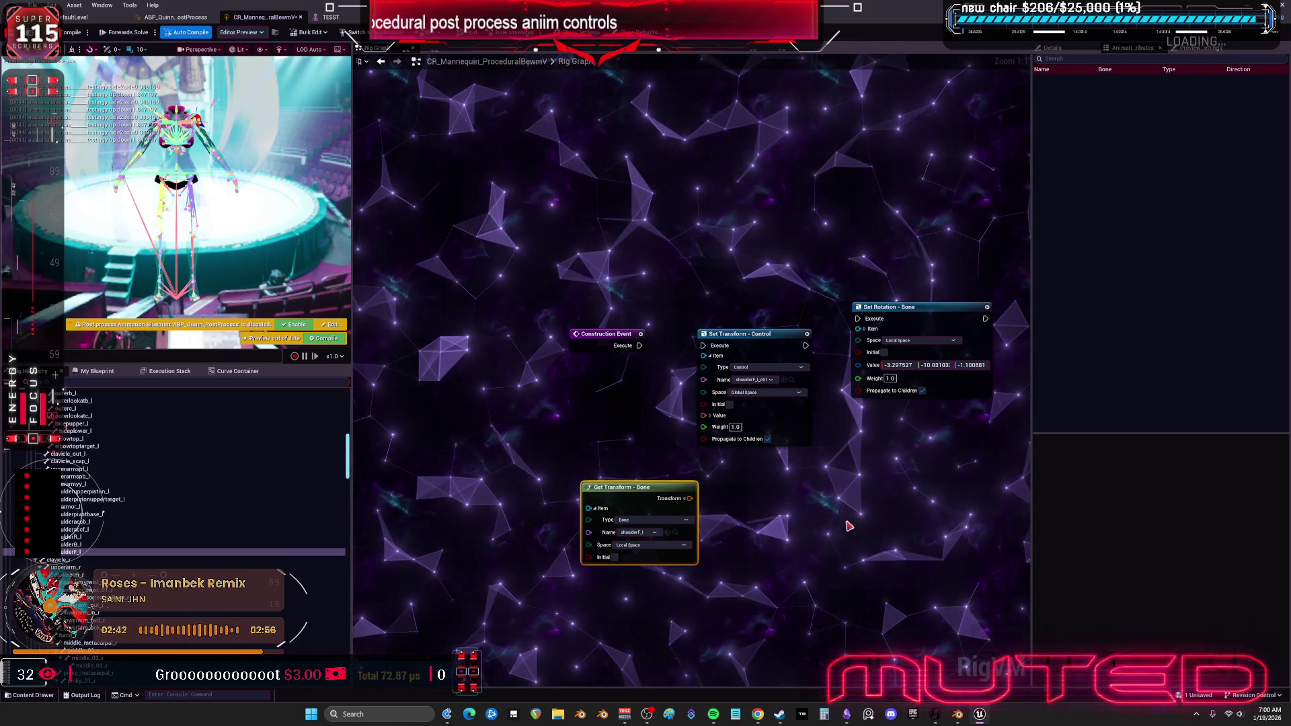
# Move Construction Event up and wire its Execute into the Set Transform - Control node.
pyautogui.moveTo(592, 330)
pyautogui.mouseDown()
pyautogui.moveTo(620, 293)
pyautogui.moveTo(537, 289)
pyautogui.mouseUp()
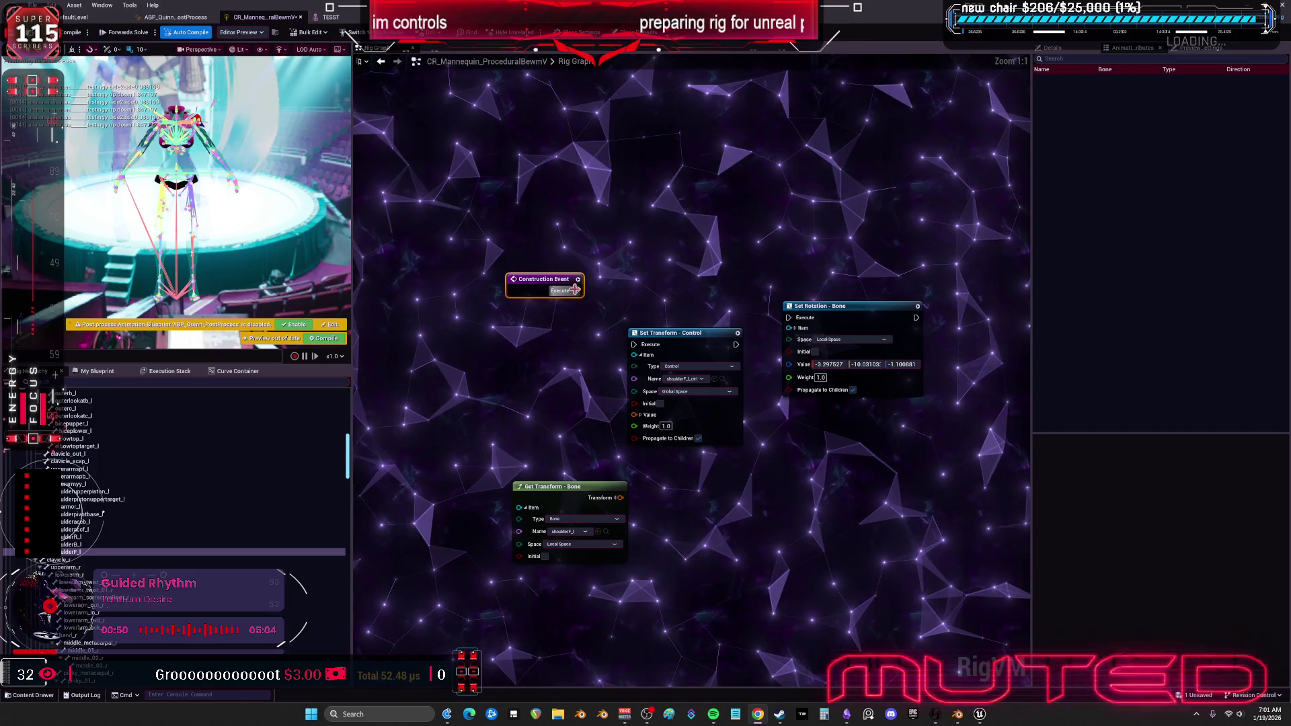
pyautogui.moveTo(576, 291); pyautogui.dragTo(799, 321)
pyautogui.moveTo(649, 348); pyautogui.dragTo(691, 289)
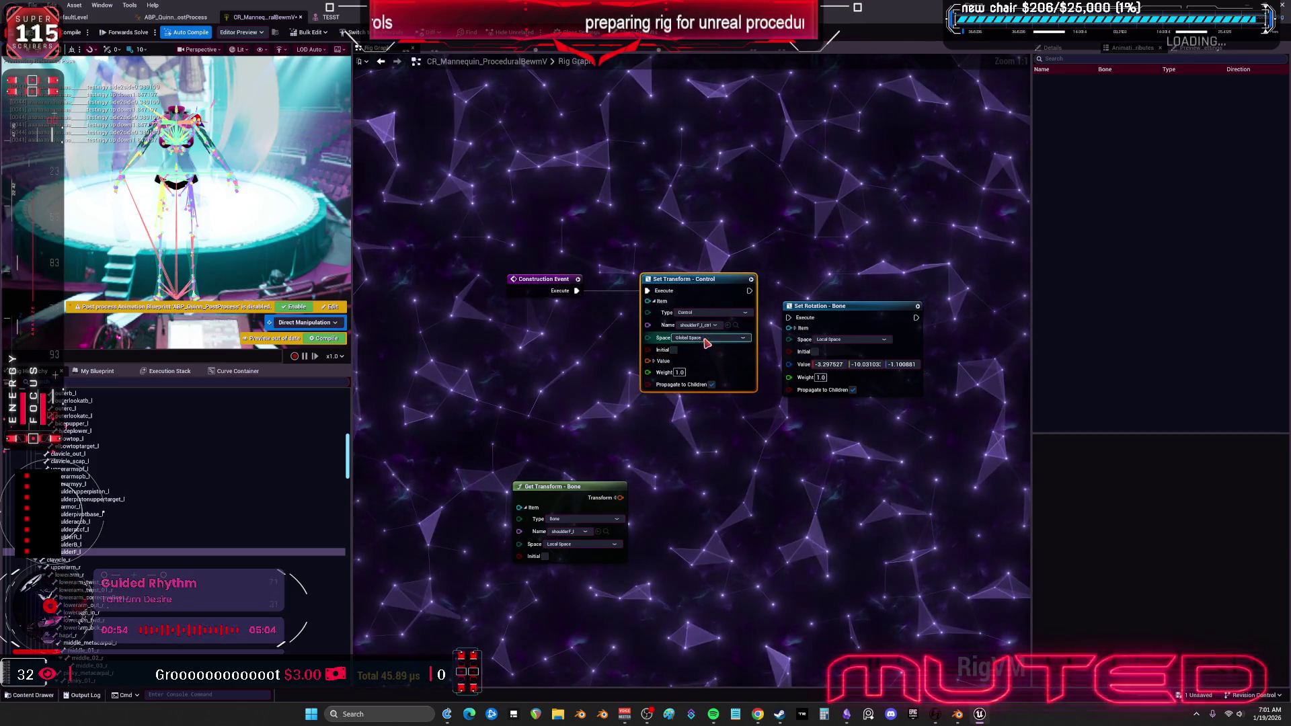
pyautogui.hotkey('ctrl', 'z')
pyautogui.hotkey('ctrl', 'z')
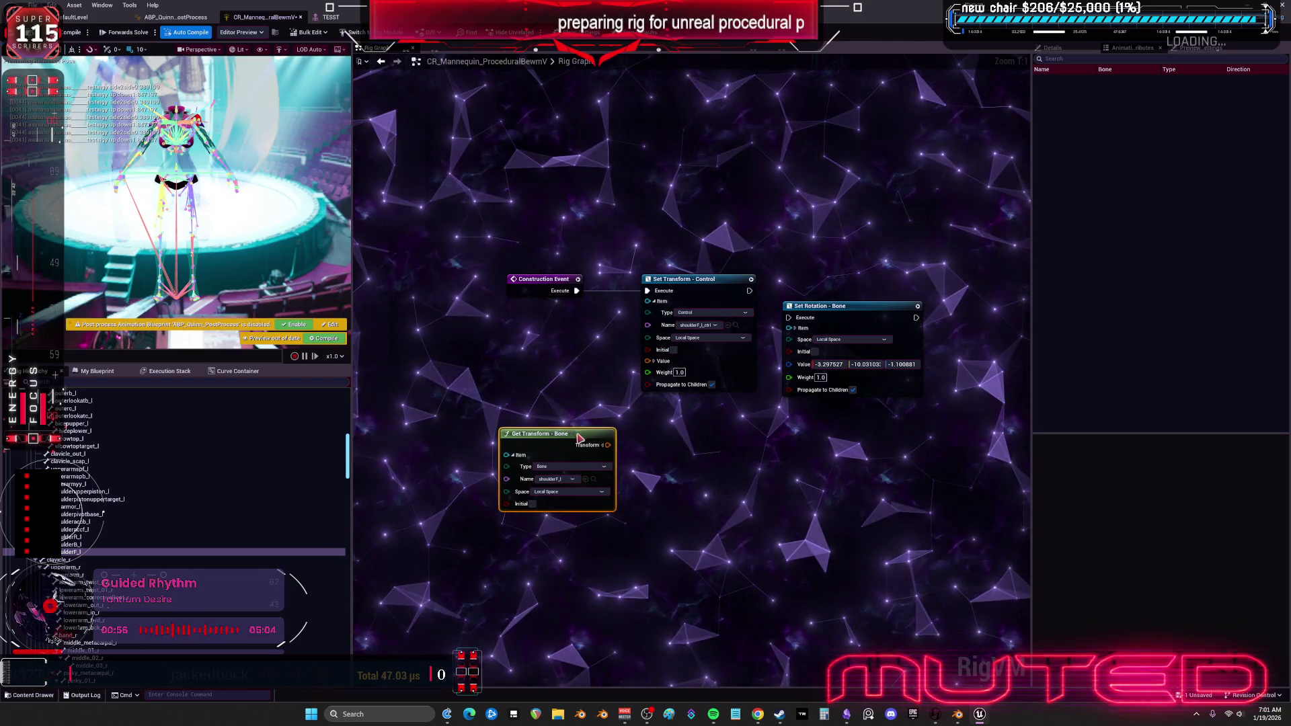
# Expand the Set Transform - Control Value pin and shift the Set Rotation node right.
pyautogui.click(655, 362)
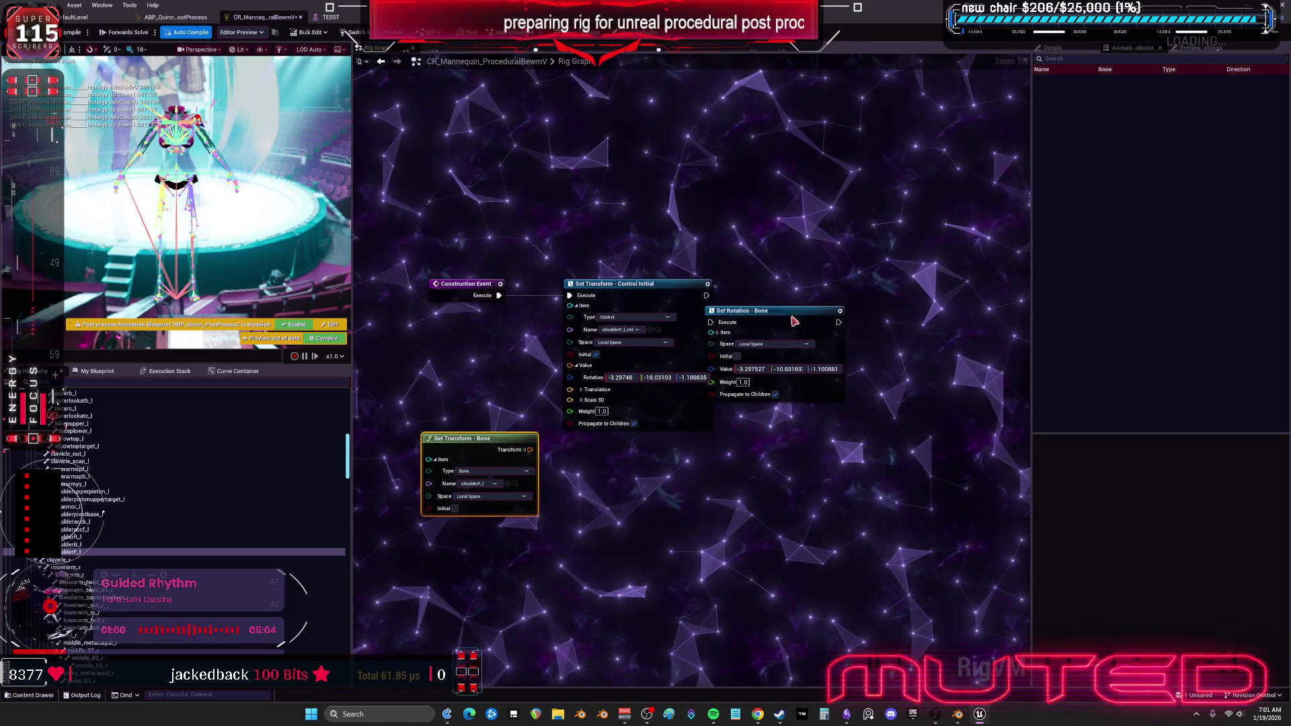
pyautogui.moveTo(792, 322); pyautogui.dragTo(846, 310)
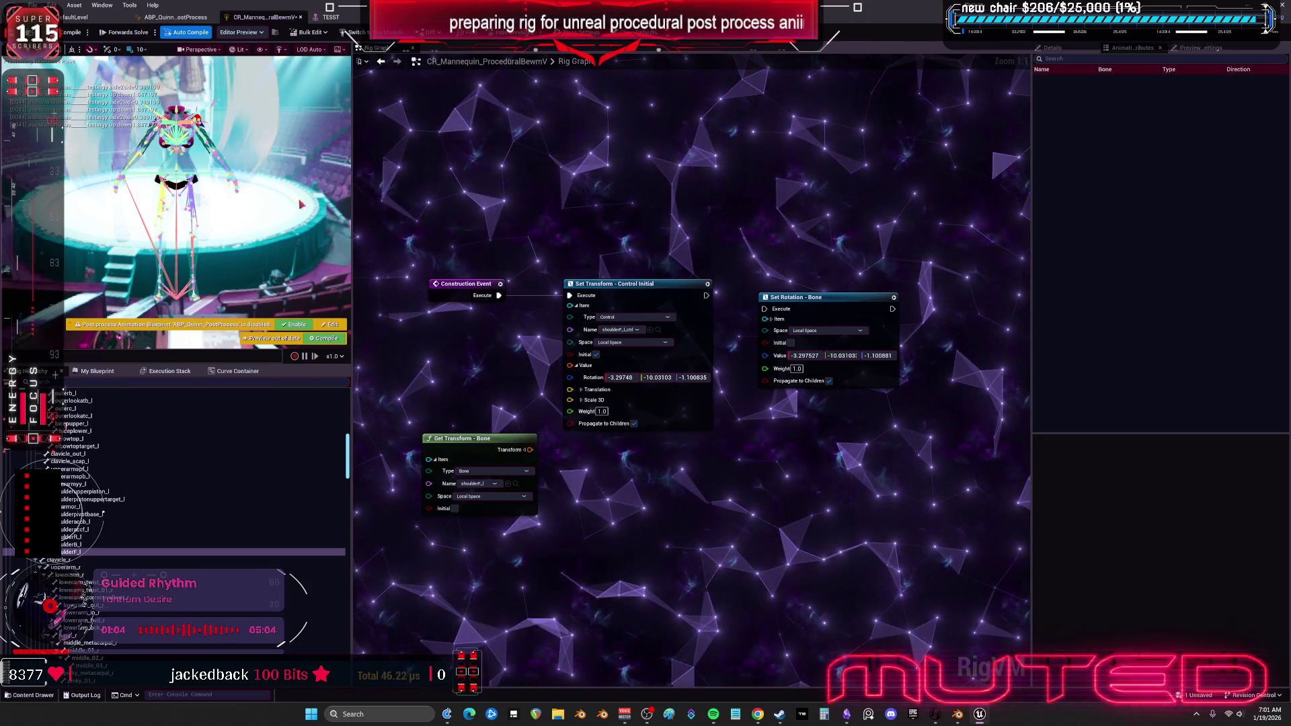
pyautogui.scroll(3, 266, 228)
pyautogui.scroll(5, 266, 229)
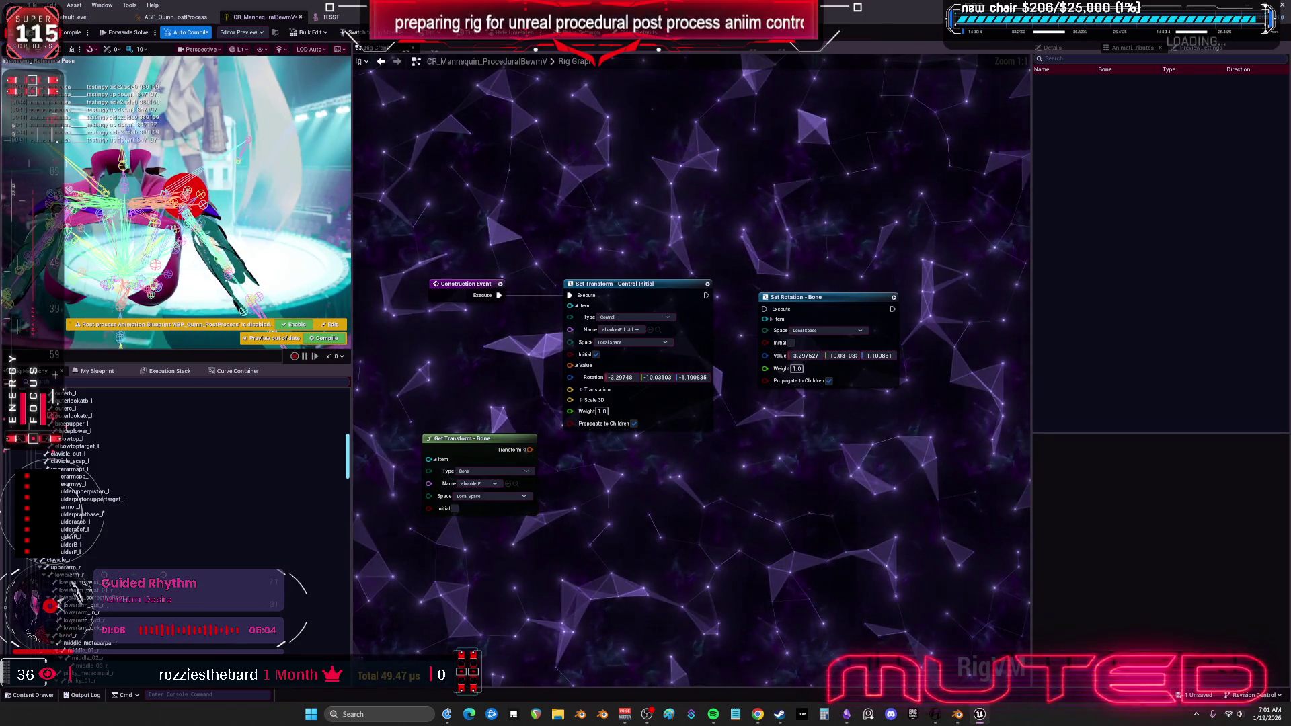
# Select the shoulder control in the preview, undo its test move, and return to the level editor.
pyautogui.click(187, 178)
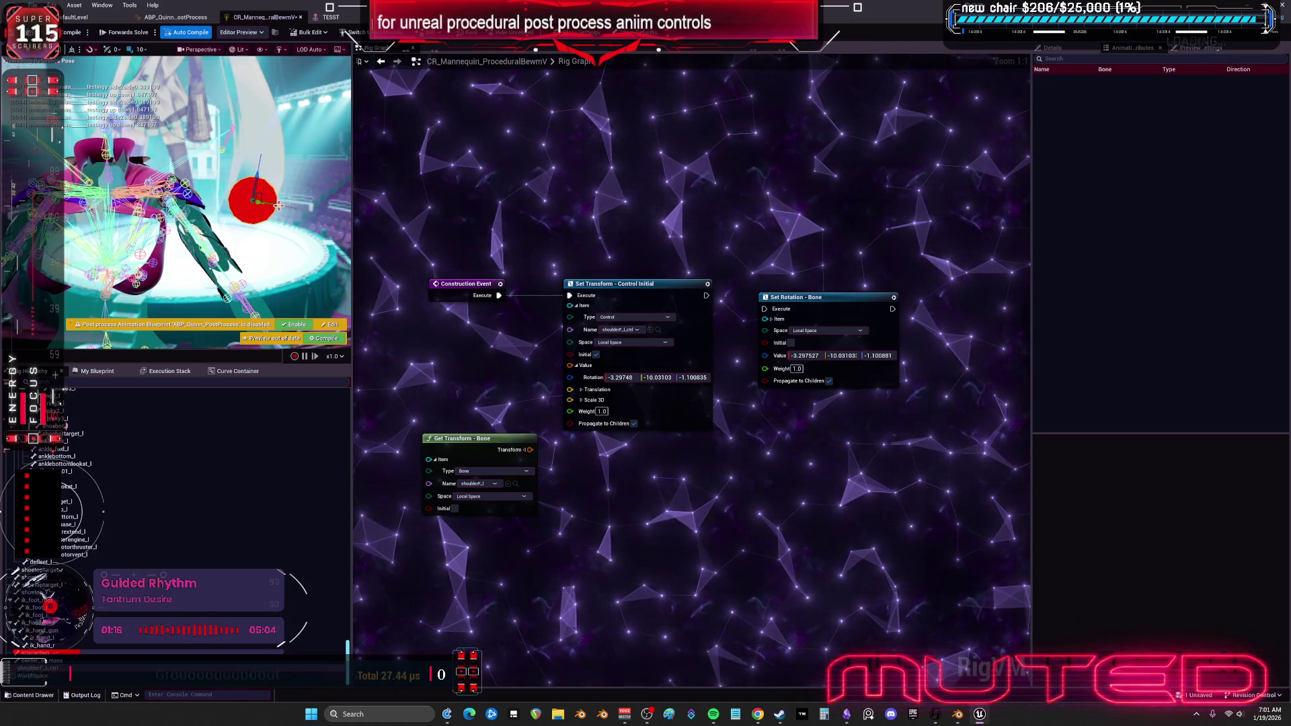
pyautogui.hotkey('ctrl', 'z')
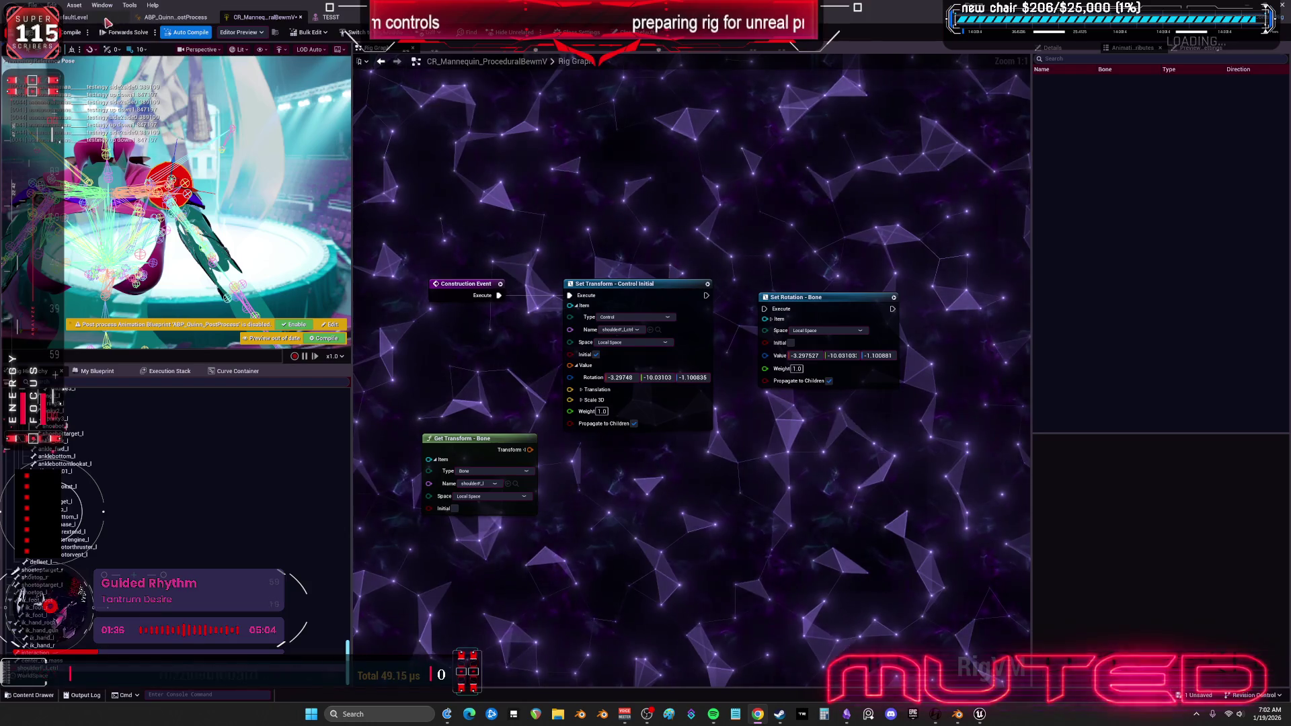
pyautogui.click(75, 17)
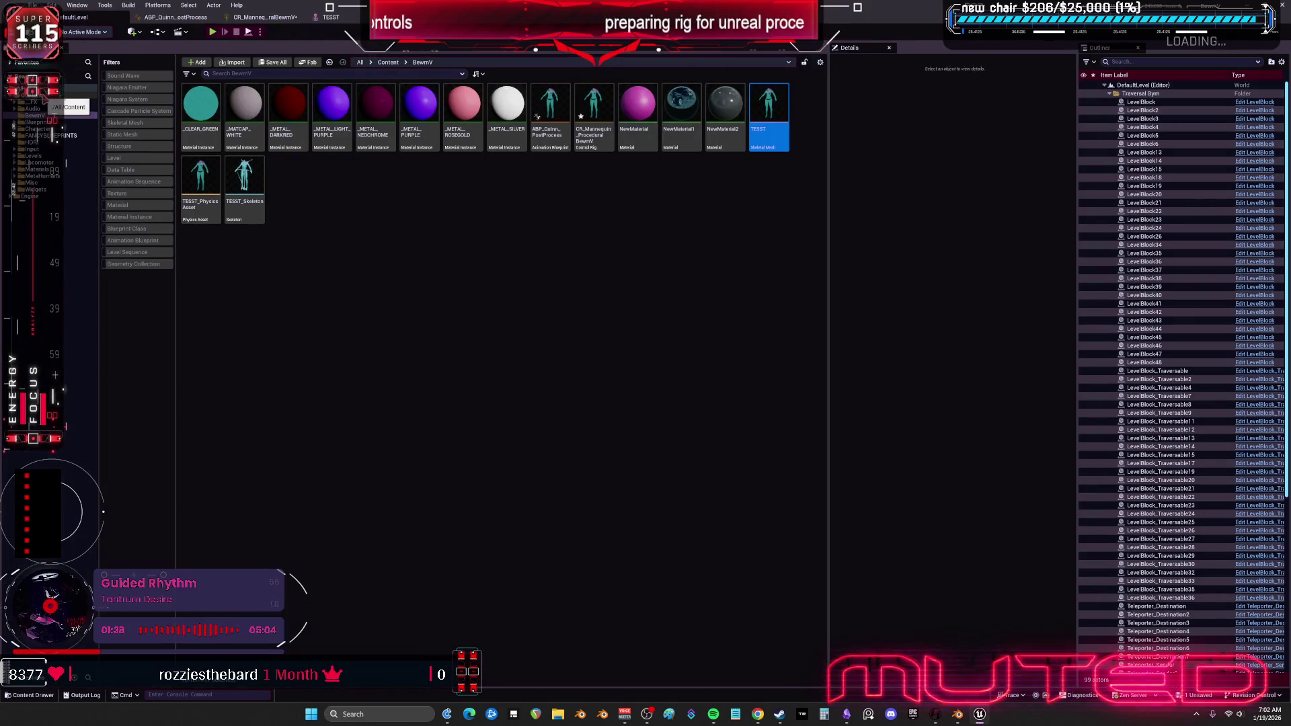
# Filter the top-level Content folder to Animation > Control Rig assets and open CR_Mannequin_Body.
pyautogui.click(388, 62)
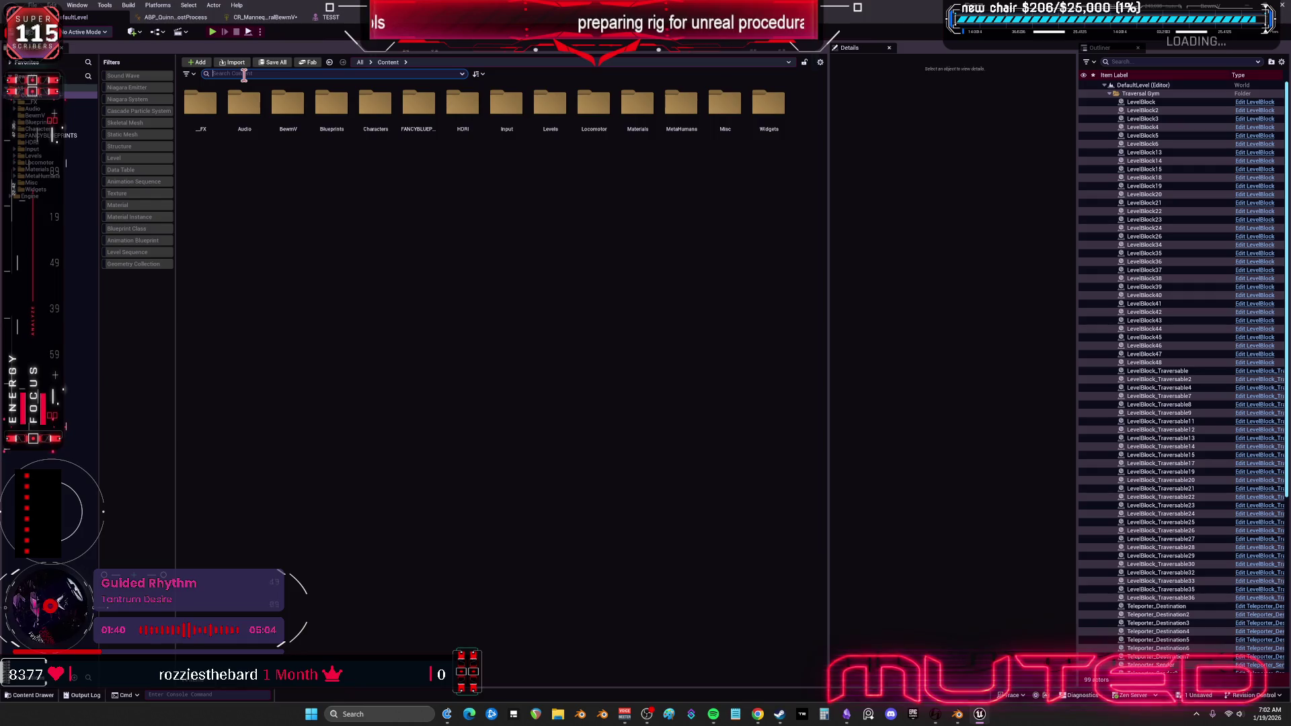
pyautogui.click(186, 75)
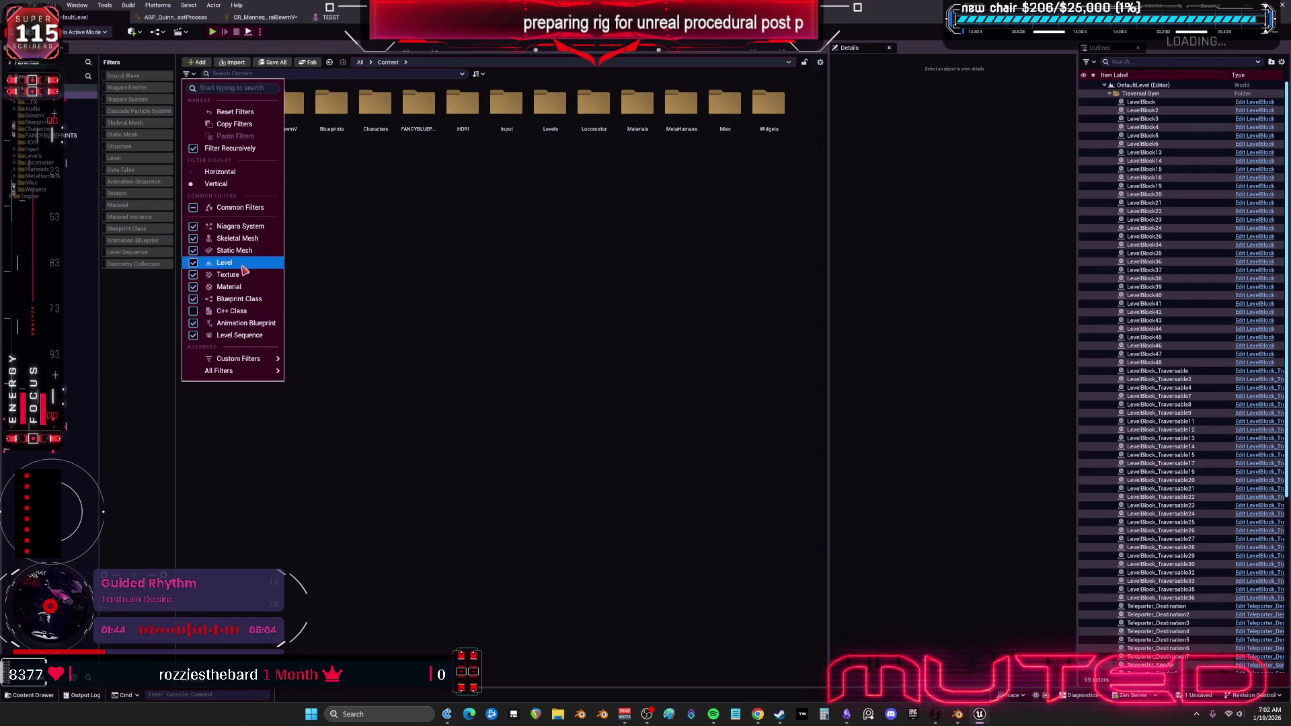
pyautogui.moveTo(258, 361)
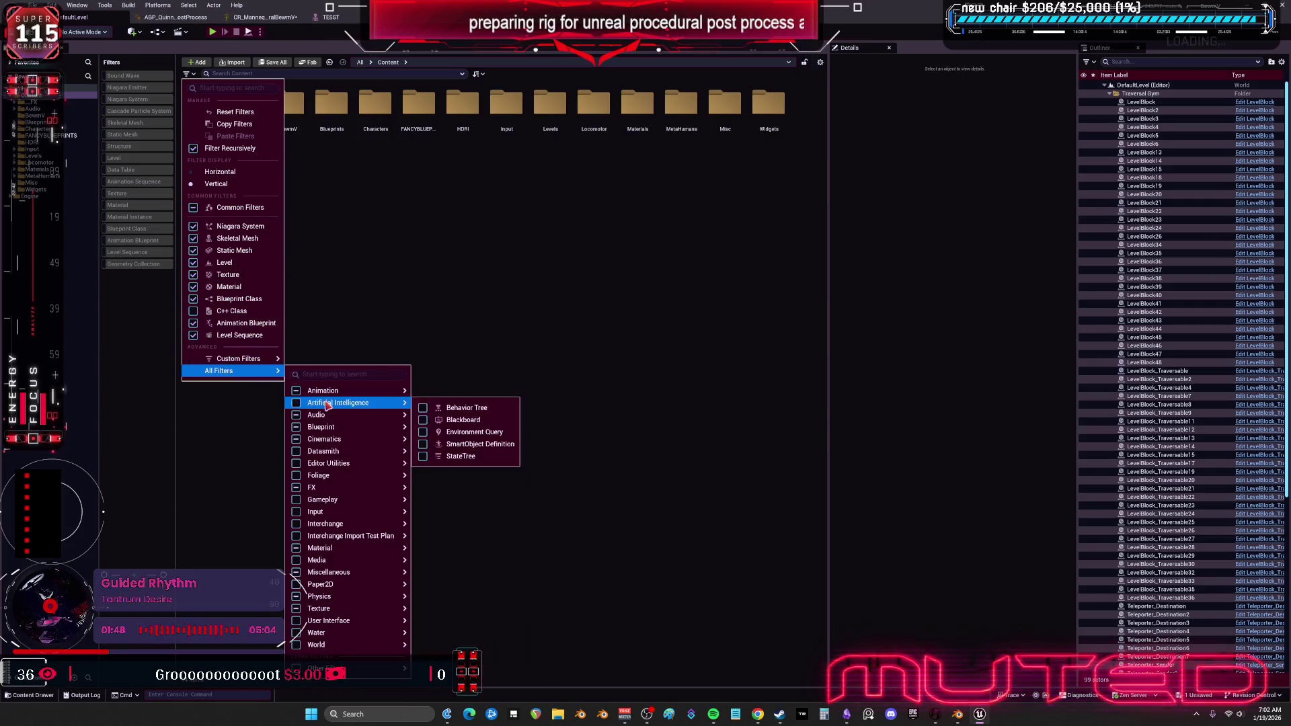
pyautogui.moveTo(366, 441)
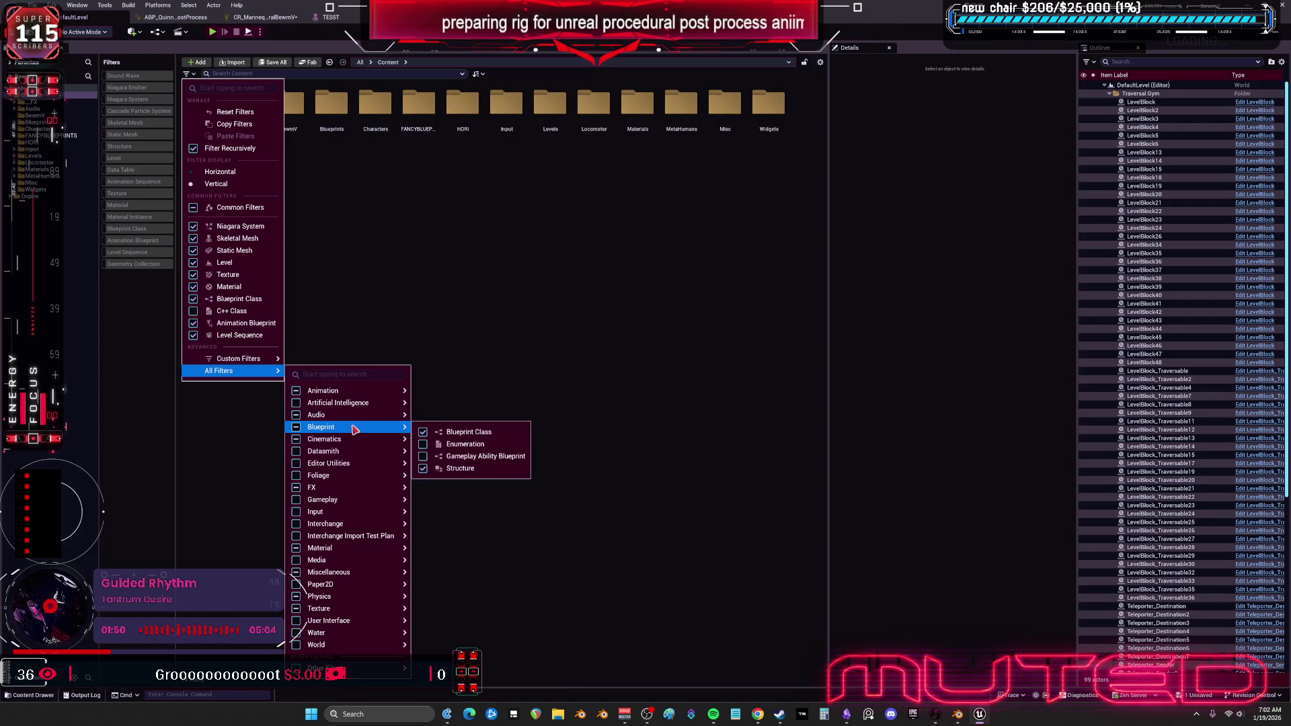
pyautogui.moveTo(362, 393)
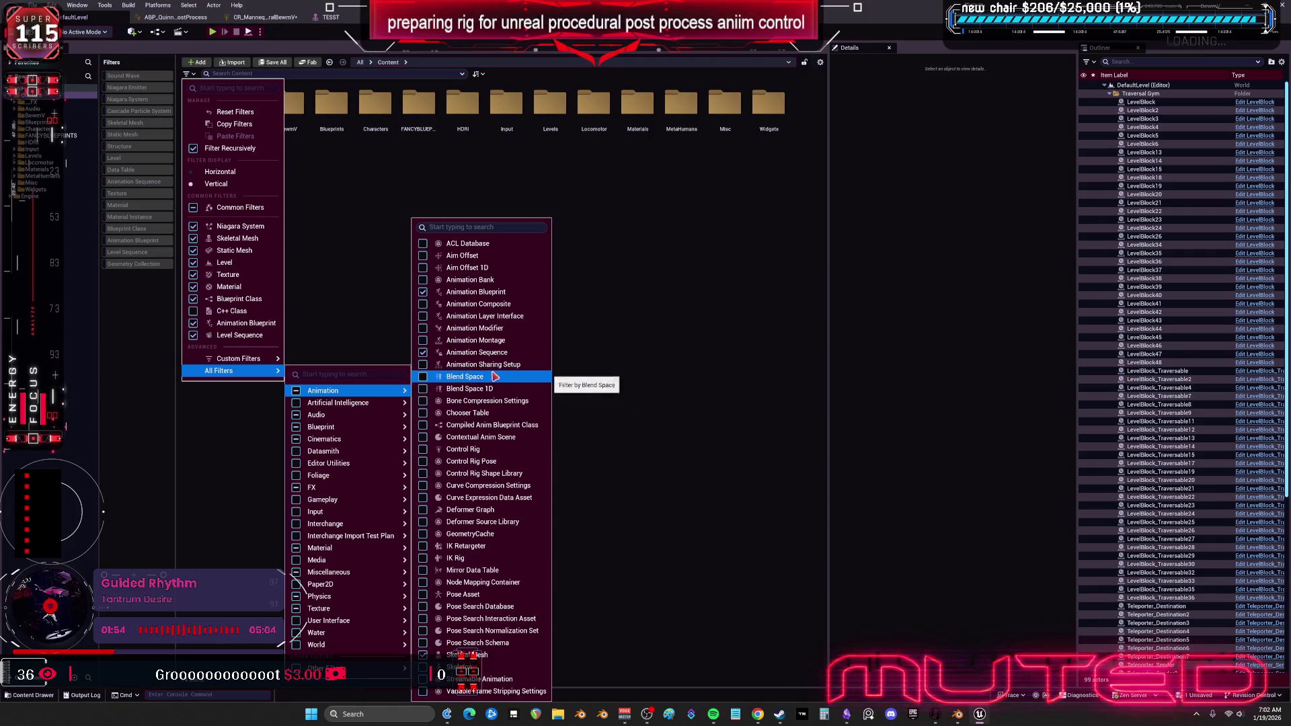
pyautogui.click(464, 449)
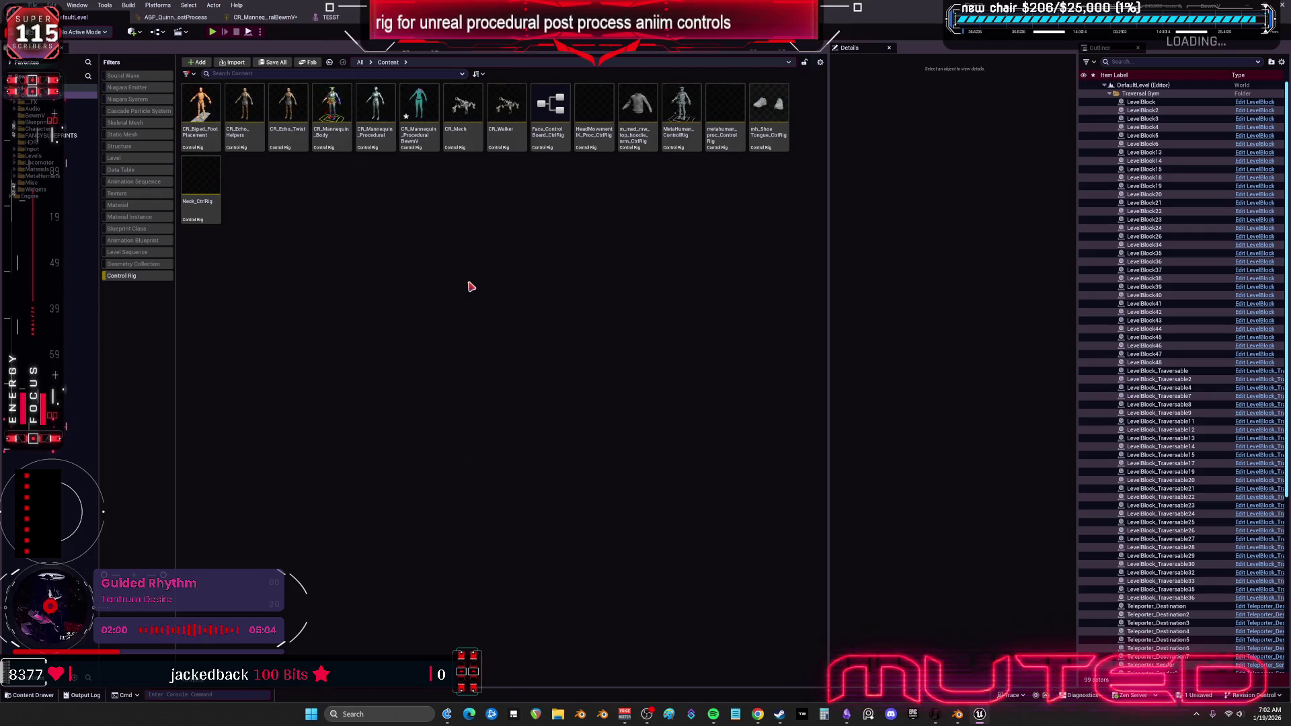
pyautogui.doubleClick(330, 128)
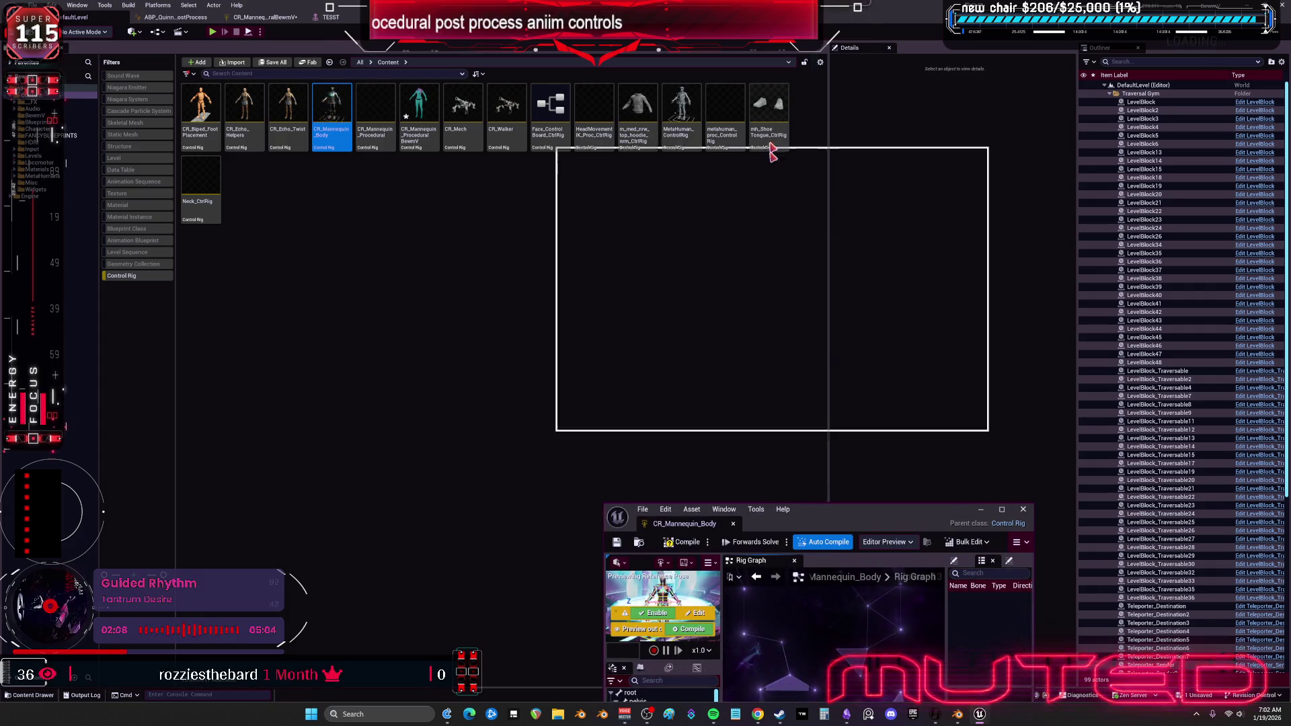
# In CR_Mannequin_Body, marquee-select the Bone Initial and Control Initial transform nodes, then switch to the level editor.
pyautogui.scroll(12, 630, 206)
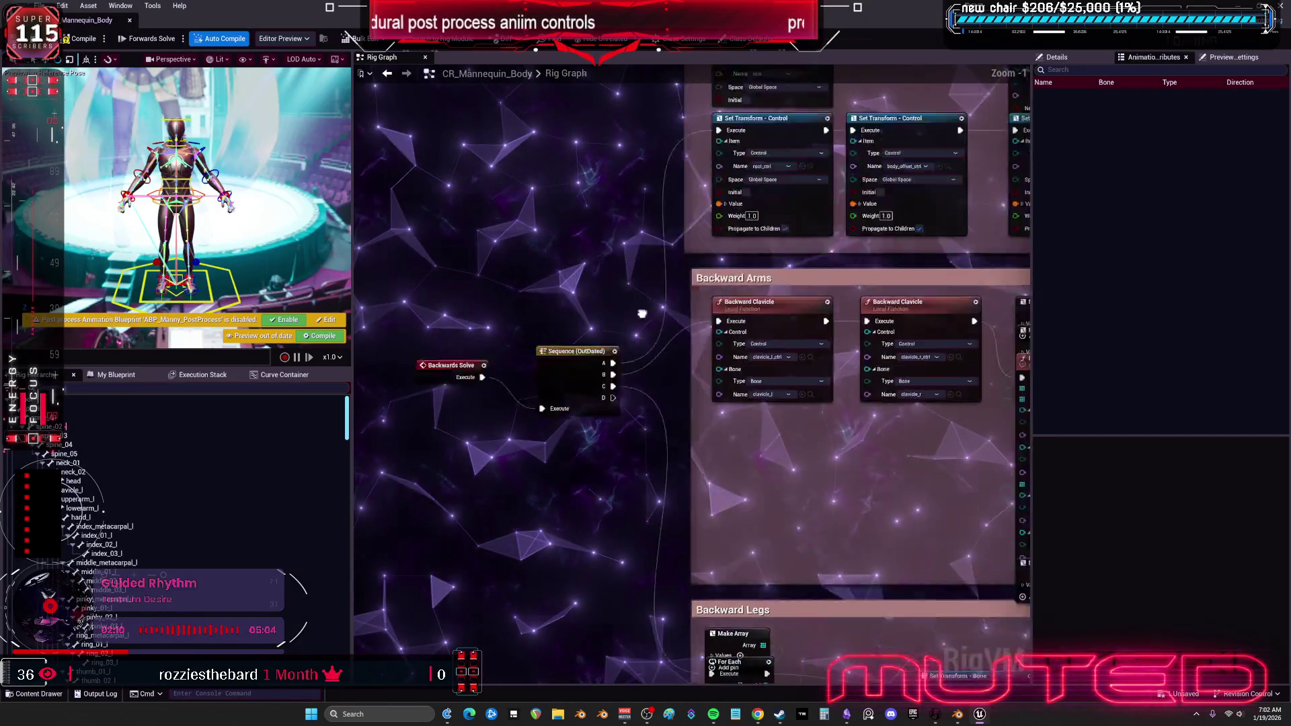
pyautogui.moveTo(877, 138)
pyautogui.mouseDown()
pyautogui.moveTo(729, 280)
pyautogui.moveTo(644, 311)
pyautogui.mouseUp()
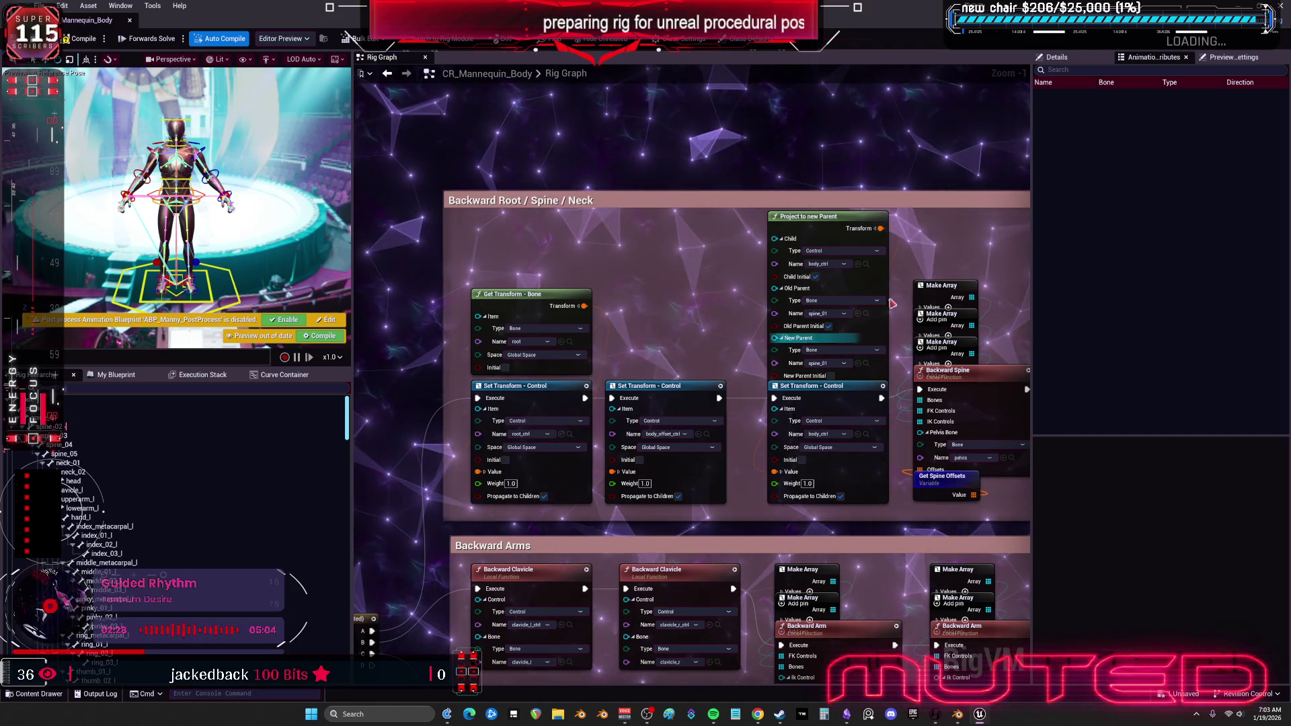
pyautogui.scroll(-2, 787, 531)
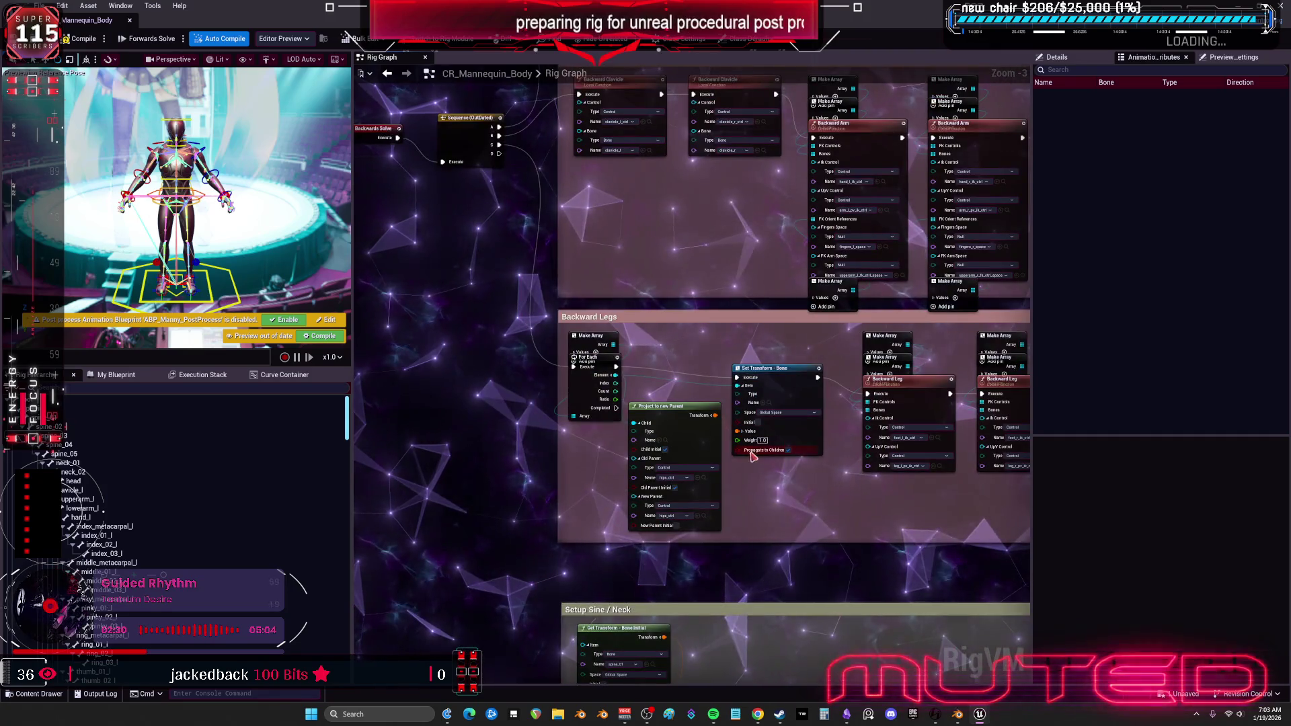
pyautogui.moveTo(822, 538); pyautogui.dragTo(824, 403)
pyautogui.scroll(3, 834, 413)
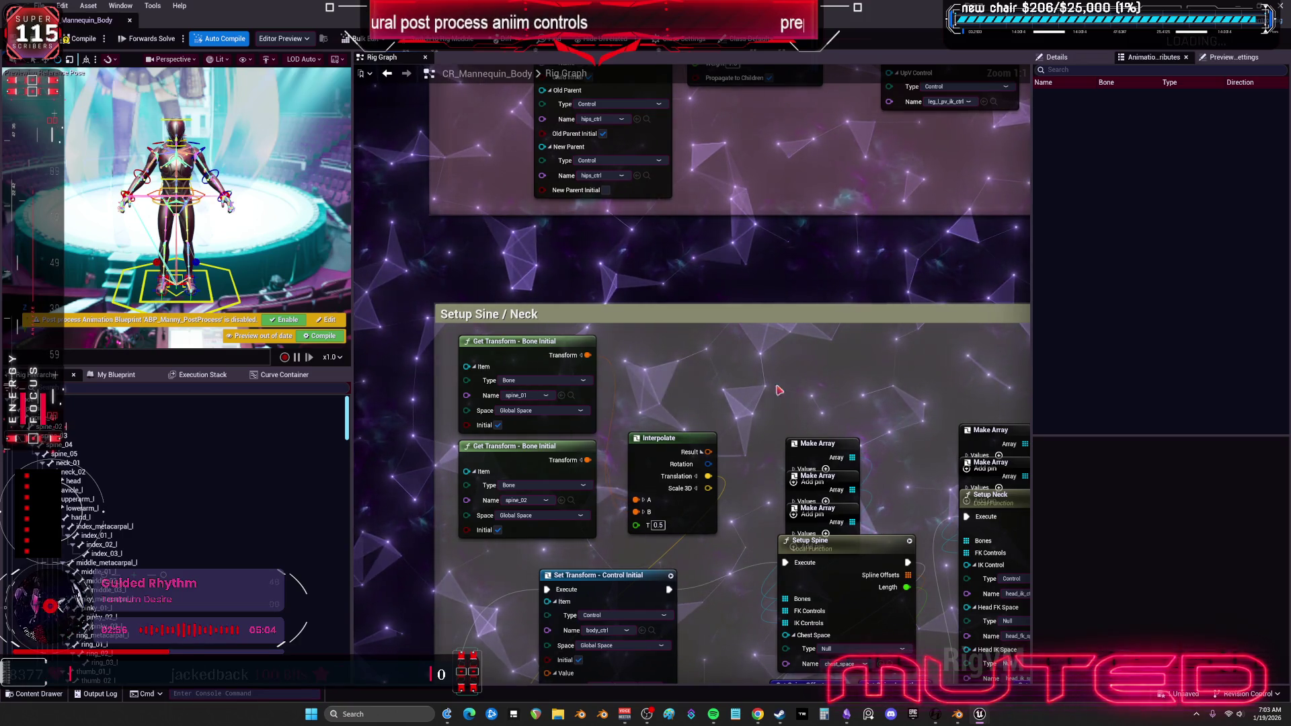
pyautogui.scroll(-3, 713, 444)
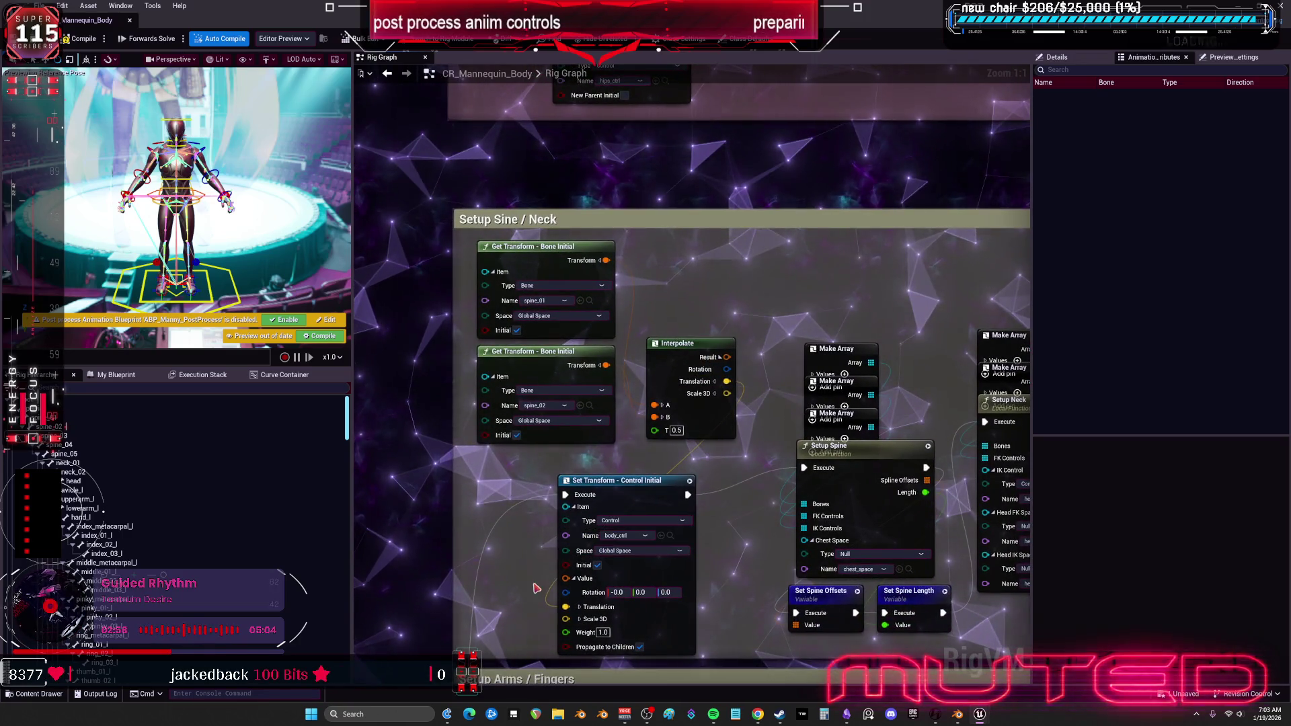
pyautogui.moveTo(533, 488); pyautogui.dragTo(612, 443)
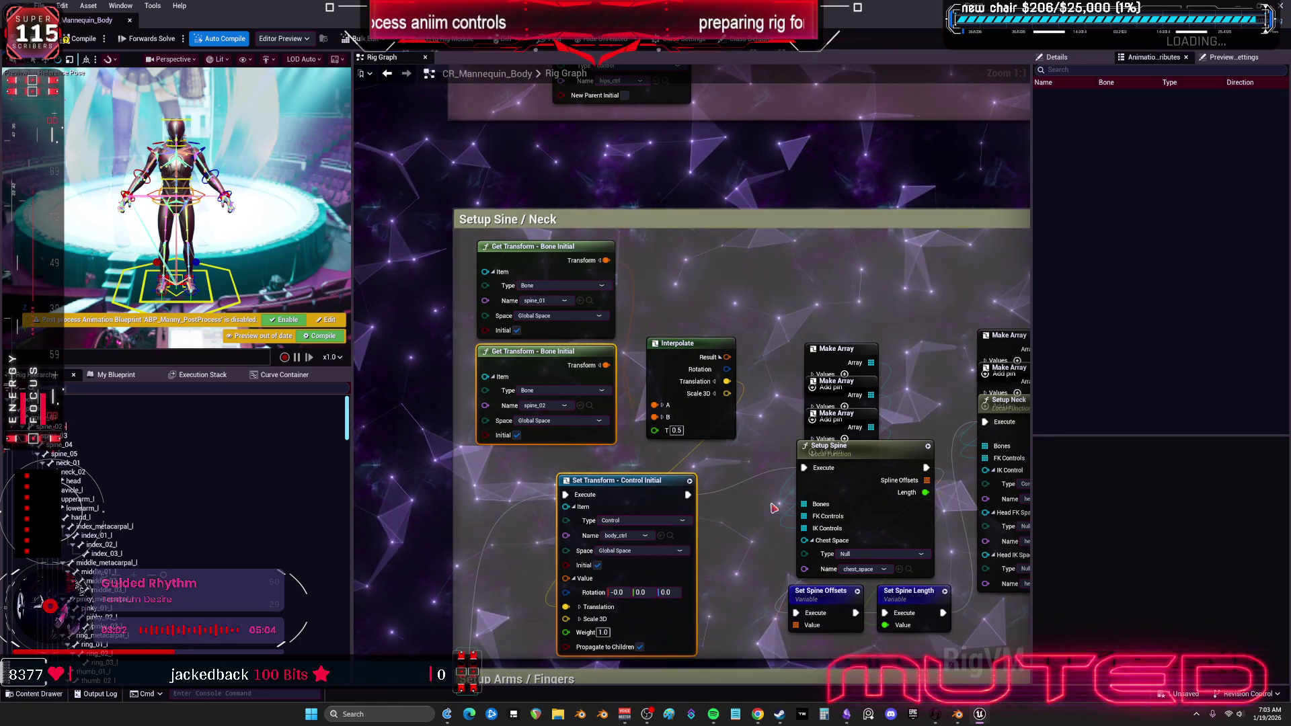
pyautogui.scroll(-4, 750, 554)
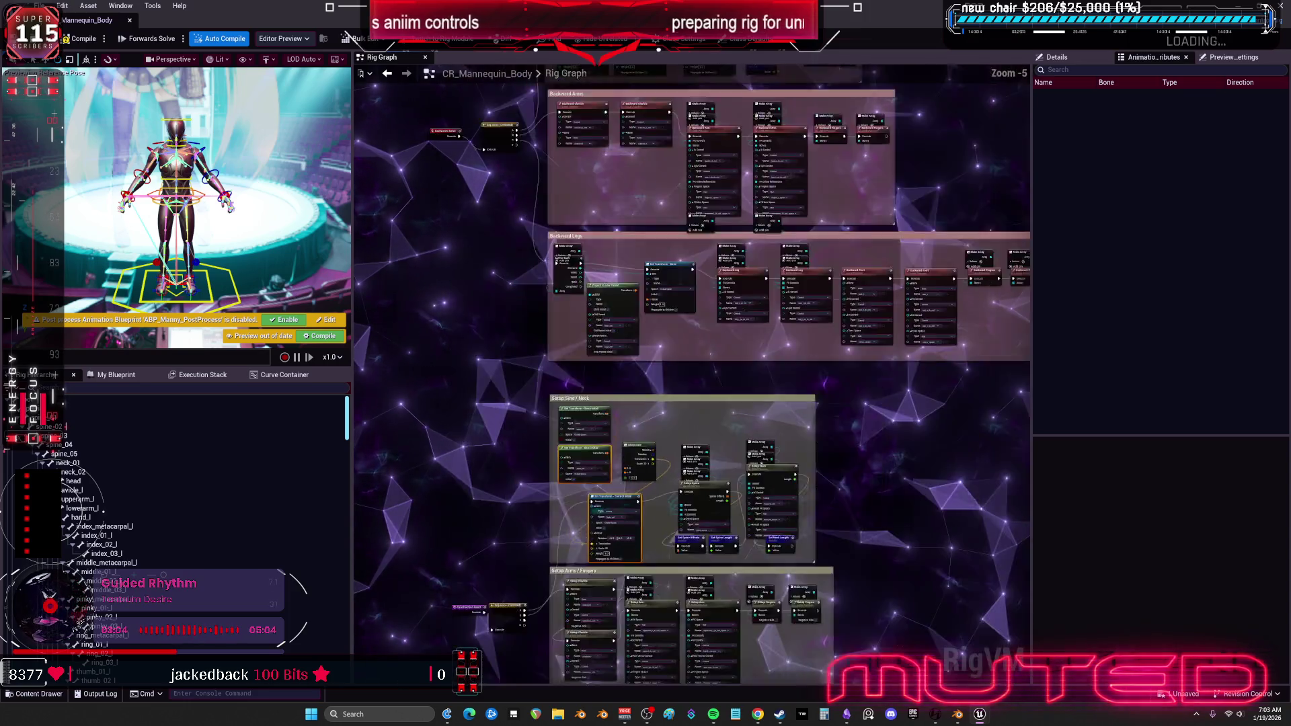
pyautogui.scroll(3, 626, 427)
pyautogui.moveTo(649, 290); pyautogui.dragTo(417, 308)
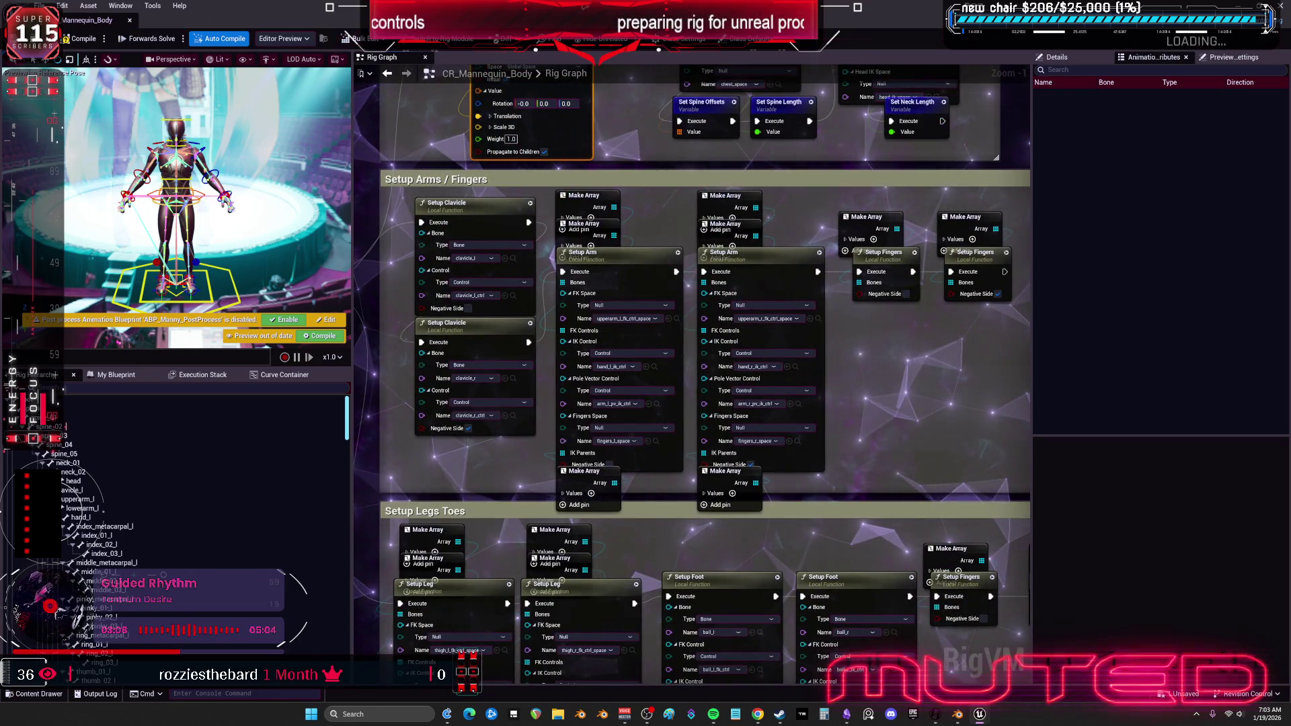
pyautogui.hotkey('alt', 'Tab')
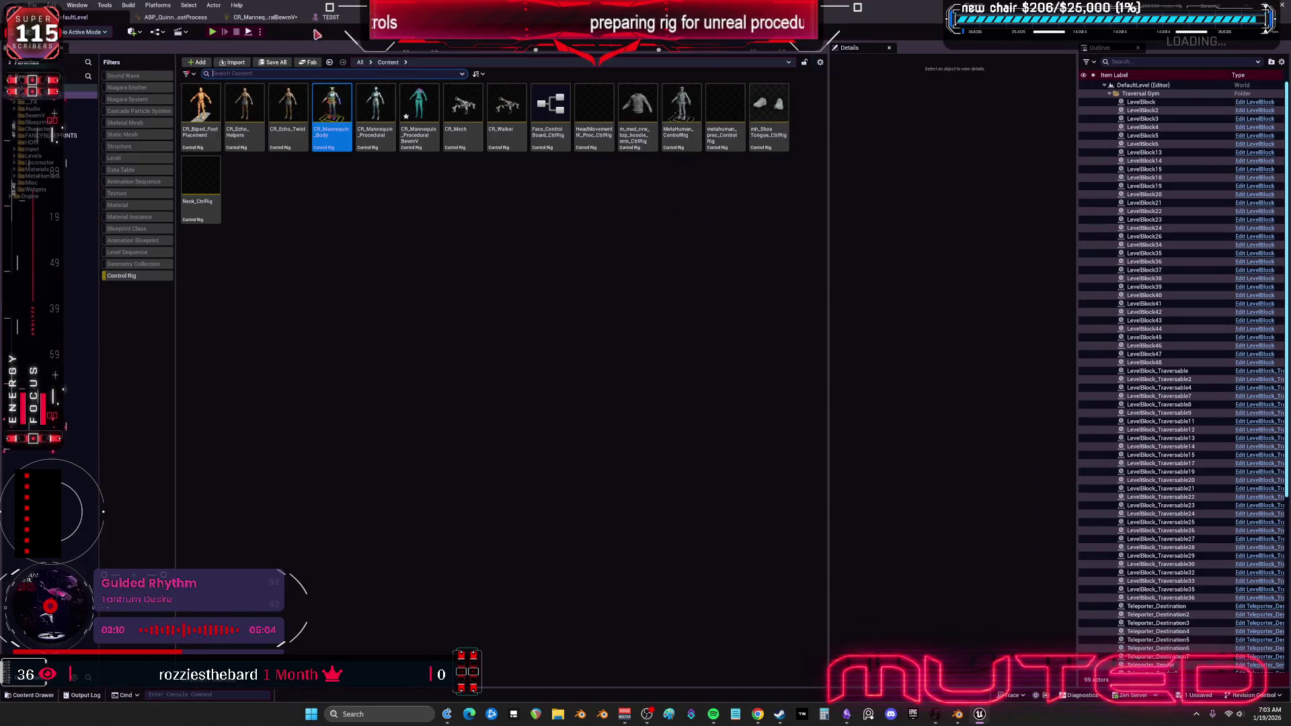
# Paste the copied nodes into CR_Mannequin_ProceduralBewmV and place Get Transform - Bone under Construction Event.
pyautogui.click(266, 17)
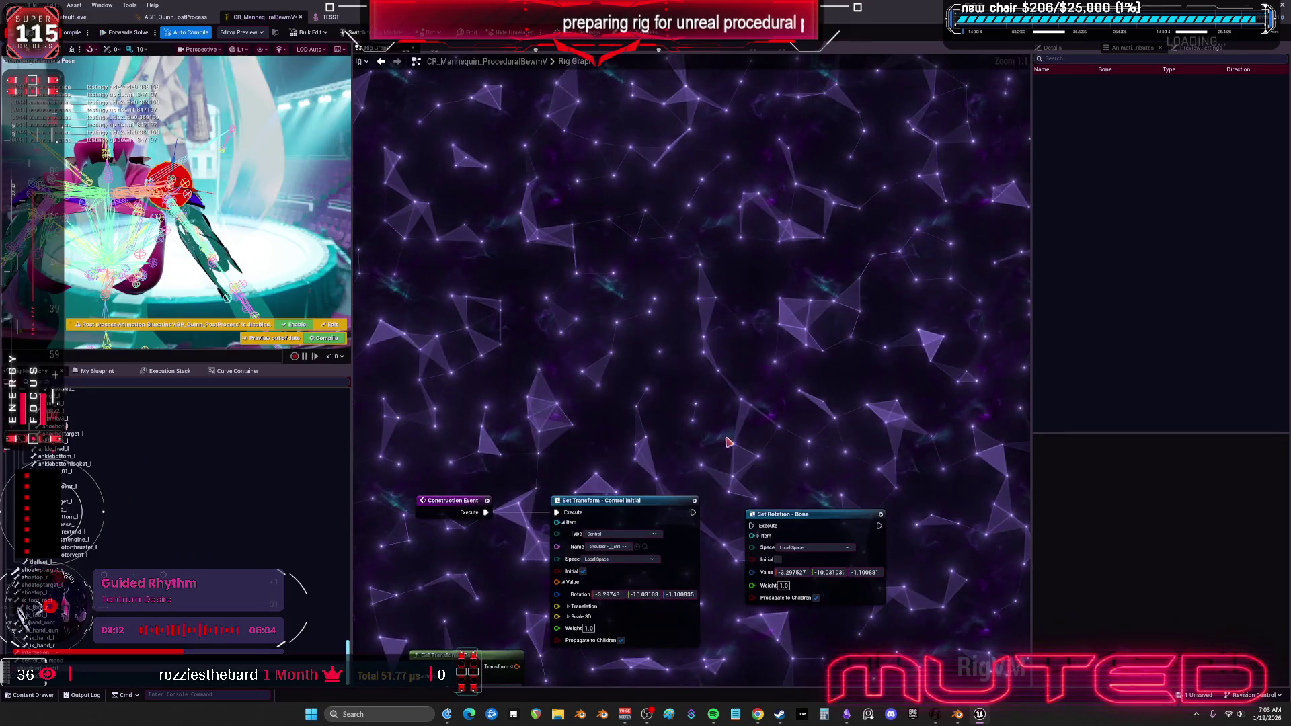
pyautogui.hotkey('ctrl', 'v')
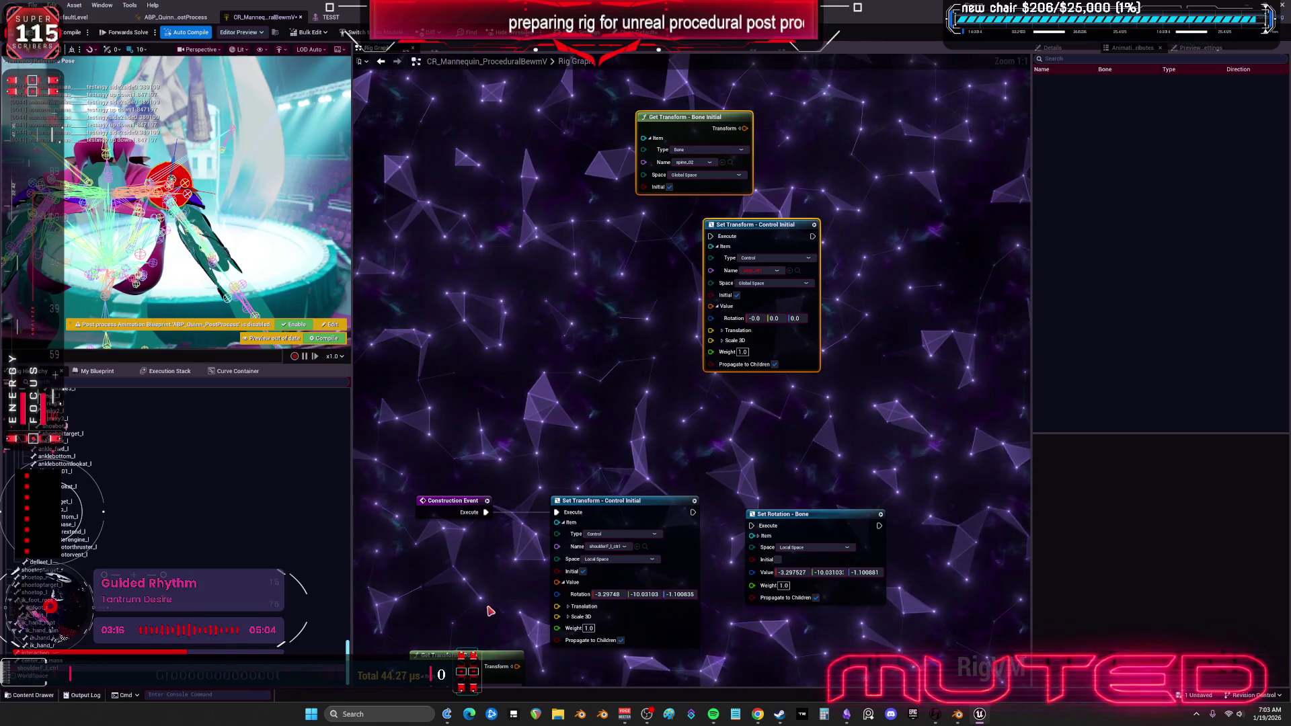
pyautogui.moveTo(489, 611); pyautogui.dragTo(496, 490)
pyautogui.moveTo(464, 538)
pyautogui.mouseDown()
pyautogui.moveTo(455, 470)
pyautogui.moveTo(550, 485)
pyautogui.moveTo(564, 471)
pyautogui.mouseUp()
pyautogui.scroll(-2, 838, 618)
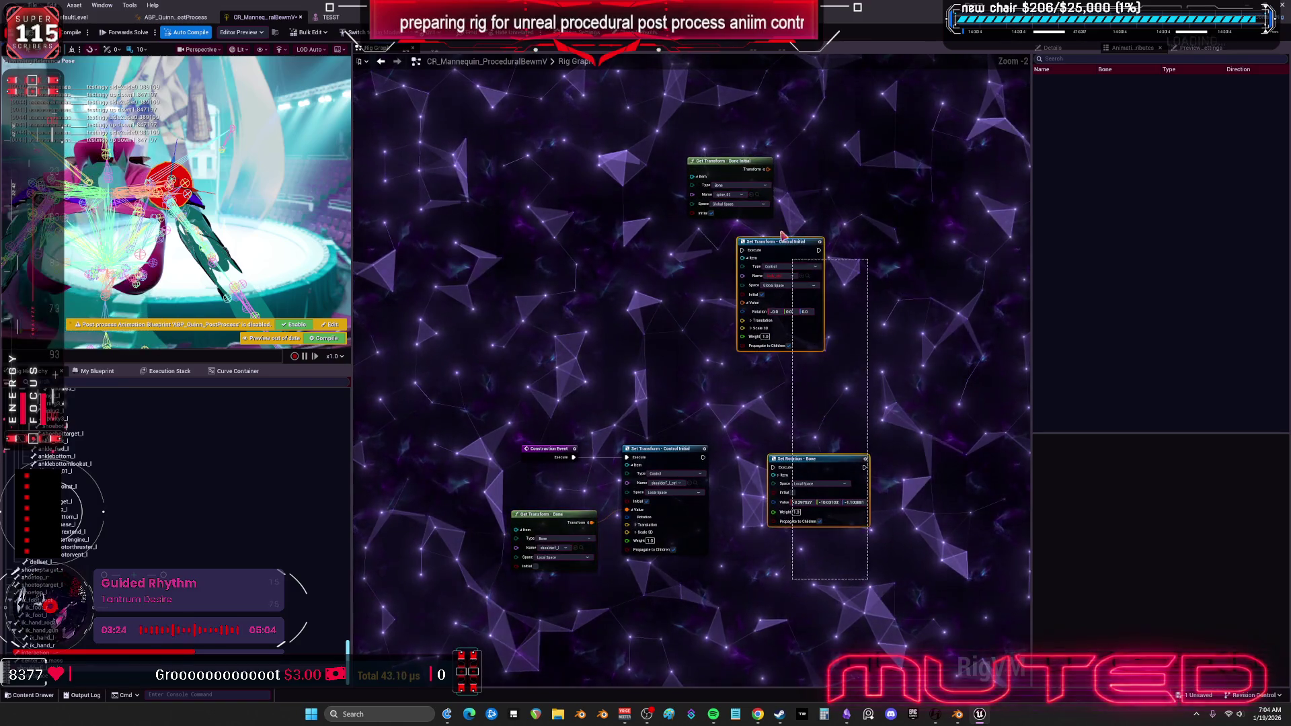
pyautogui.scroll(2, 552, 484)
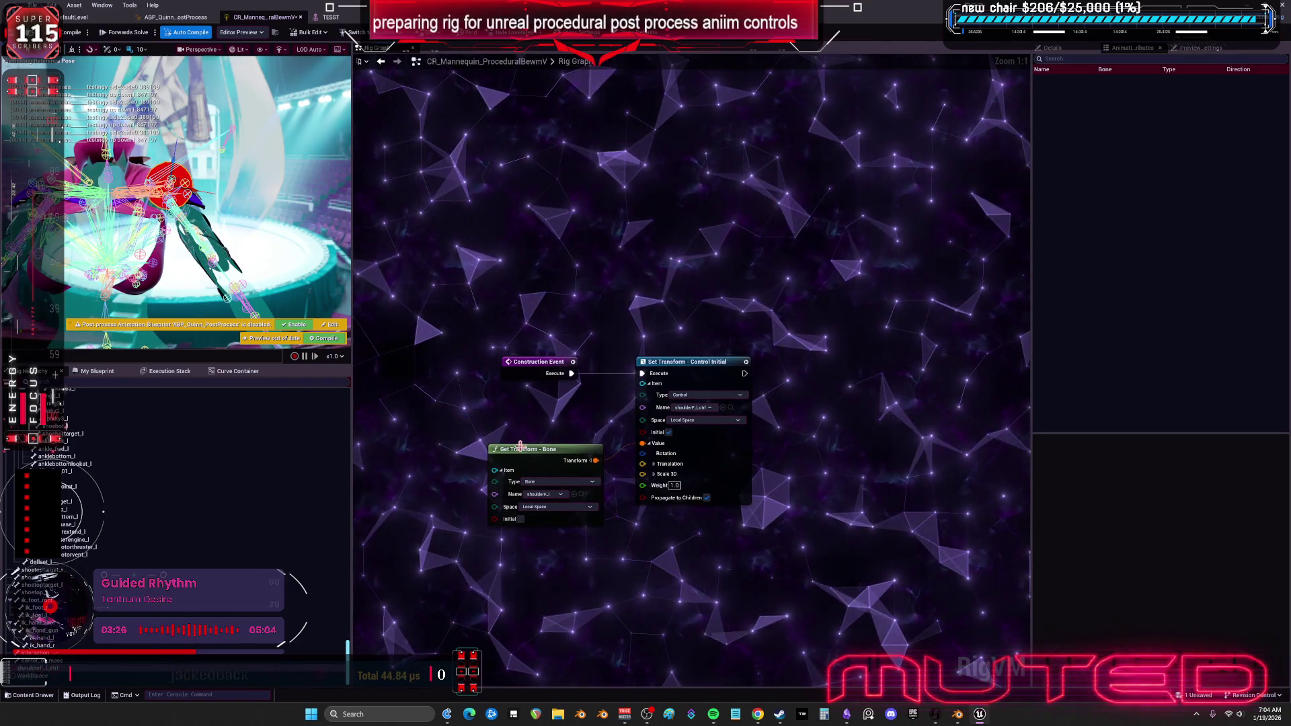
pyautogui.moveTo(521, 449); pyautogui.dragTo(535, 401)
# Tick Initial on Get Transform - Bone, untick Propagate to Children, compile, and drag in shoulderF_l_ctrl.
pyautogui.click(733, 431)
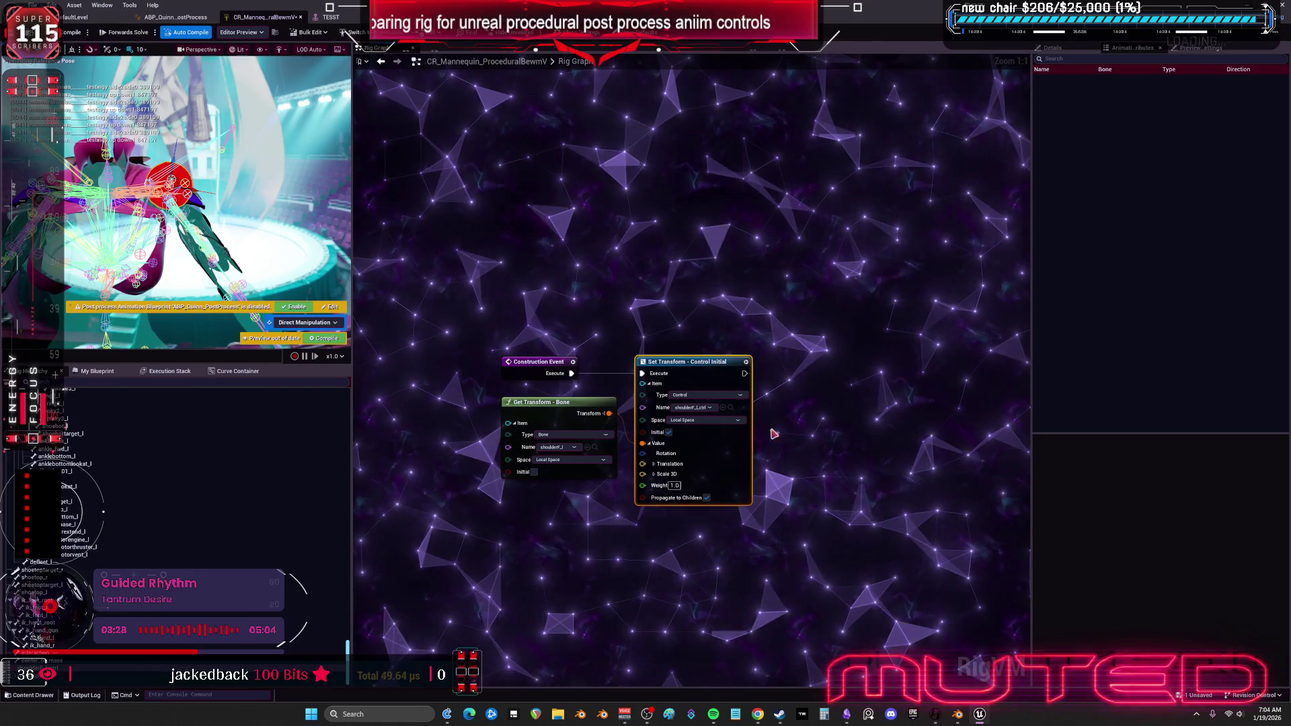
pyautogui.click(535, 472)
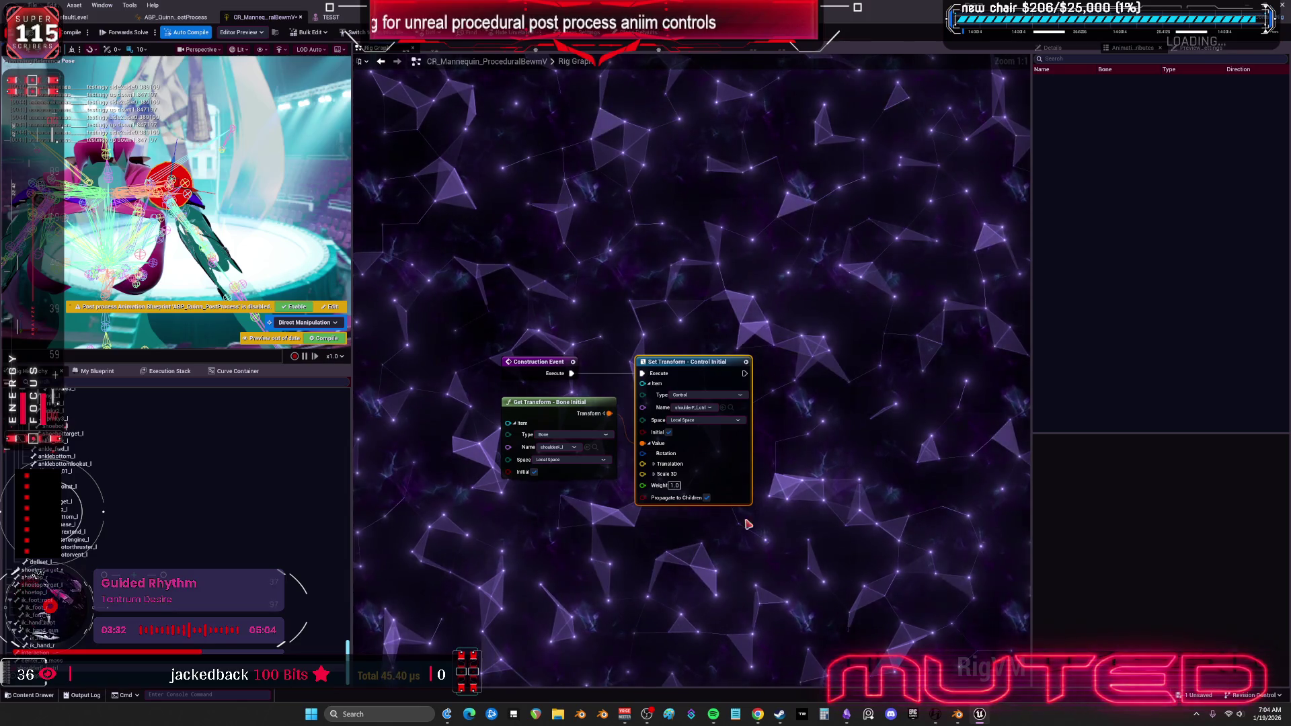
pyautogui.click(706, 498)
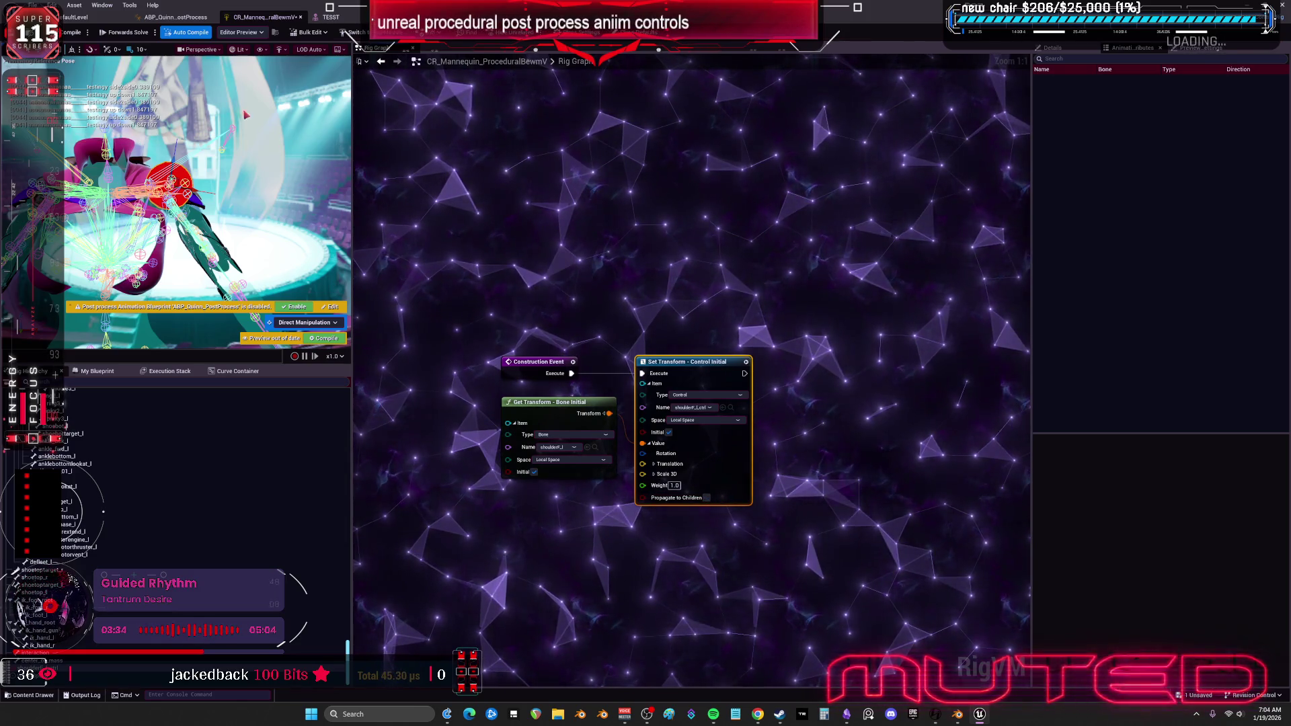
pyautogui.click(72, 31)
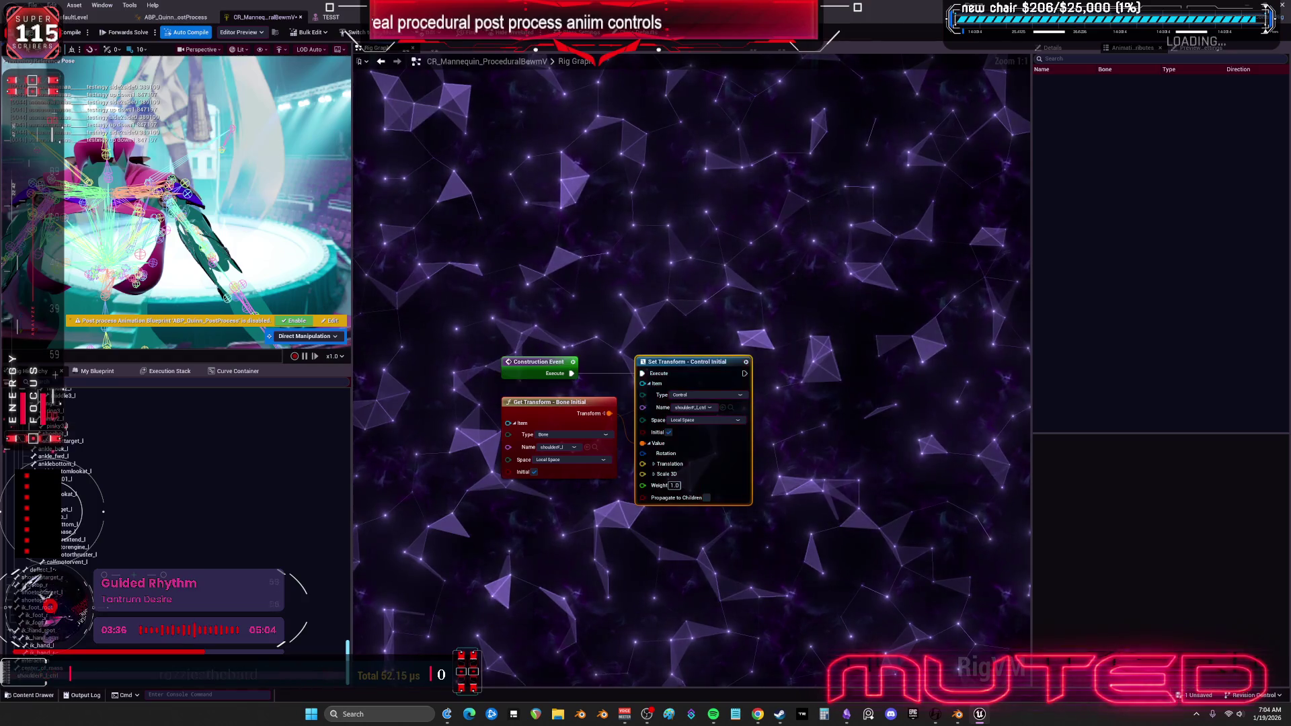
pyautogui.scroll(-2, 522, 231)
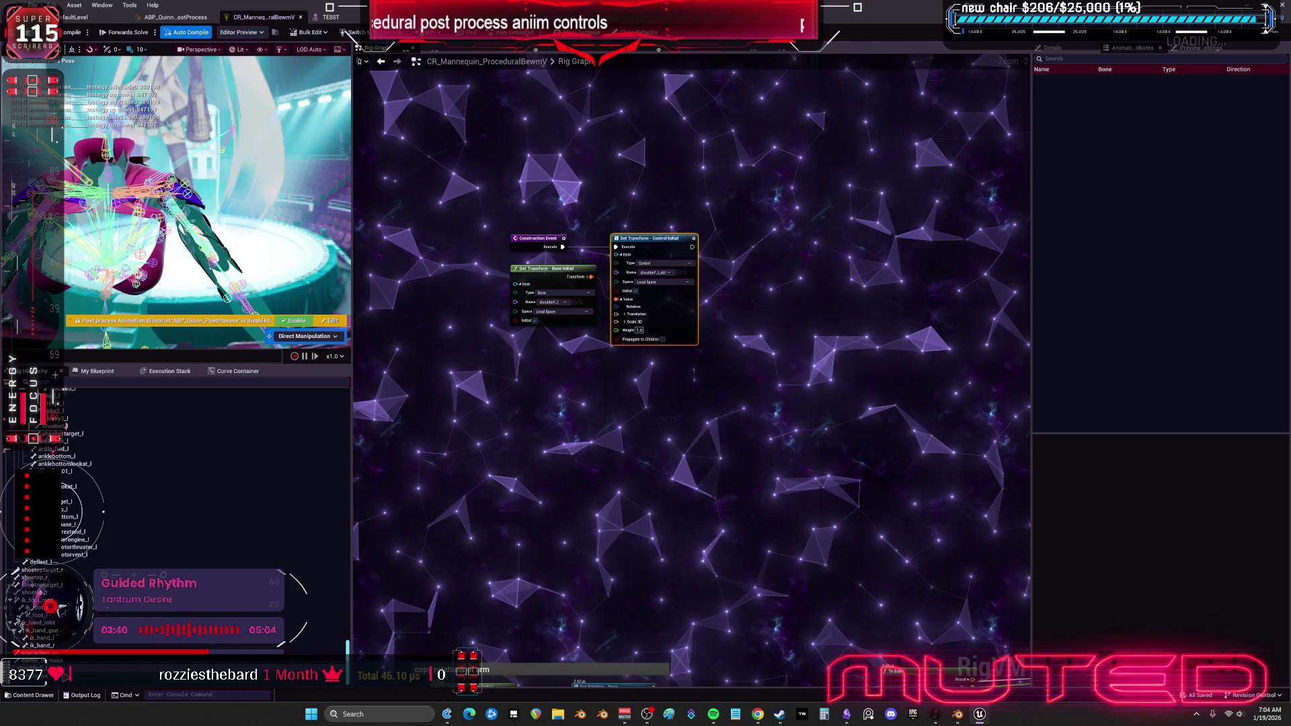
pyautogui.moveTo(16, 606); pyautogui.dragTo(489, 484)
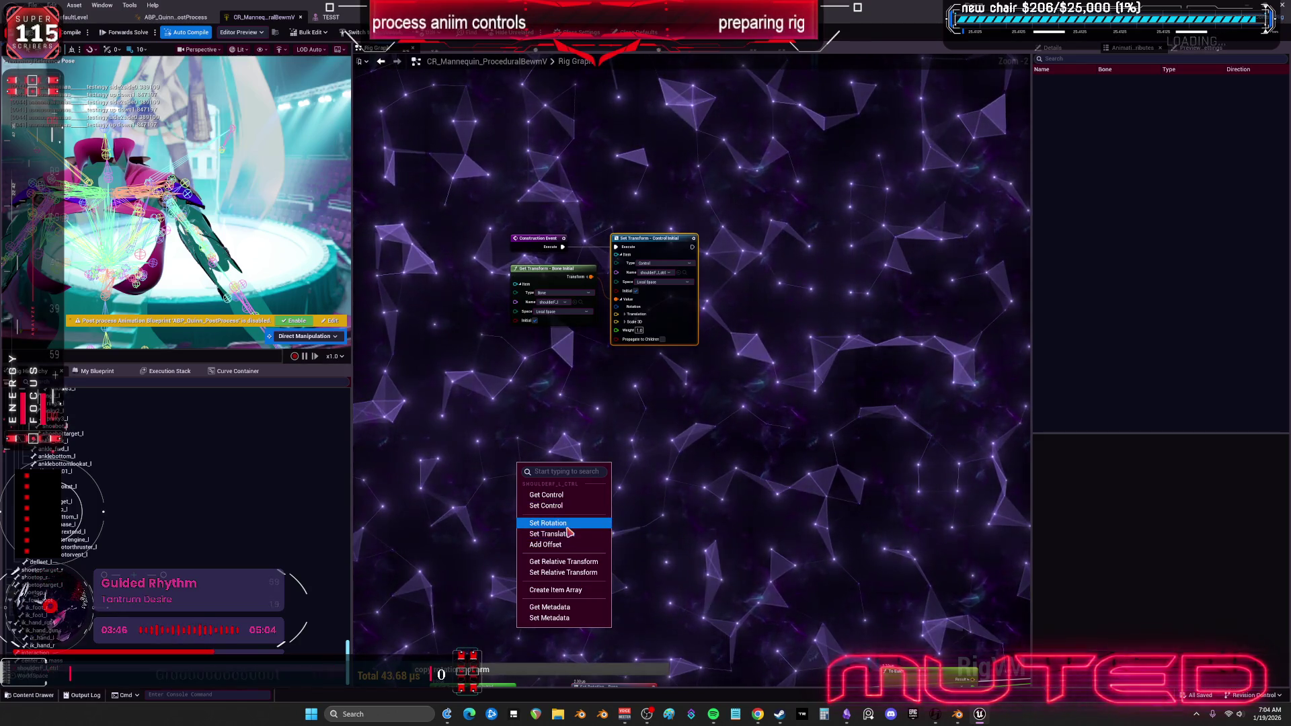
# Add a Set Rotation - Control node and an Offset Transform node for shoulderF_l_ctrl.
pyautogui.click(567, 523)
pyautogui.scroll(2, 568, 527)
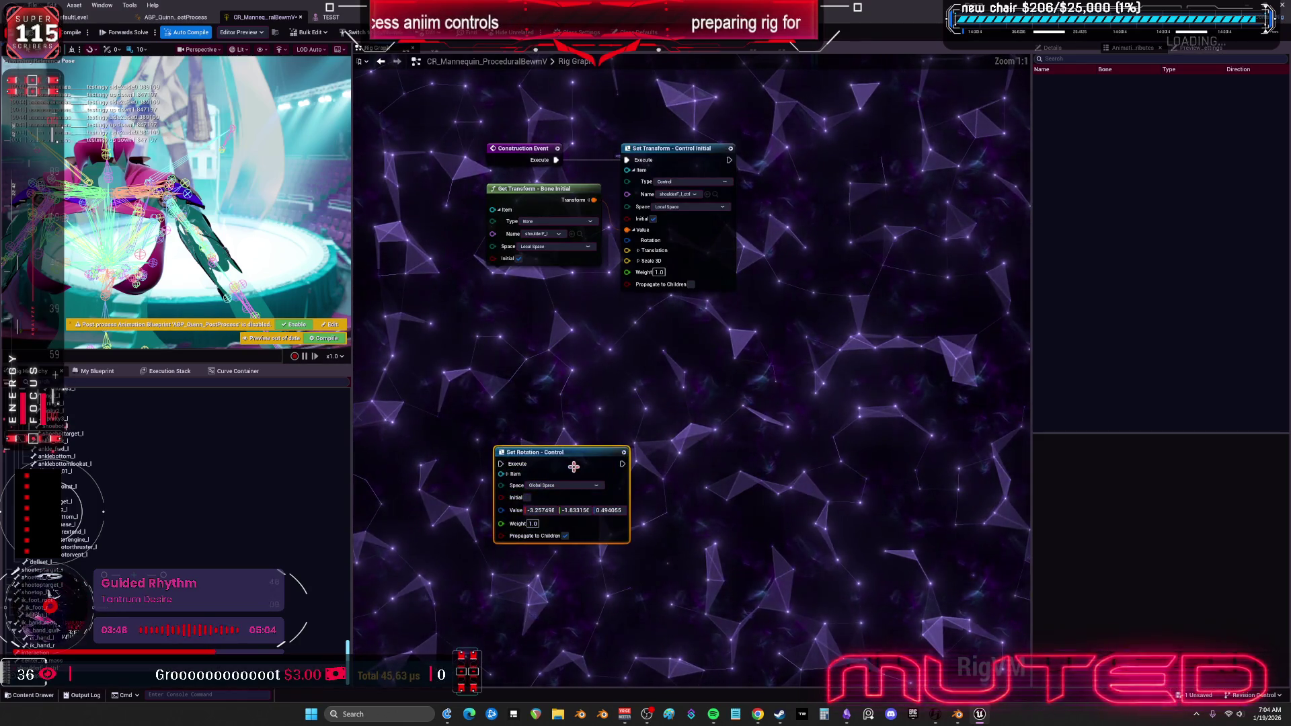
pyautogui.moveTo(576, 459); pyautogui.dragTo(586, 463)
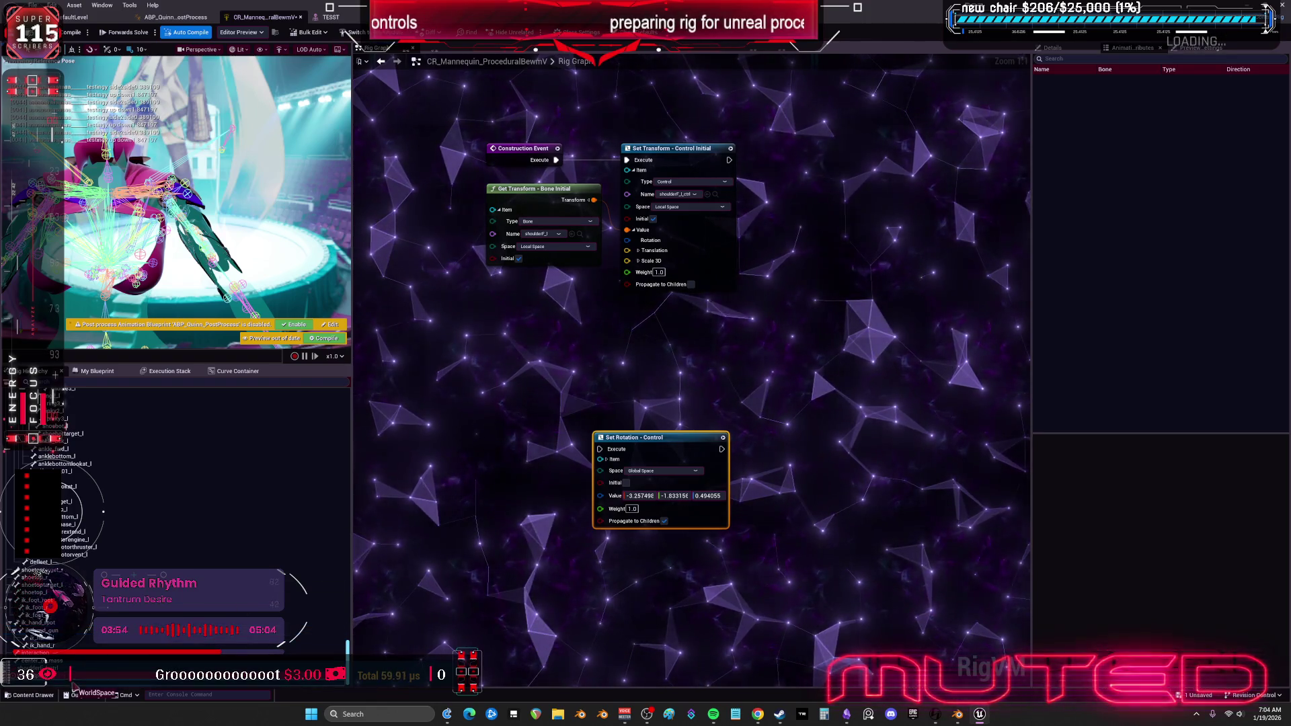
pyautogui.moveTo(365, 489); pyautogui.dragTo(388, 413)
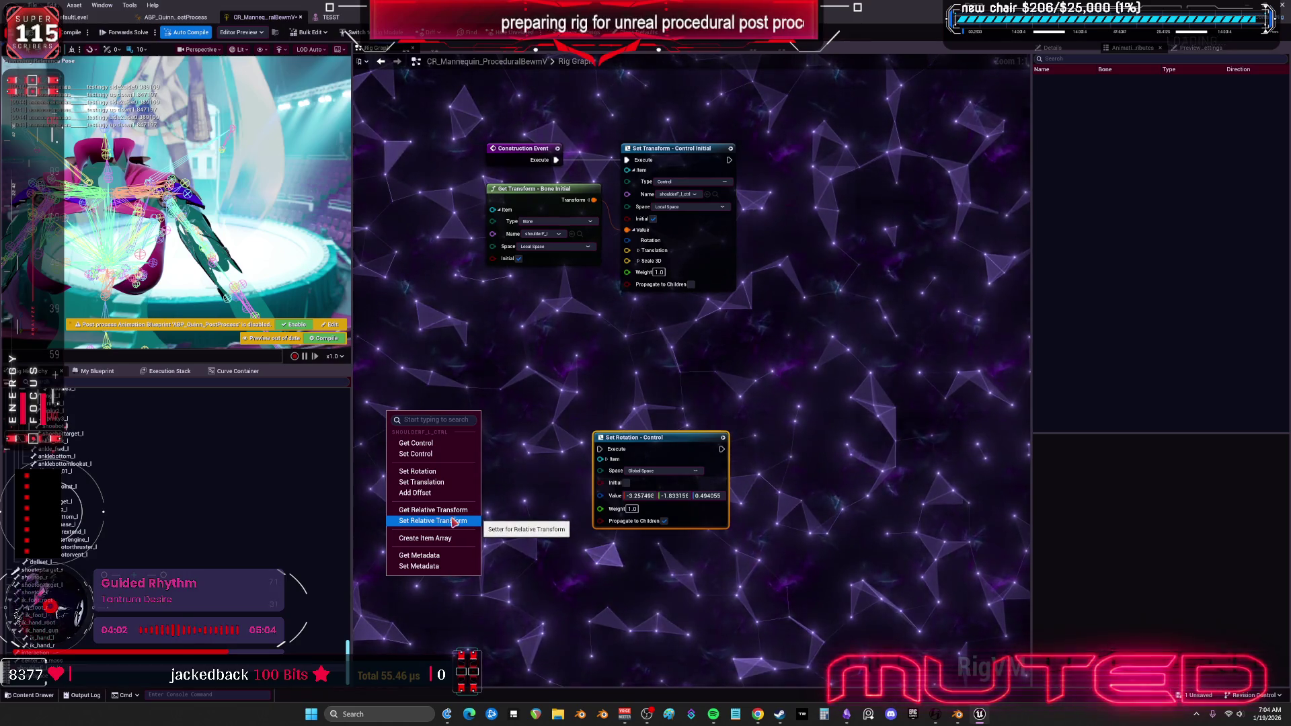
pyautogui.click(452, 497)
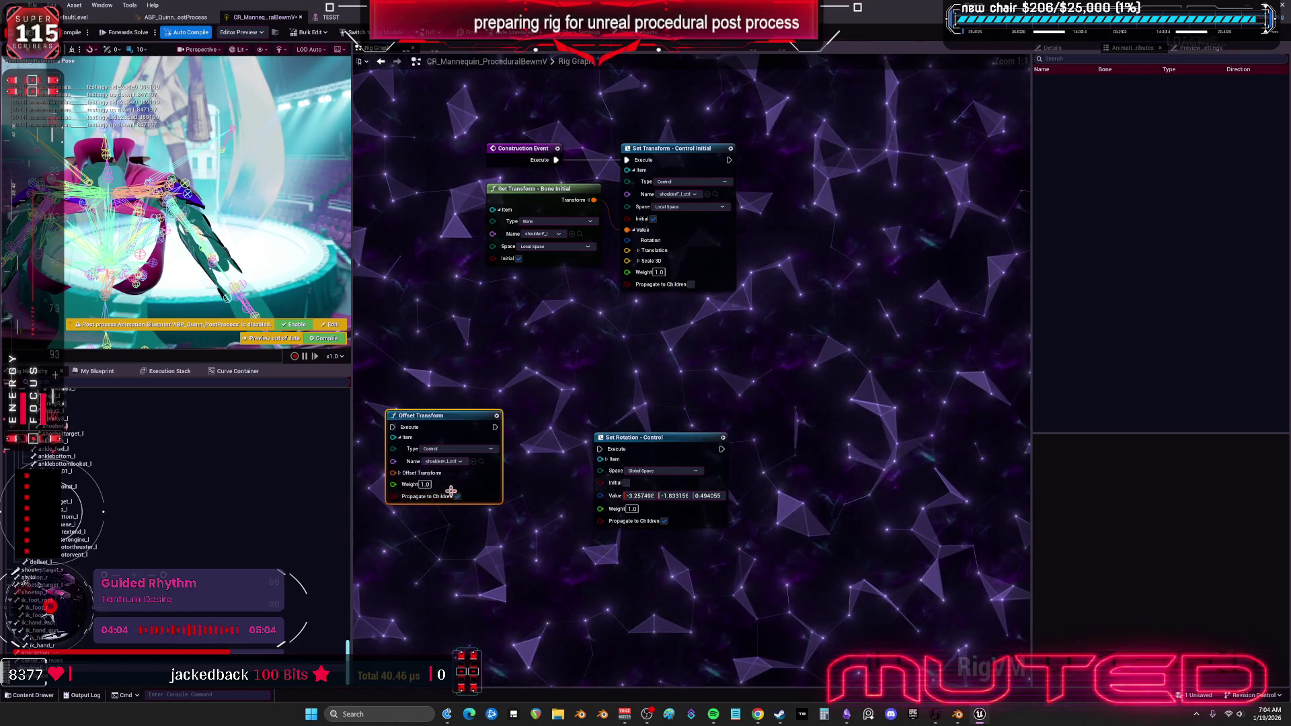
pyautogui.click(456, 451)
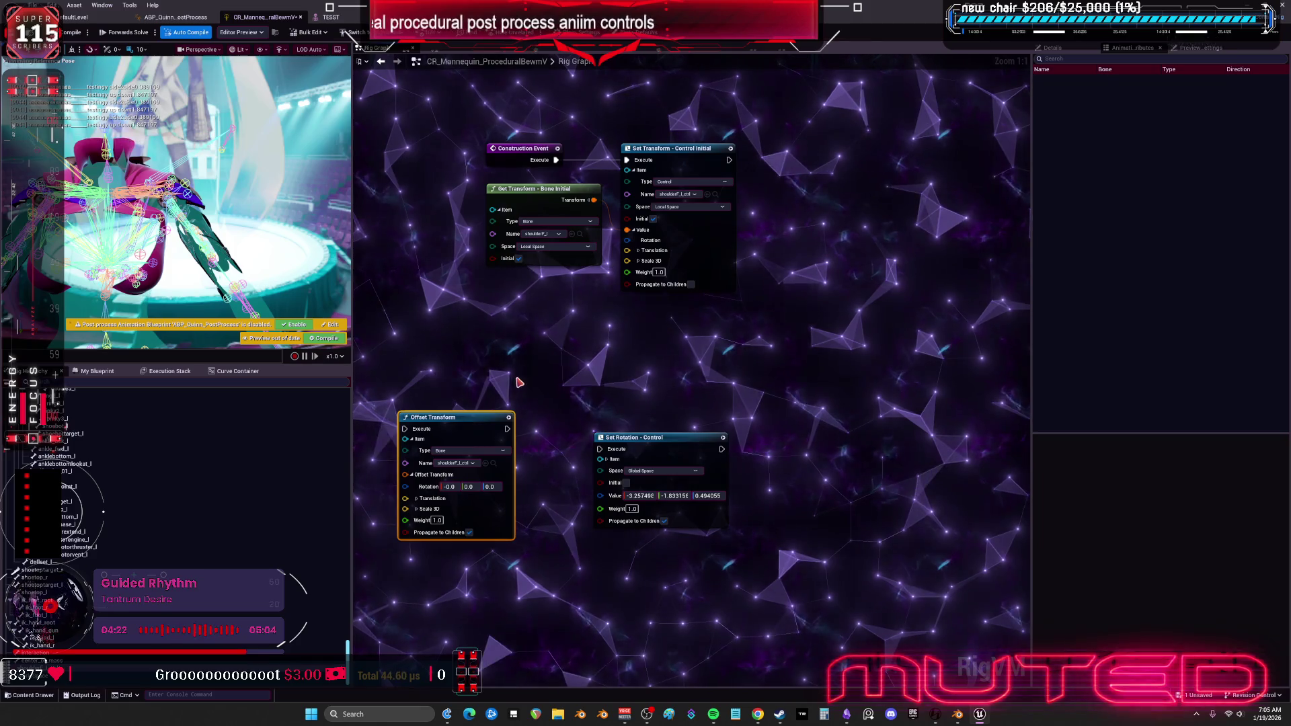
# Add another shoulderF_l_ctrl Set Rotation node, then cut every node except Construction Event.
pyautogui.moveTo(578, 521); pyautogui.dragTo(755, 381)
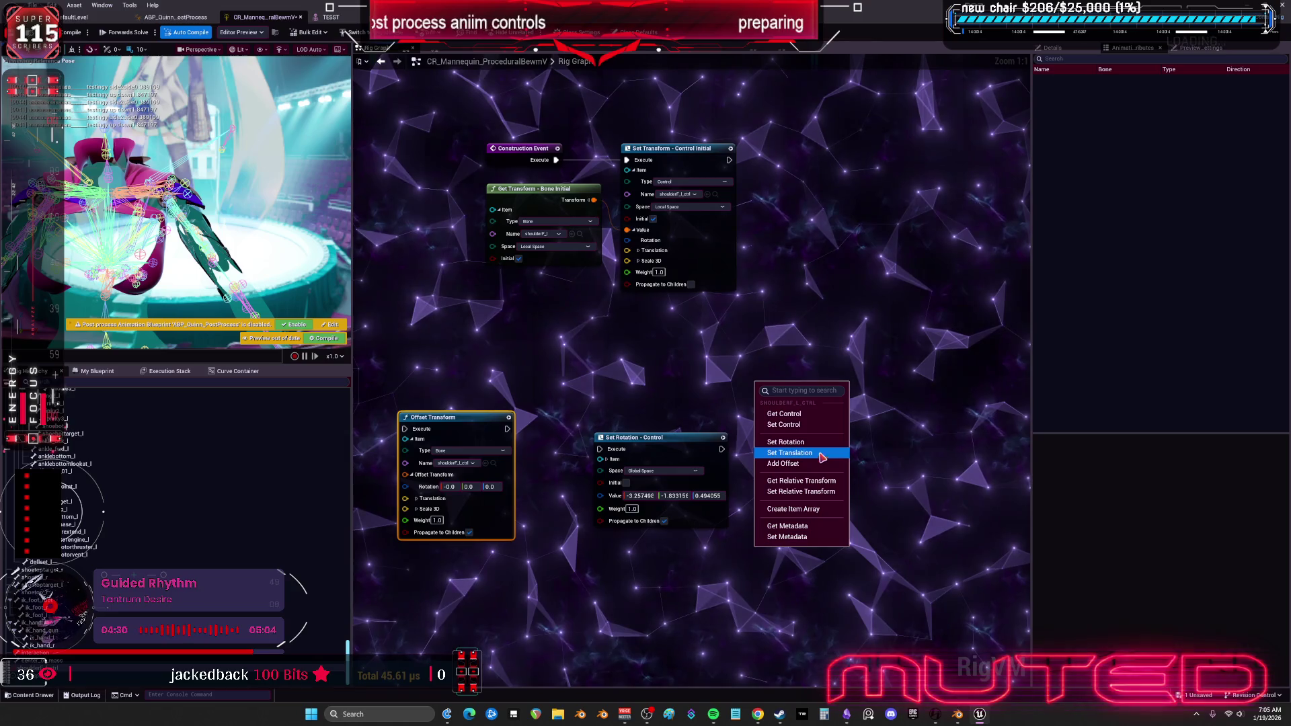
pyautogui.click(793, 442)
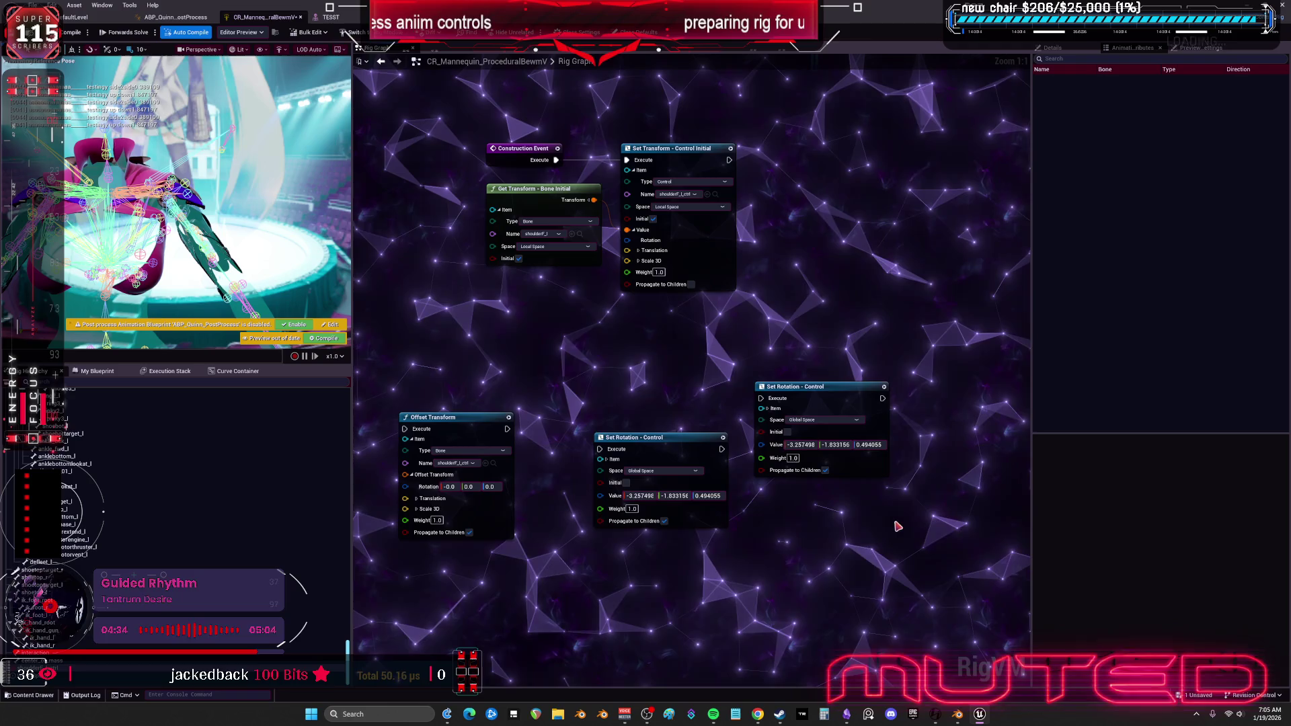
pyautogui.moveTo(895, 470)
pyautogui.mouseDown()
pyautogui.moveTo(368, 255)
pyautogui.moveTo(483, 217)
pyautogui.mouseUp()
pyautogui.hotkey('ctrl', 'x')
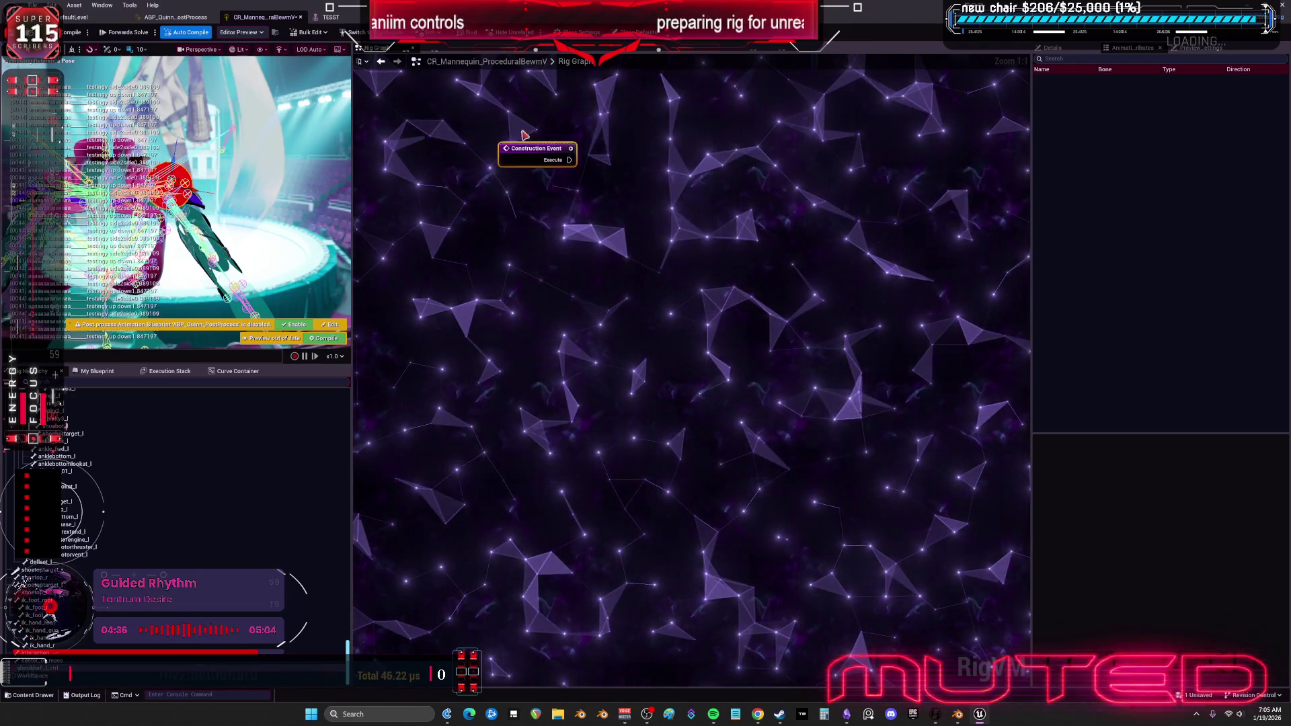
# Compile, paste the cut shoulder nodes into the Forwards Solve Graph with Ctrl+V, and save with Ctrl+S.
pyautogui.click(101, 37)
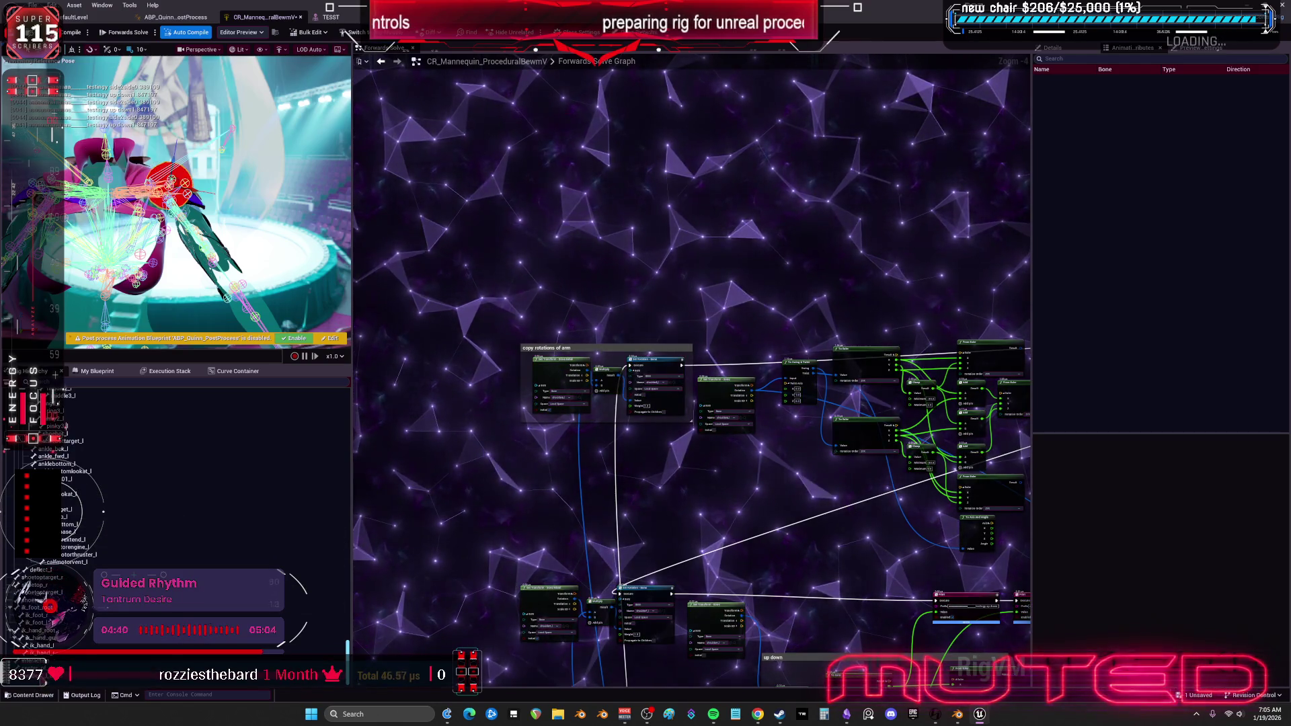
pyautogui.hotkey('ctrl', 'v')
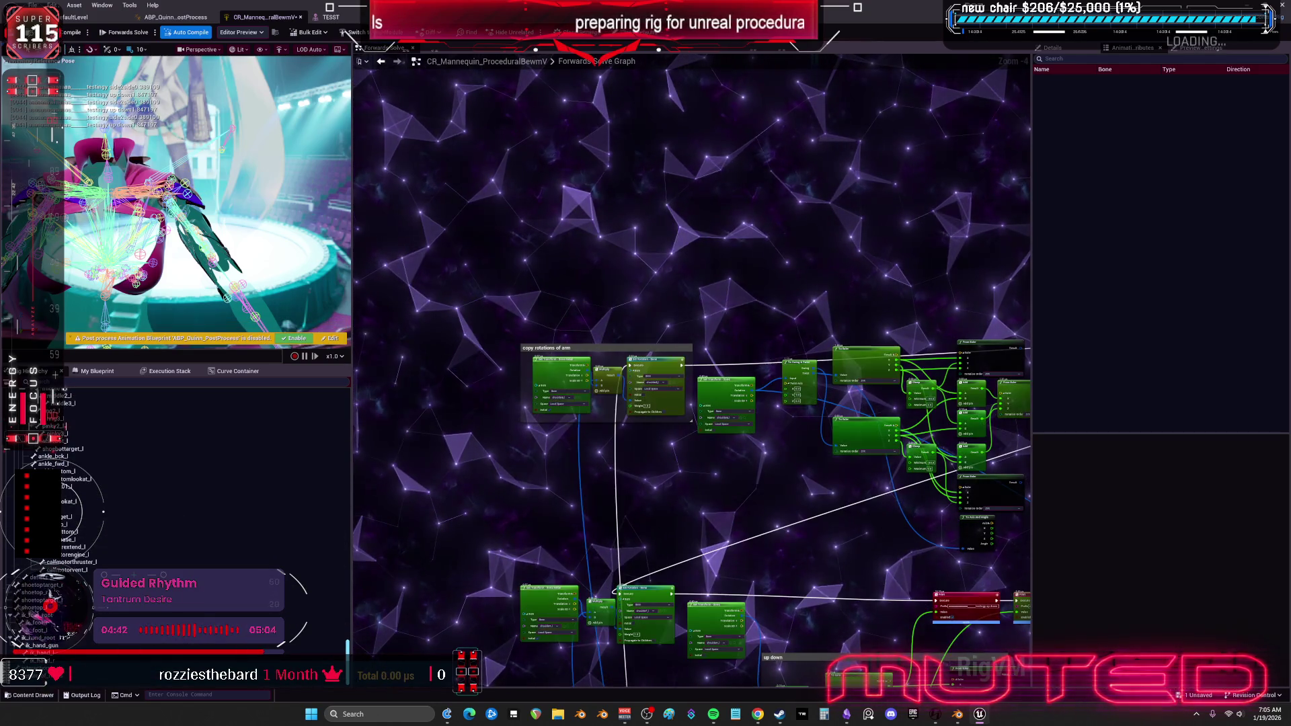
pyautogui.hotkey('ctrl', 's')
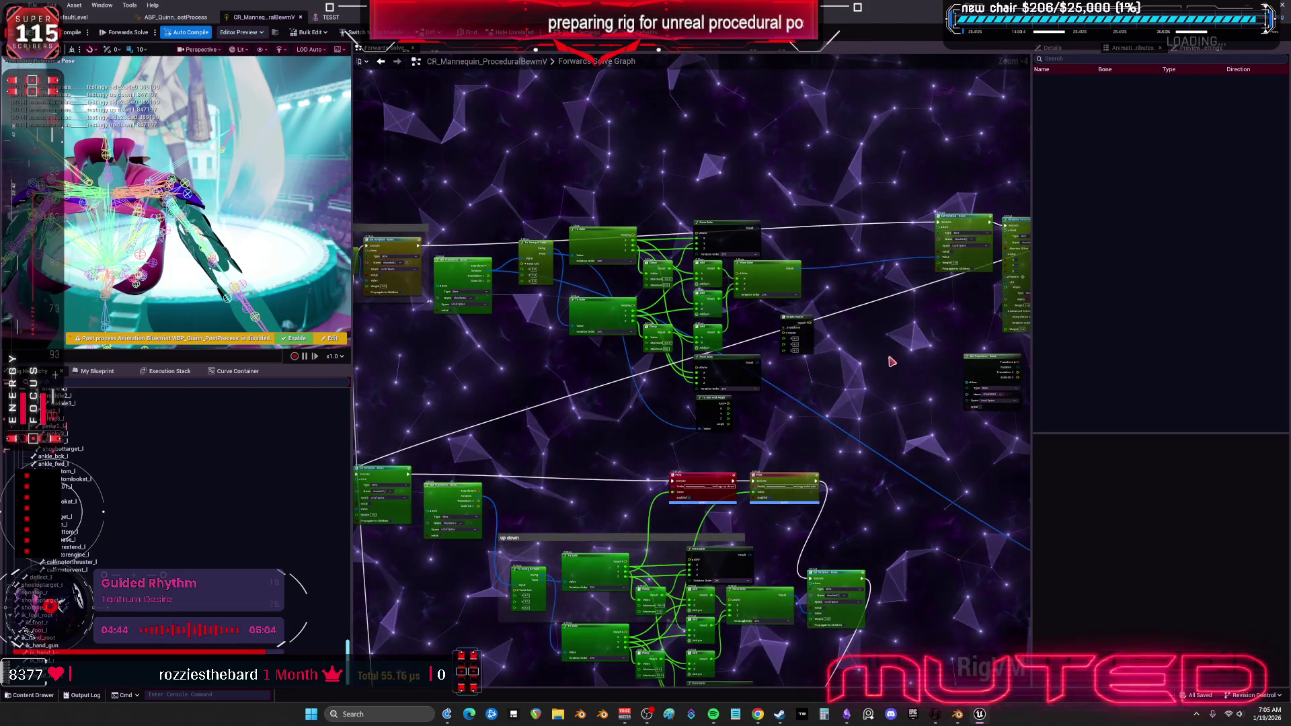
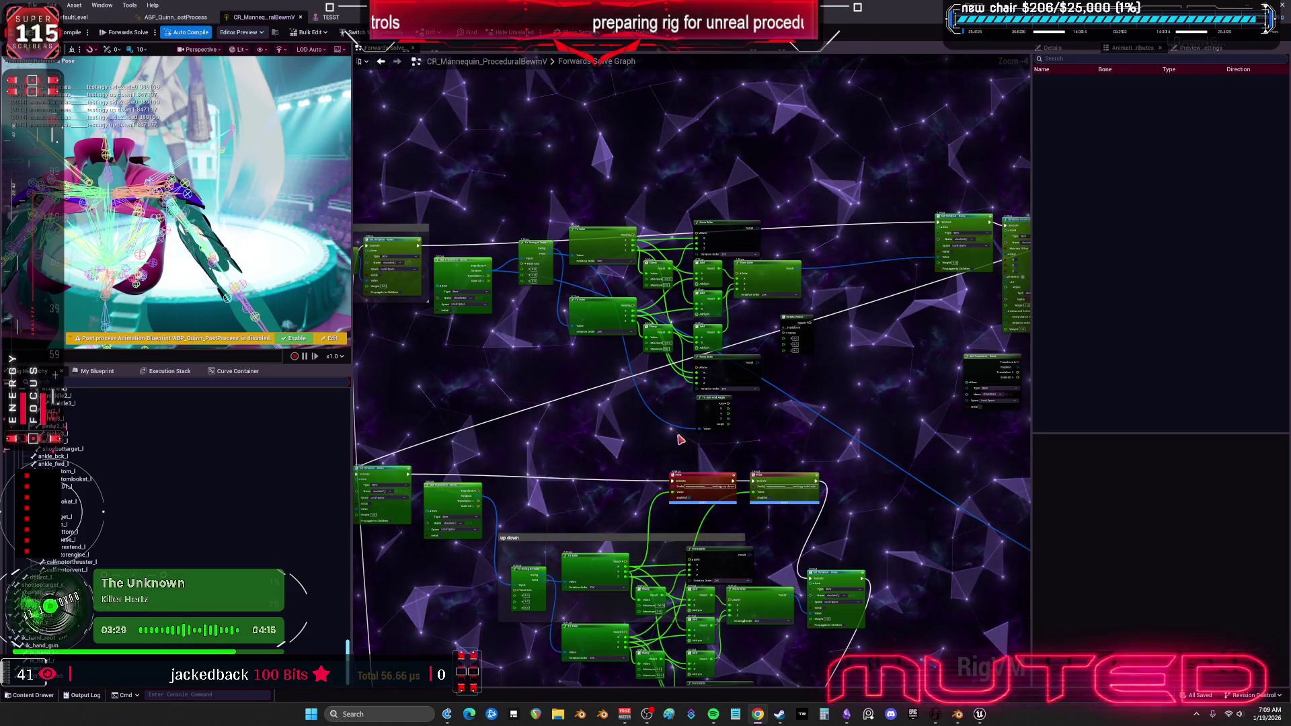
# Zoom the Forwards Solve graph in on the Clamp, Add and From Euler nodes.
pyautogui.scroll(3, 680, 435)
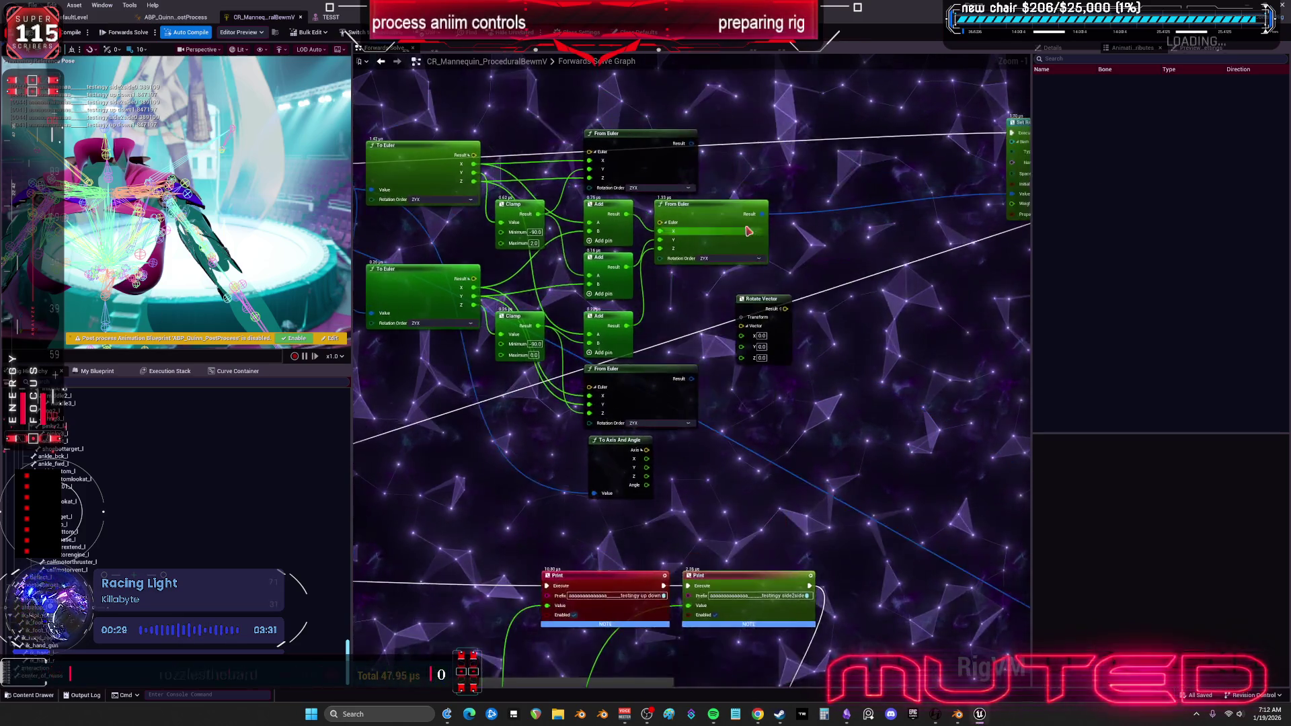
# Break the link into From Euler's X input so it reads 0.0, then check the TESST preview.
pyautogui.scroll(1, 681, 199)
pyautogui.moveTo(678, 271); pyautogui.dragTo(713, 284)
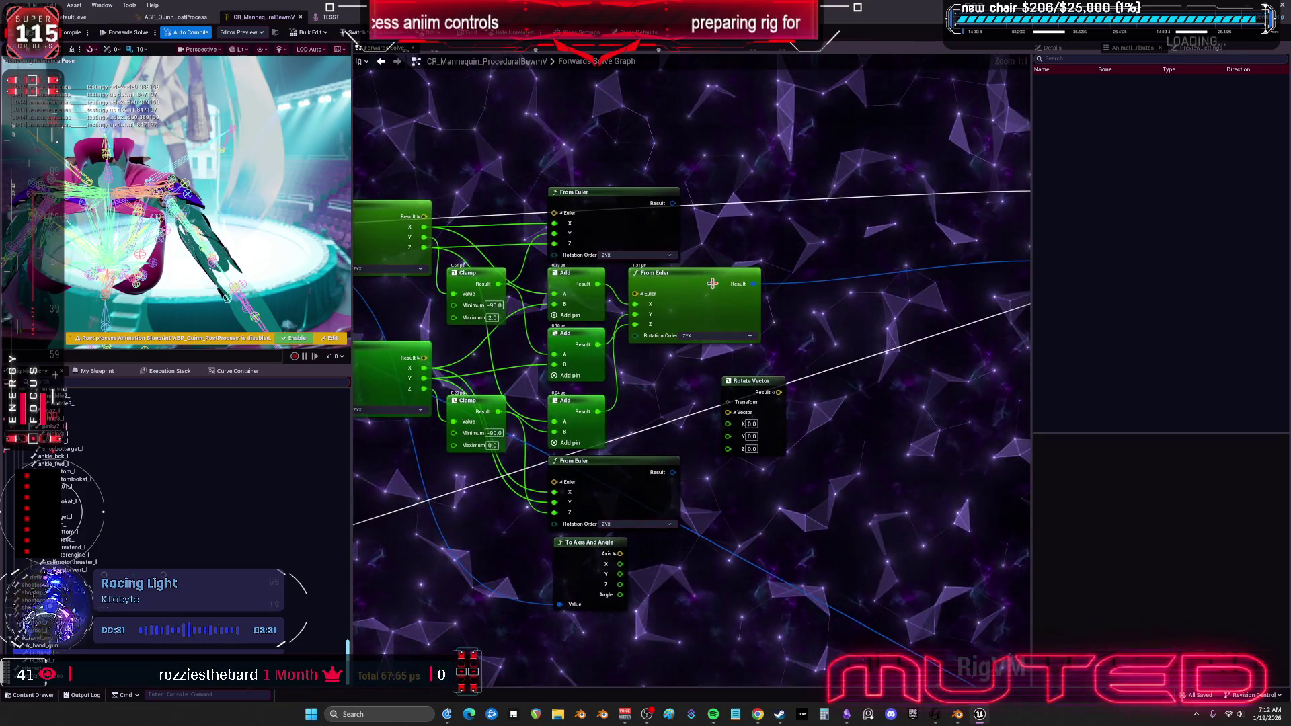
pyautogui.keyDown('alt'); pyautogui.click(635, 304); pyautogui.keyUp('alt')
pyautogui.moveTo(796, 288)
pyautogui.mouseDown()
pyautogui.moveTo(806, 355)
pyautogui.moveTo(740, 369)
pyautogui.mouseUp()
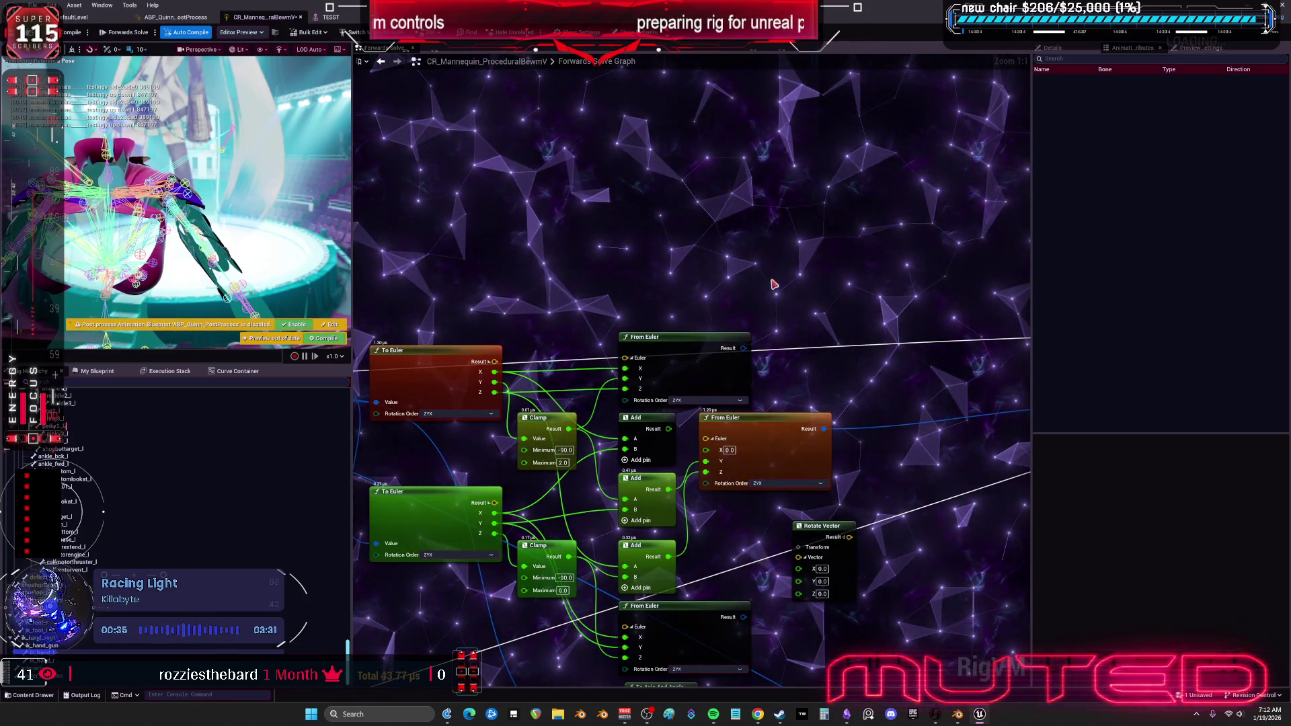
pyautogui.moveTo(696, 259); pyautogui.dragTo(662, 256)
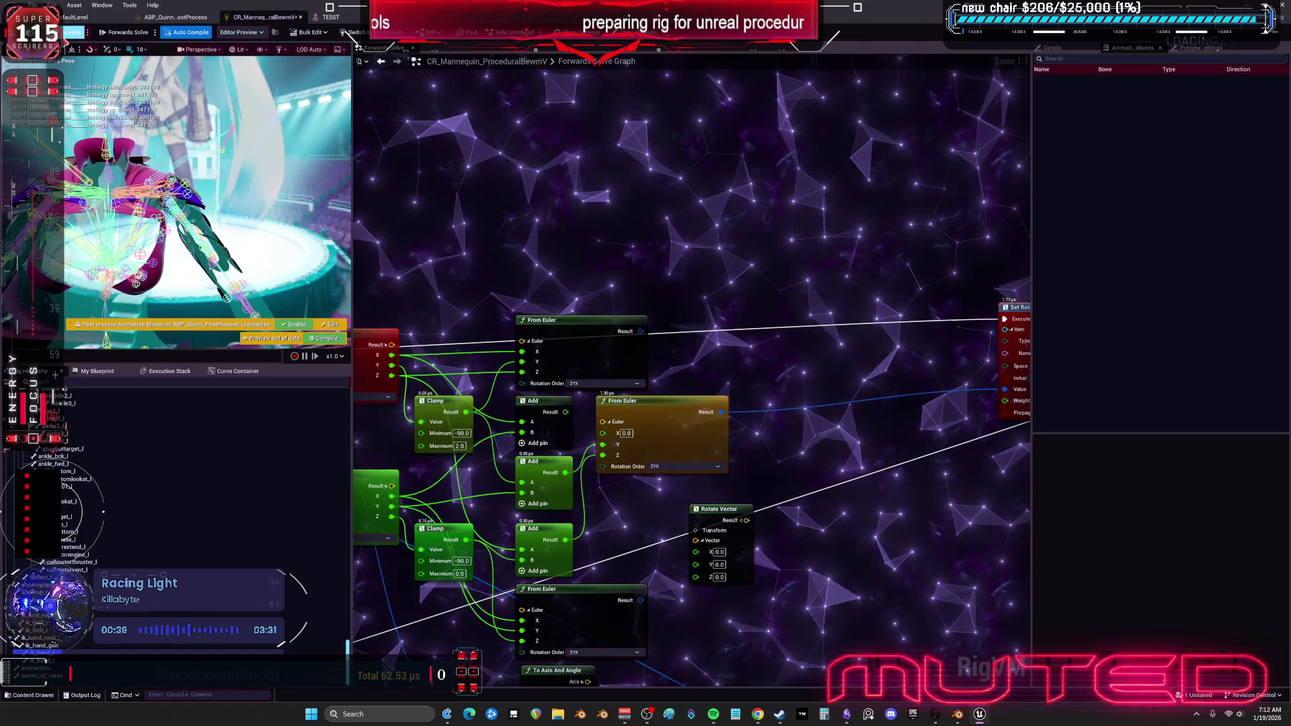
pyautogui.click(331, 17)
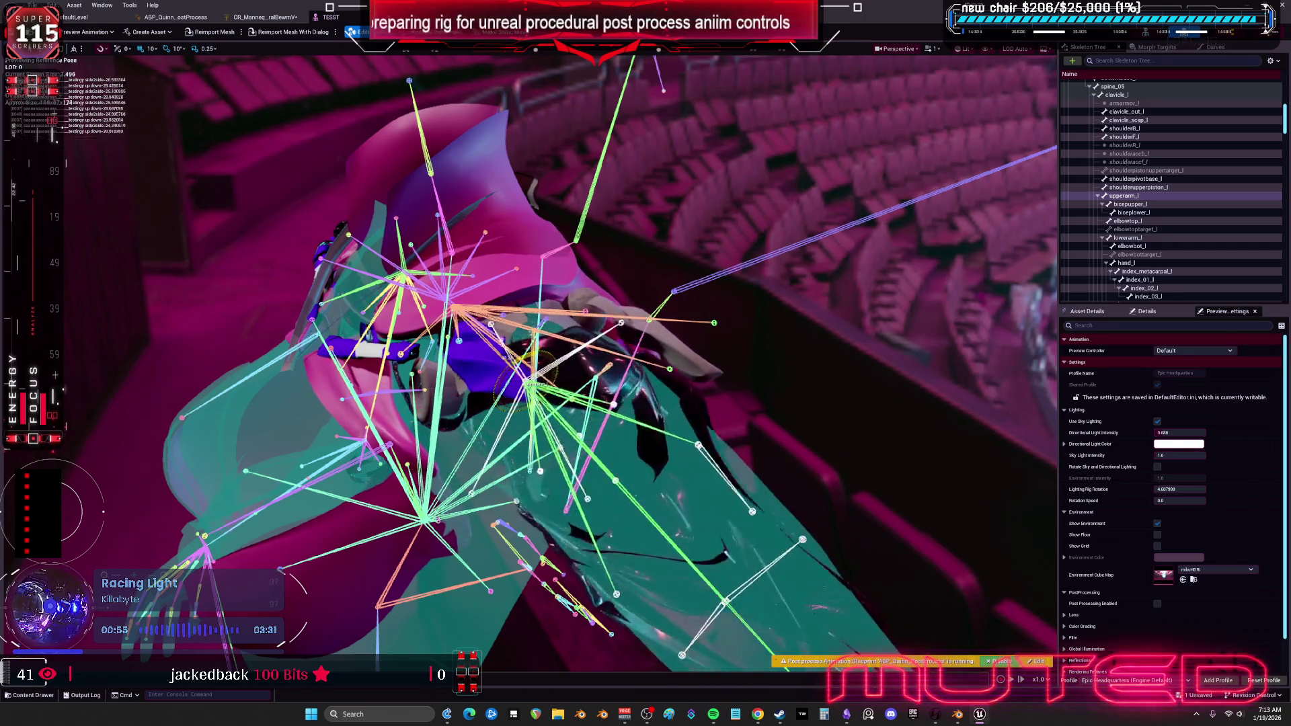
pyautogui.click(265, 17)
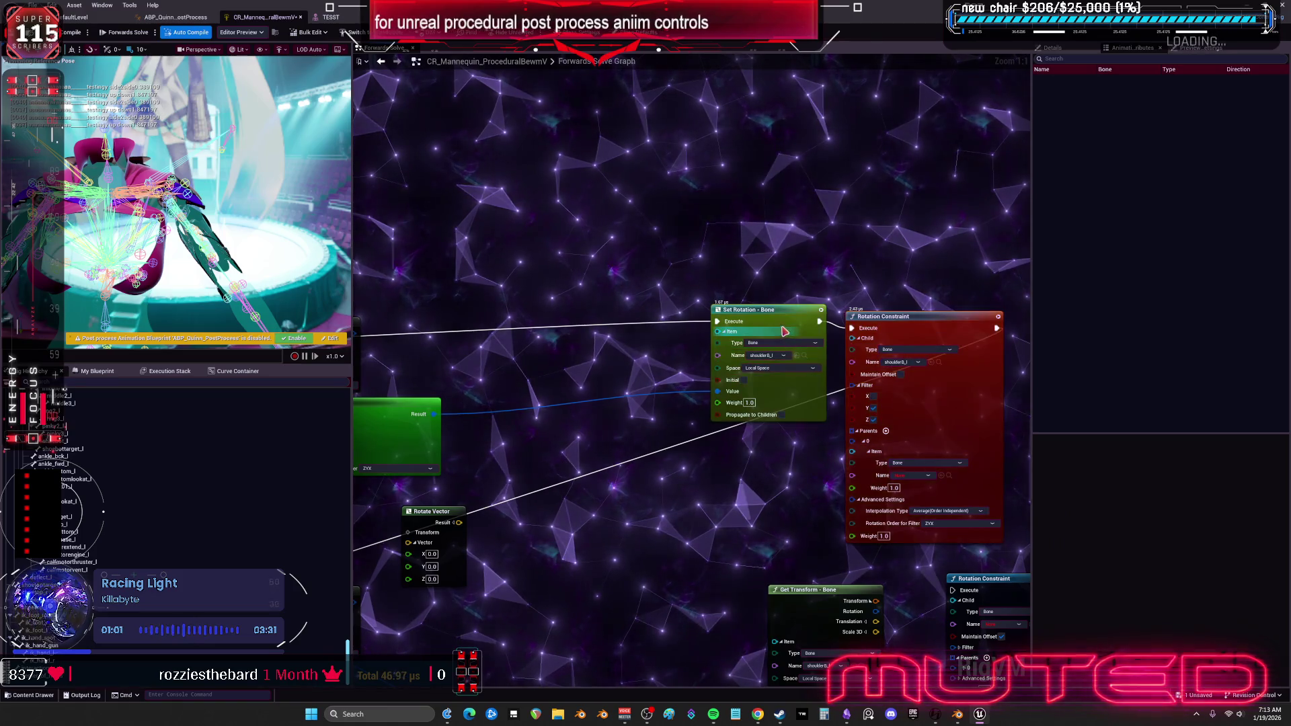
# Delete the Rotation Constraint node from the Forwards Solve graph.
pyautogui.moveTo(724, 284); pyautogui.dragTo(740, 274)
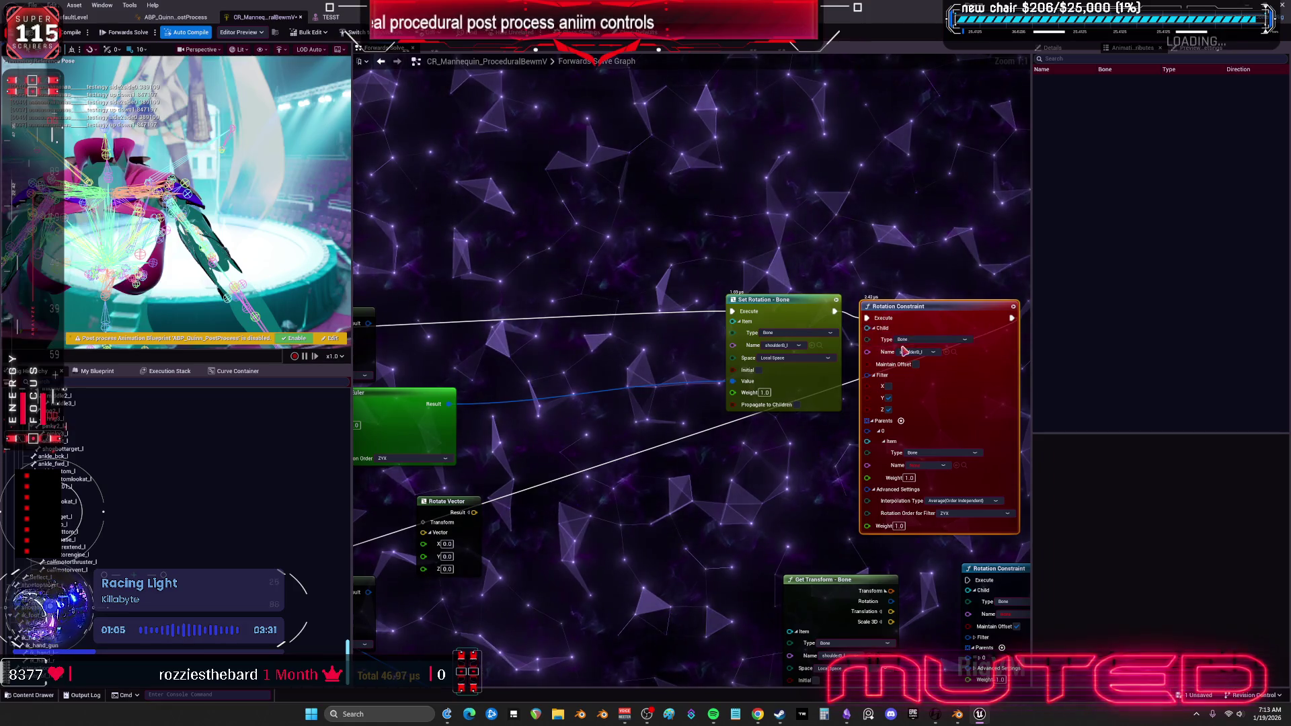
pyautogui.press('Delete')
pyautogui.moveTo(734, 274); pyautogui.dragTo(916, 260)
# Reconnect Add to From Euler's X and wire From Euler's Result into Set Rotation's Value.
pyautogui.click(945, 295)
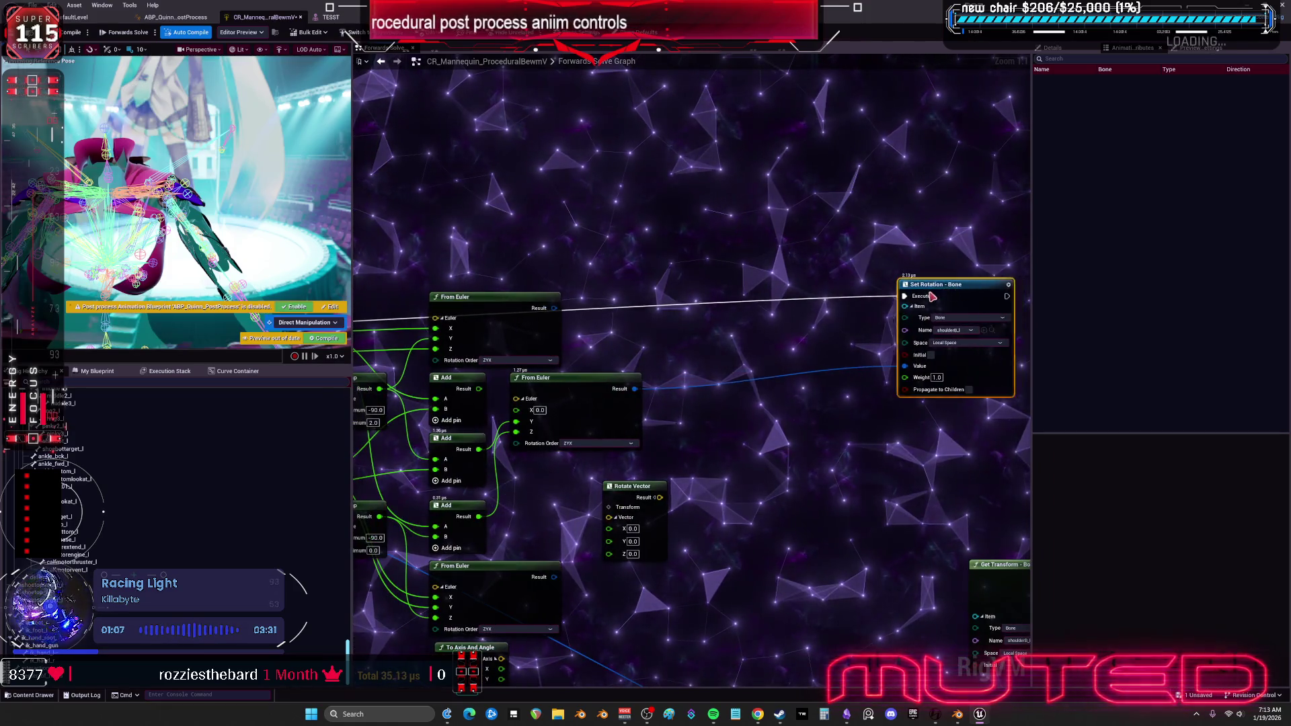
pyautogui.moveTo(637, 311); pyautogui.dragTo(772, 281)
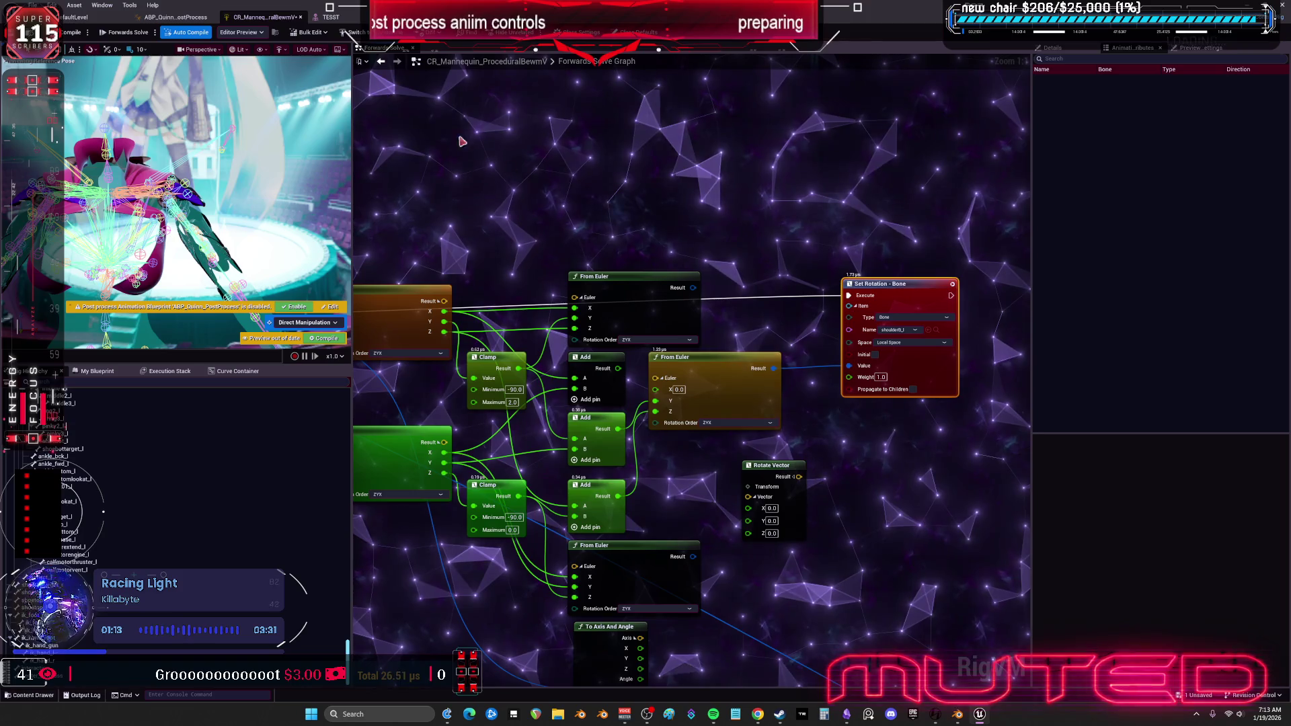
pyautogui.moveTo(644, 395); pyautogui.dragTo(656, 389)
pyautogui.moveTo(773, 368); pyautogui.dragTo(849, 365)
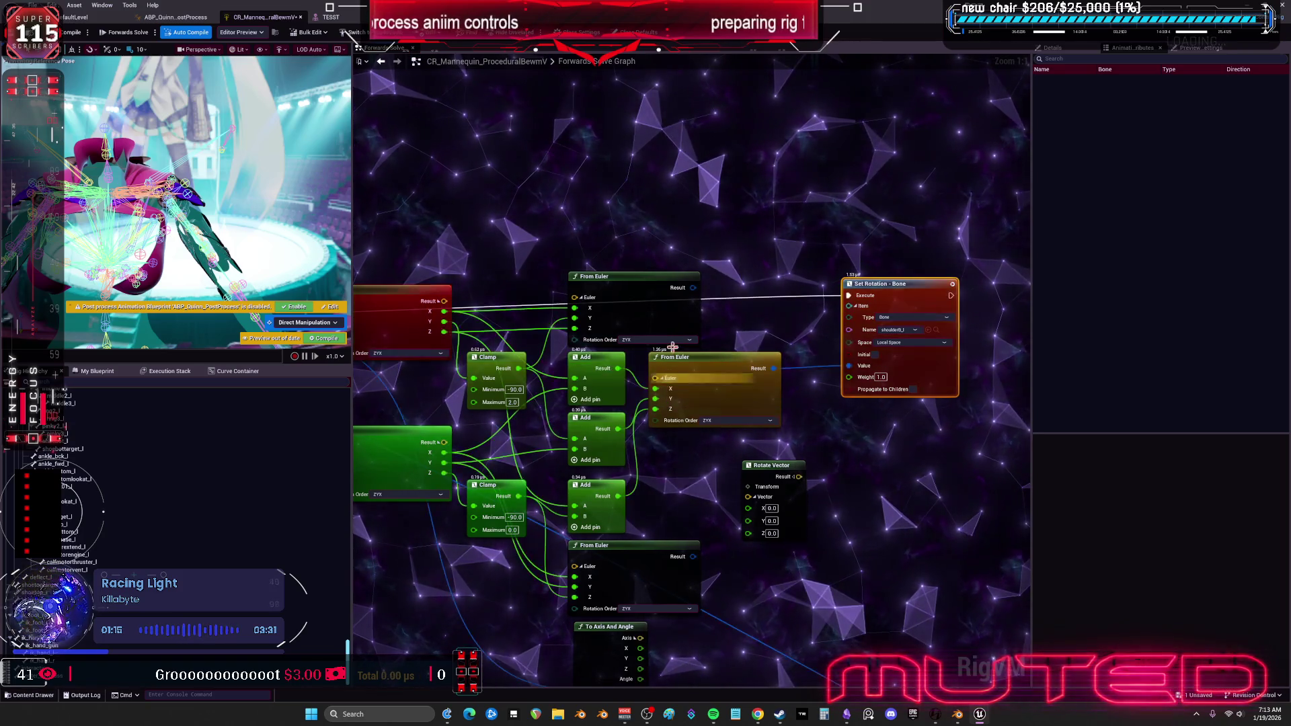
pyautogui.moveTo(916, 231); pyautogui.dragTo(735, 217)
pyautogui.moveTo(770, 271); pyautogui.dragTo(858, 271)
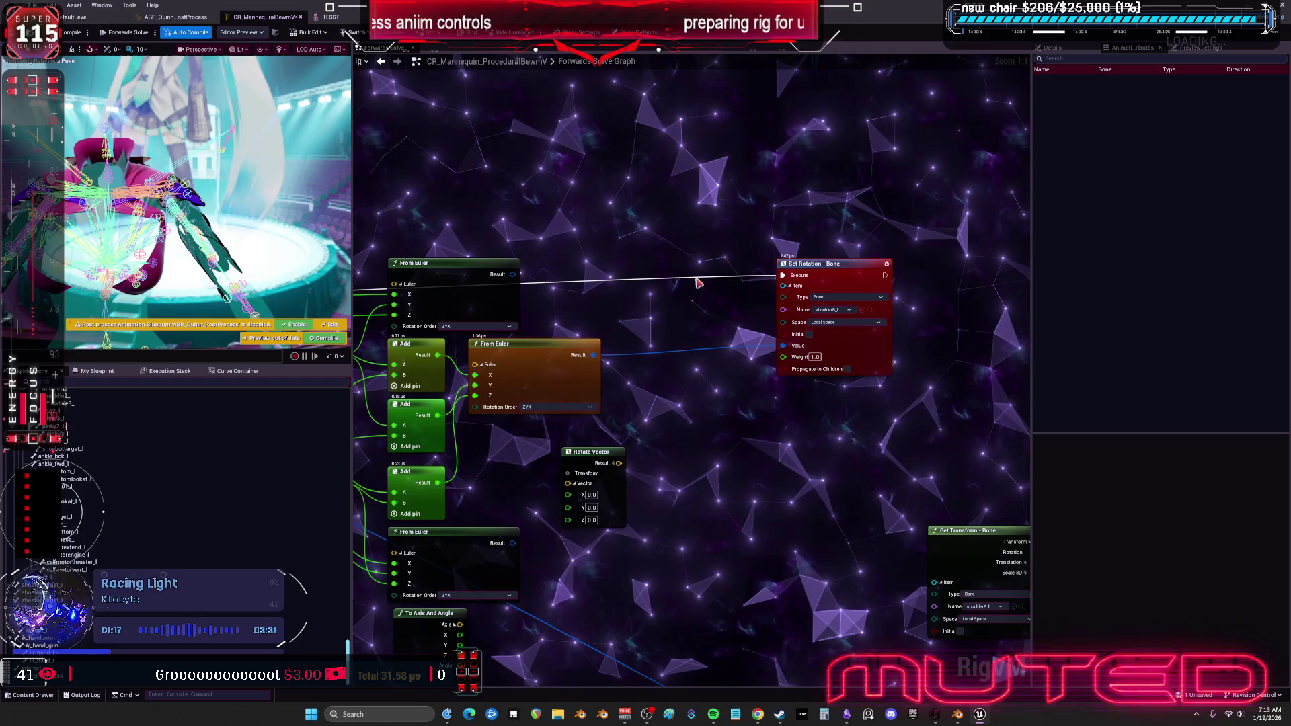
pyautogui.moveTo(593, 356); pyautogui.dragTo(653, 371)
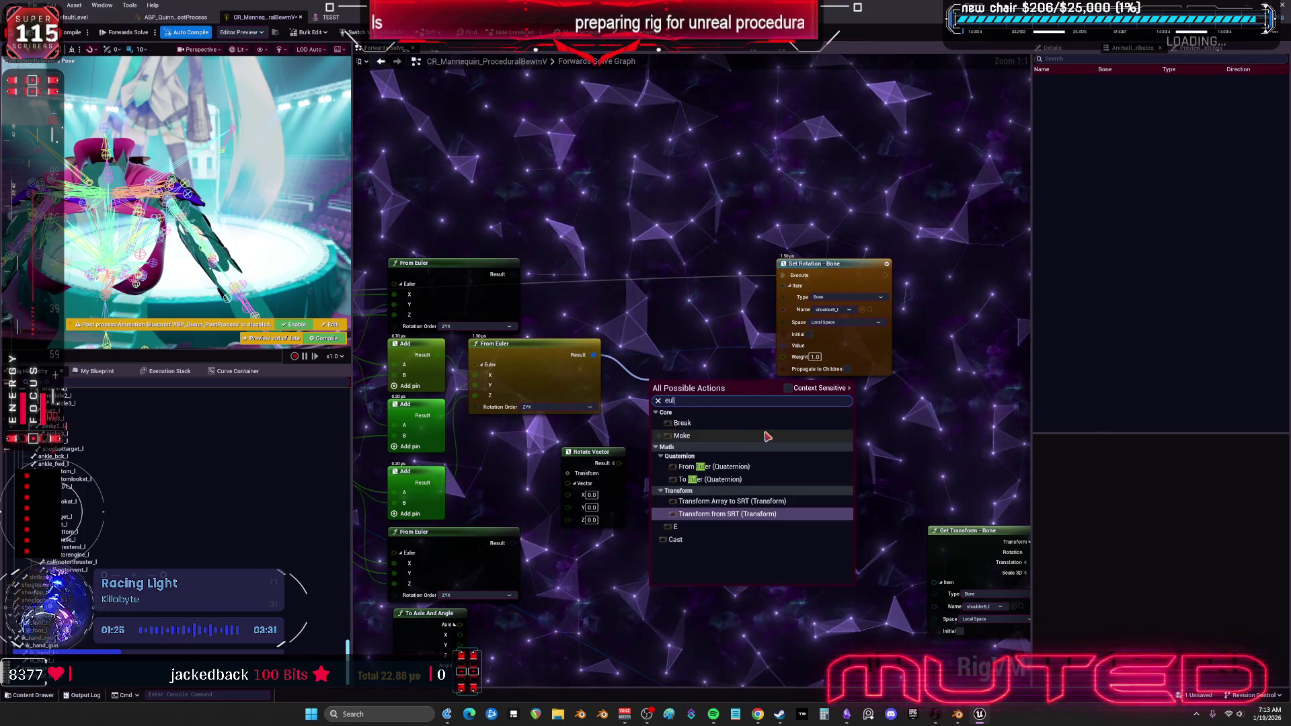
# Insert To Euler (Quaternion) and a new From Euler with X at 0.0 before Set Rotation, then compile.
pyautogui.click(723, 479)
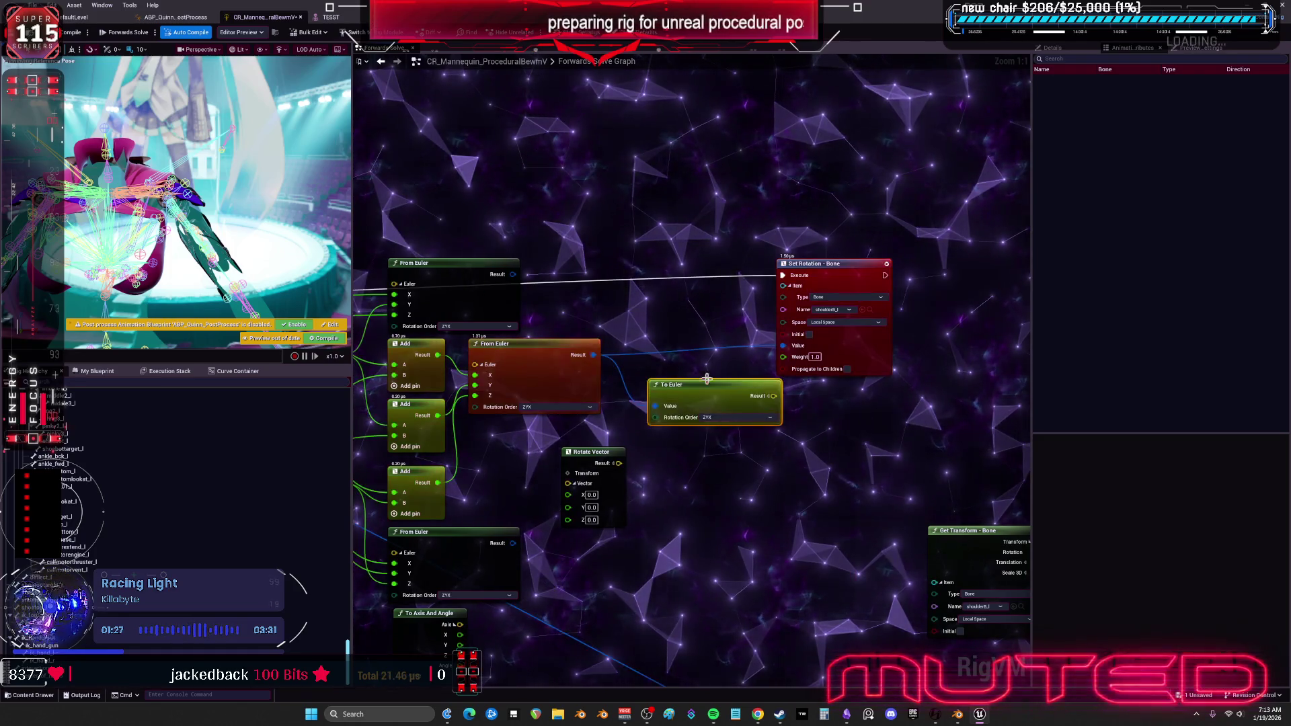
pyautogui.moveTo(765, 267); pyautogui.dragTo(808, 214)
pyautogui.moveTo(659, 378); pyautogui.dragTo(625, 372)
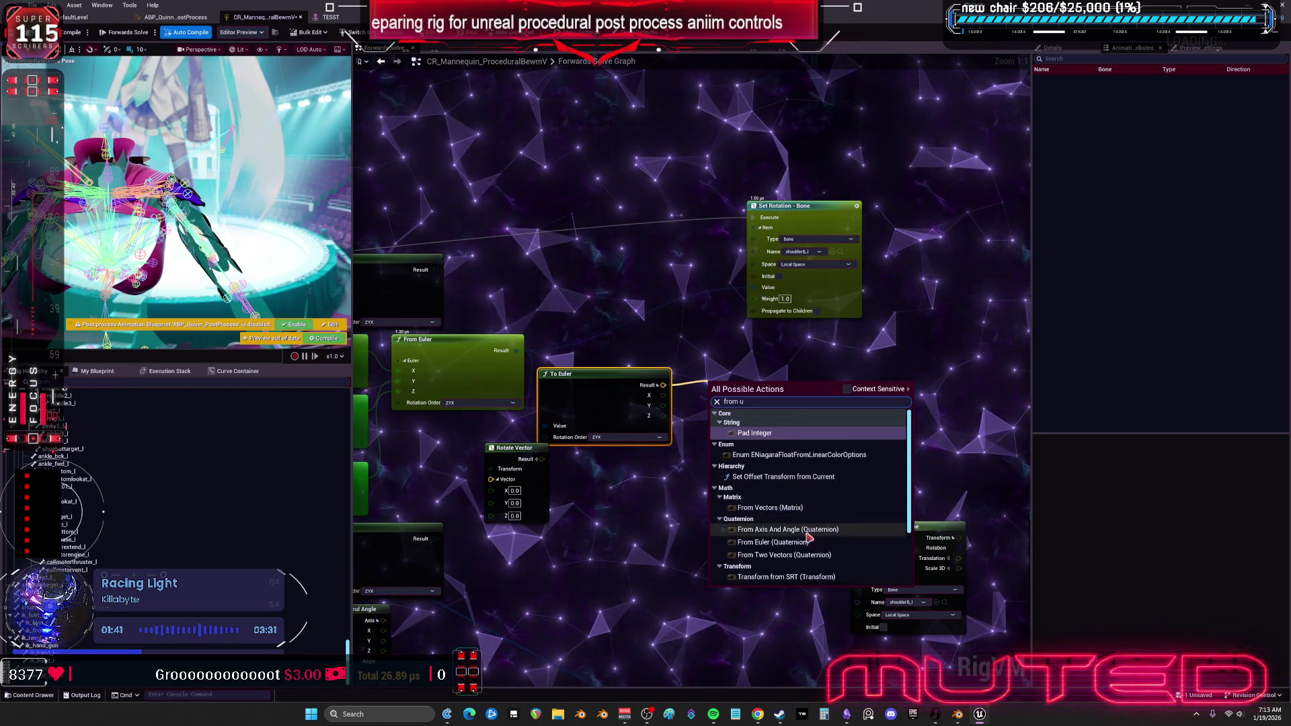
pyautogui.click(773, 542)
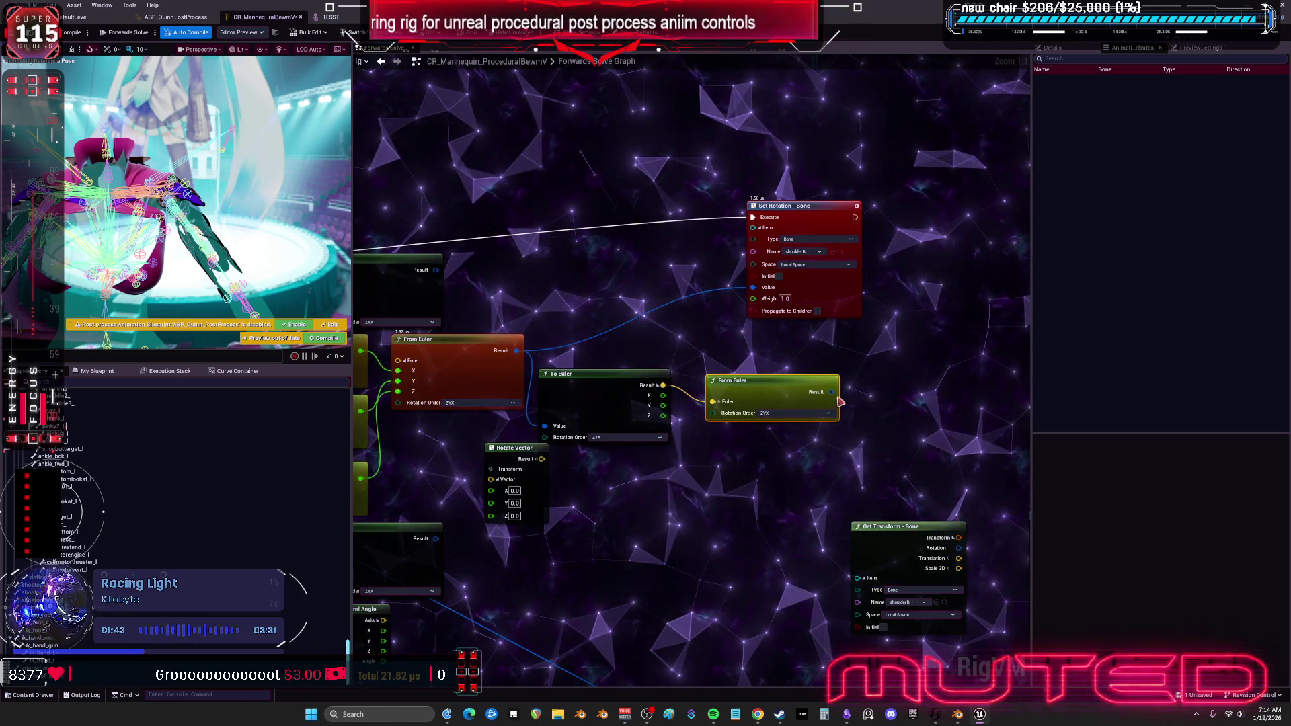
pyautogui.moveTo(756, 291); pyautogui.dragTo(754, 288)
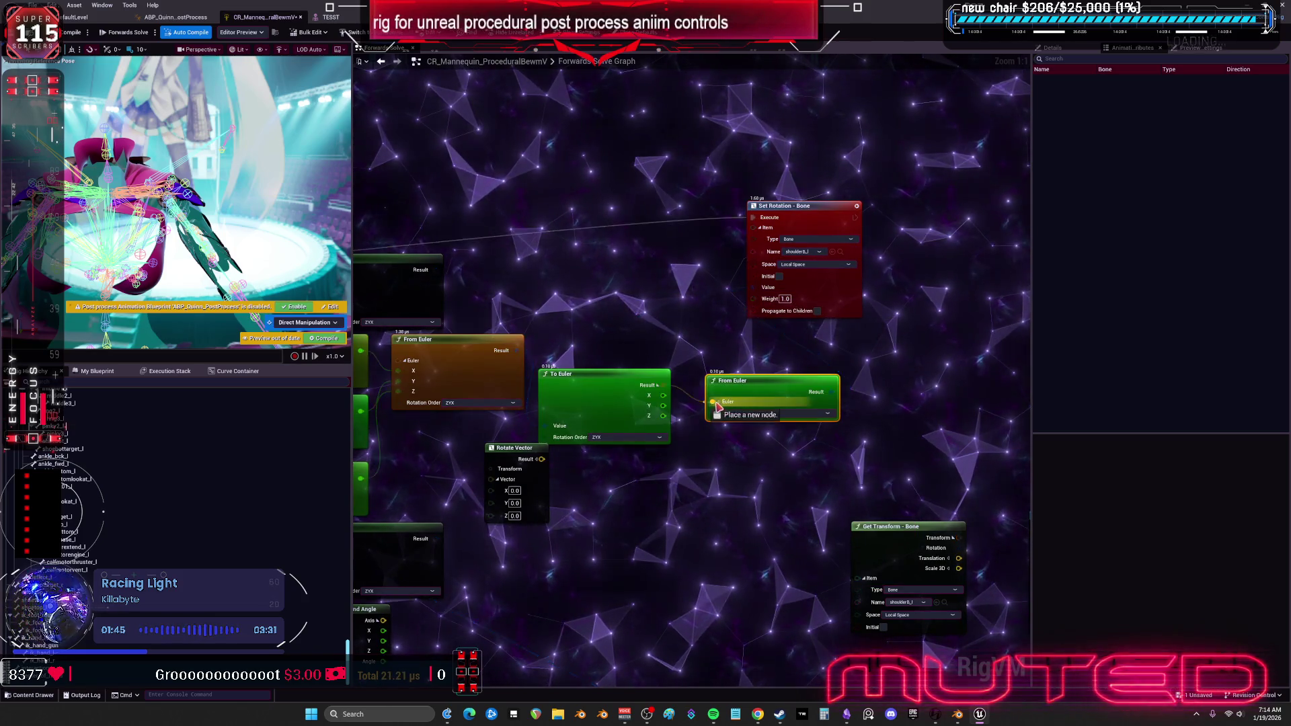
pyautogui.moveTo(669, 404); pyautogui.dragTo(713, 435)
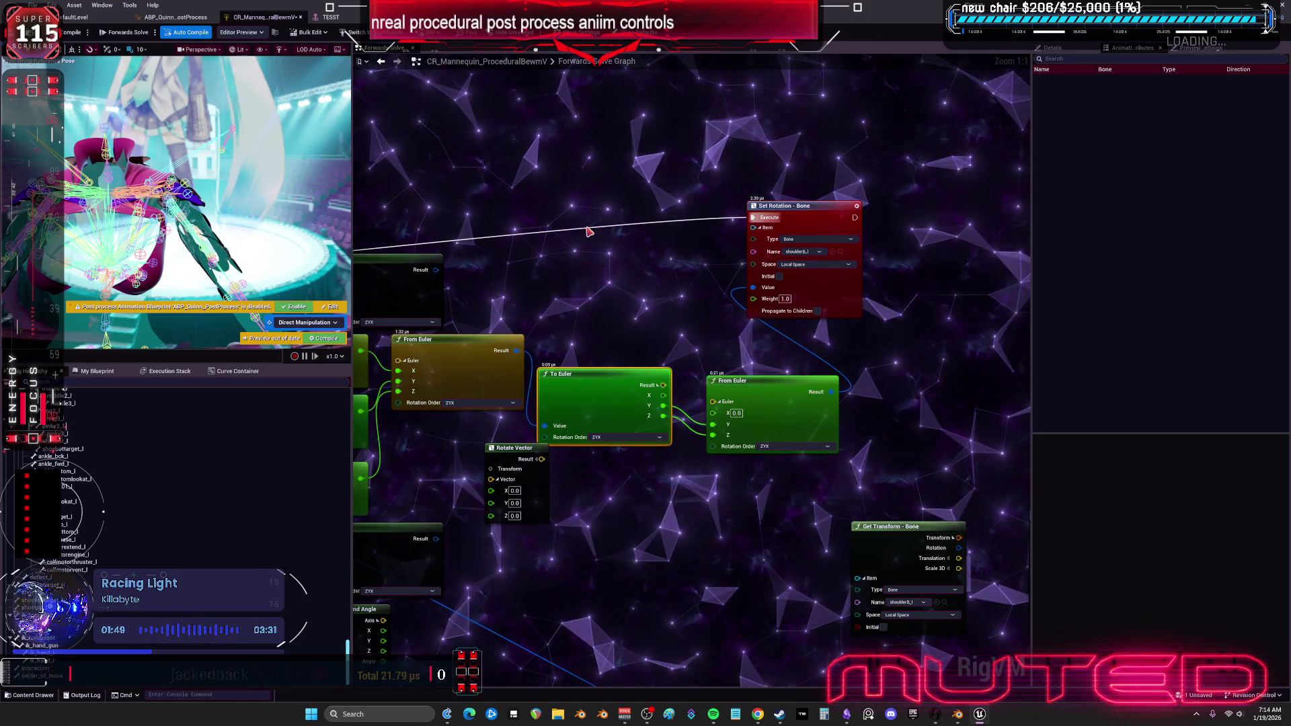
pyautogui.click(73, 33)
pyautogui.click(331, 17)
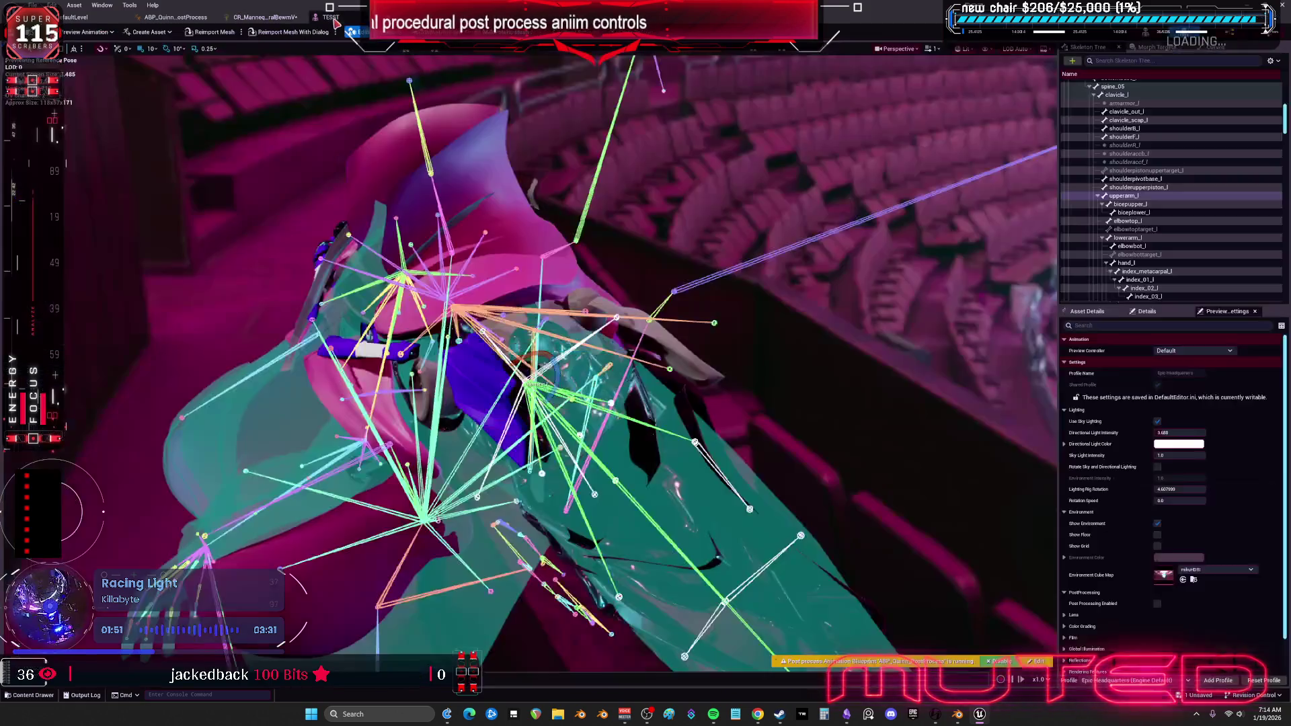
# Rotate the upperarm_l bone in the TESST preview to check the shoulder pad follows.
pyautogui.click(264, 17)
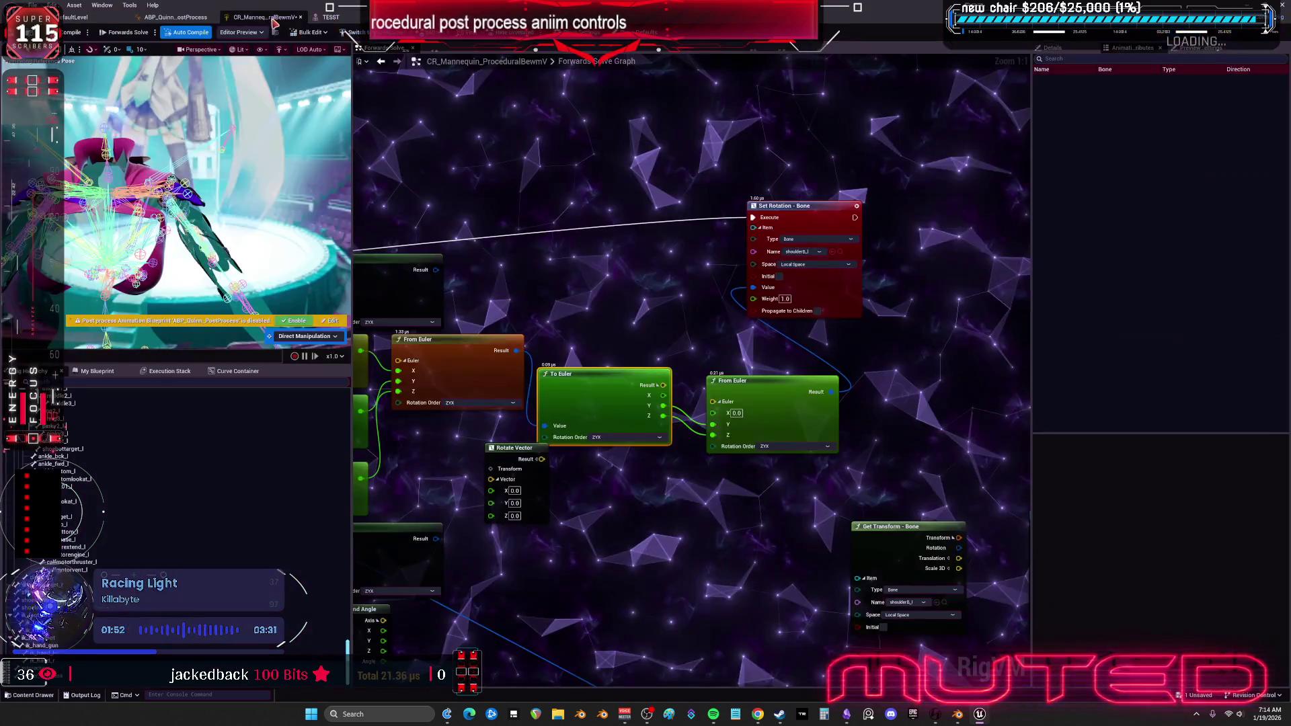
pyautogui.click(332, 17)
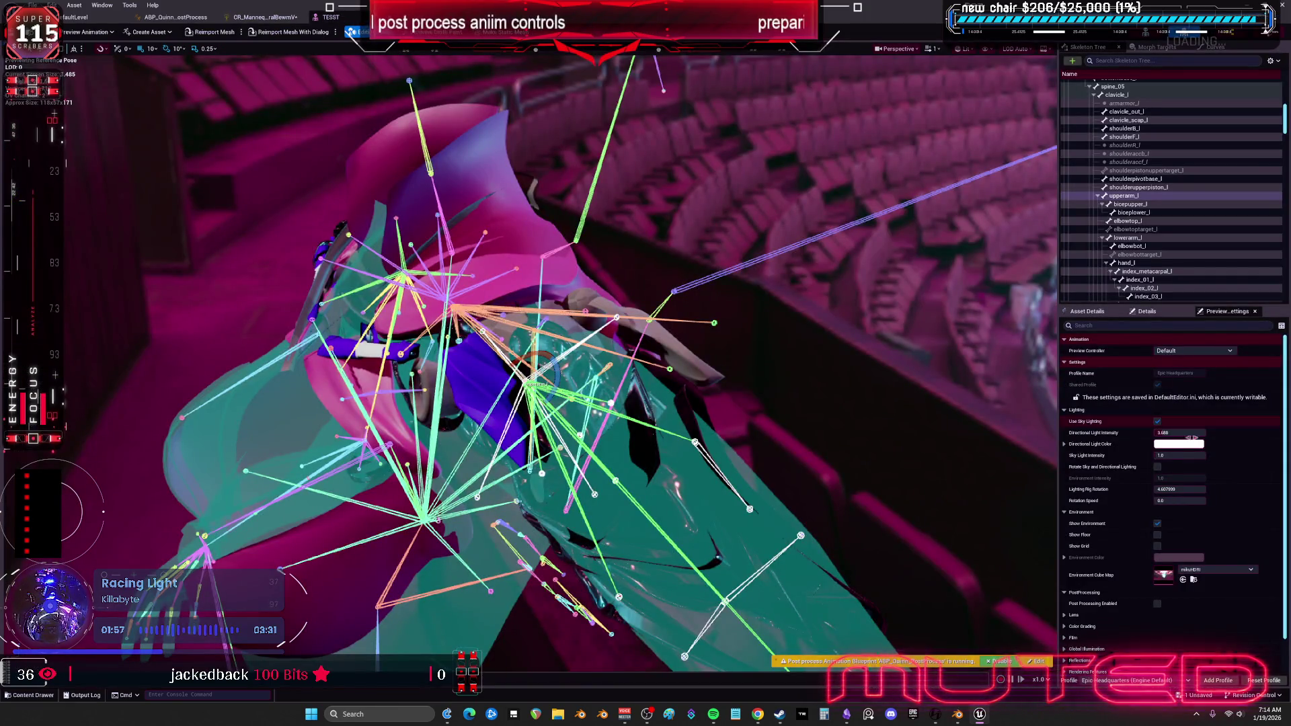
pyautogui.click(1143, 311)
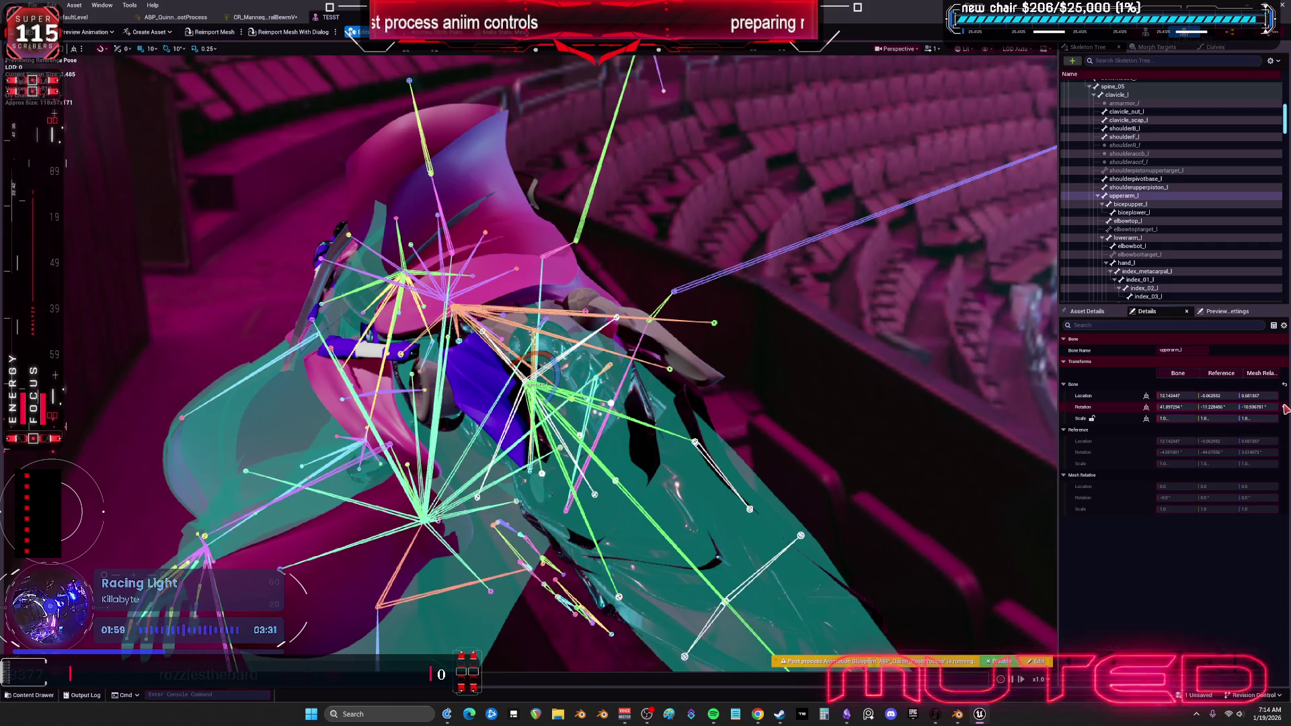
pyautogui.moveTo(773, 421)
pyautogui.mouseDown()
pyautogui.moveTo(746, 404)
pyautogui.moveTo(726, 431)
pyautogui.moveTo(707, 417)
pyautogui.mouseUp()
pyautogui.moveTo(650, 349)
pyautogui.mouseDown()
pyautogui.moveTo(622, 357)
pyautogui.moveTo(678, 344)
pyautogui.moveTo(656, 351)
pyautogui.moveTo(680, 357)
pyautogui.moveTo(697, 316)
pyautogui.mouseUp()
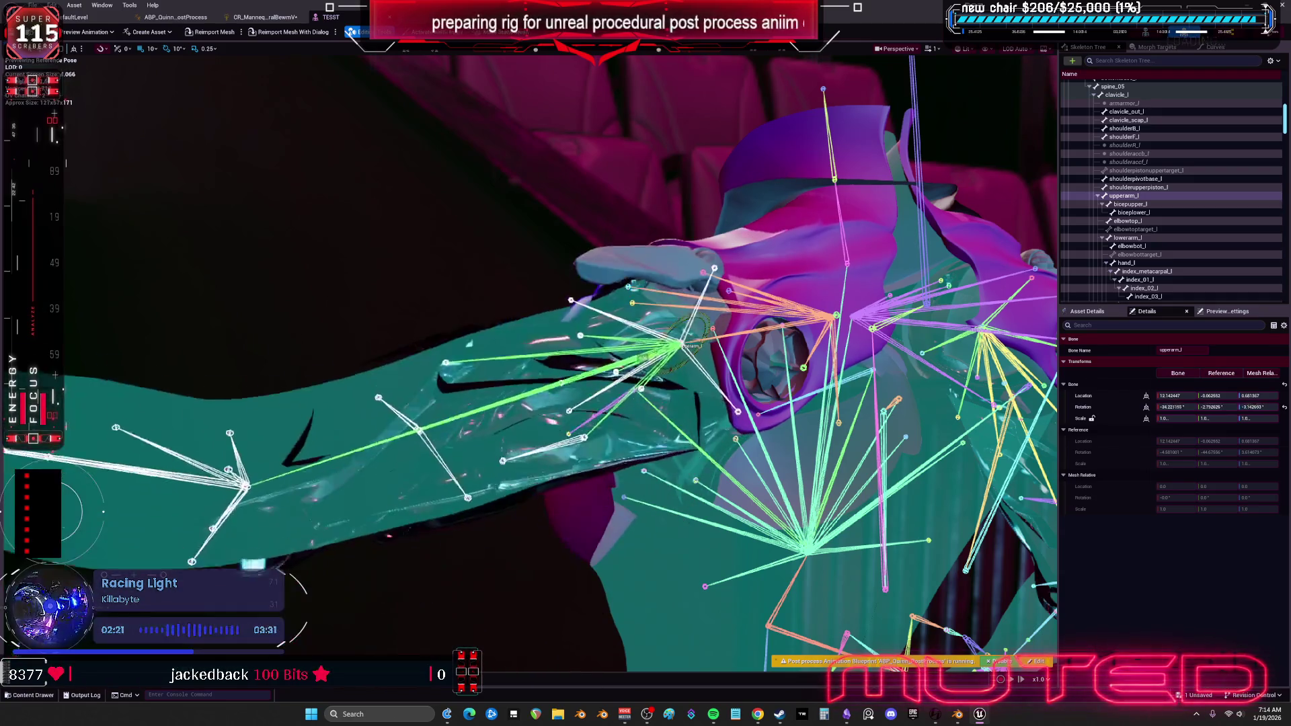
pyautogui.click(264, 17)
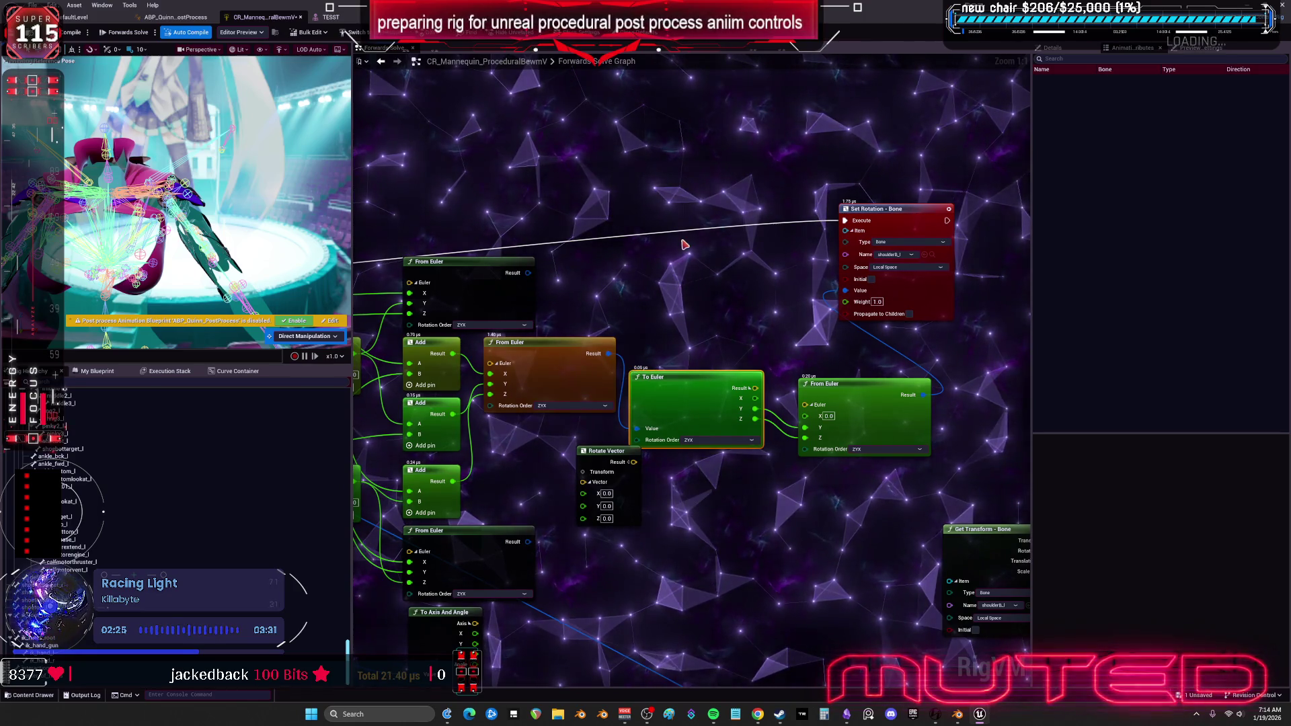
# Rotate upperarm_l to about -144 degrees in the TESST skeletal mesh preview.
pyautogui.moveTo(566, 326)
pyautogui.mouseDown()
pyautogui.moveTo(671, 341)
pyautogui.moveTo(968, 321)
pyautogui.moveTo(950, 305)
pyautogui.mouseUp()
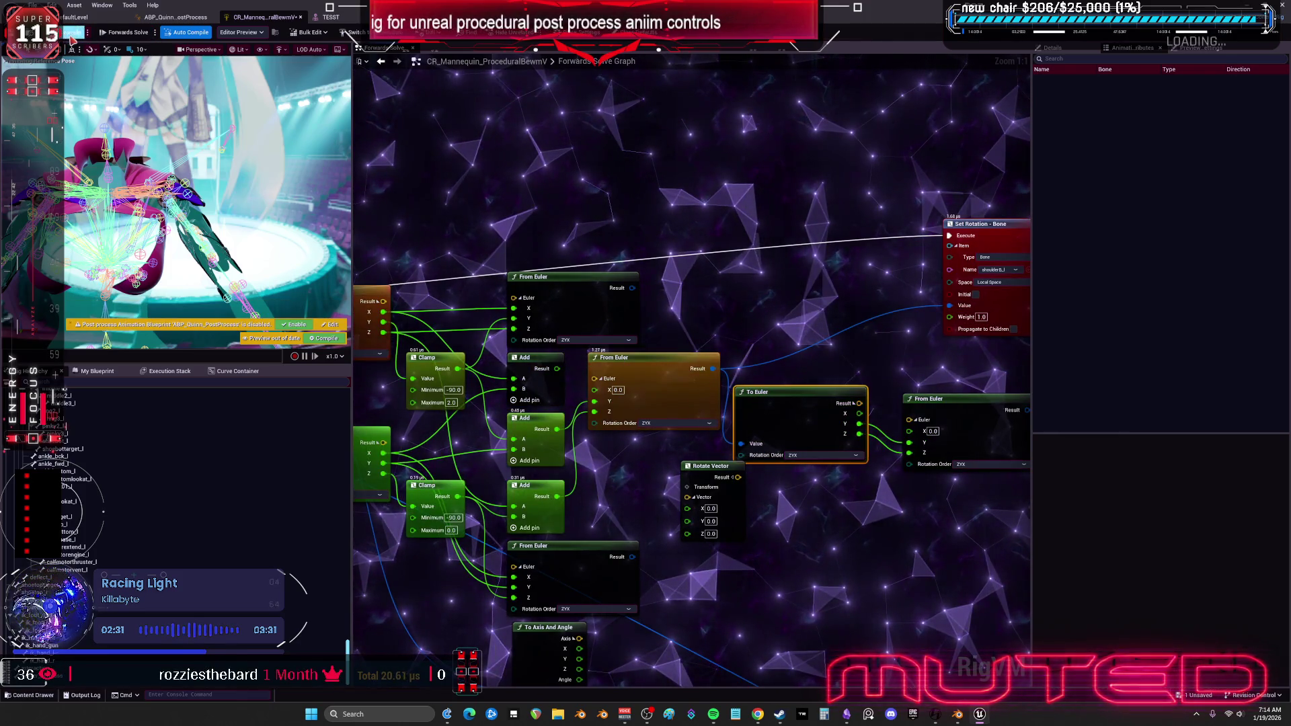
pyautogui.hotkey('alt', 'Tab')
pyautogui.moveTo(712, 343)
pyautogui.mouseDown()
pyautogui.moveTo(706, 388)
pyautogui.moveTo(699, 329)
pyautogui.moveTo(672, 404)
pyautogui.moveTo(682, 347)
pyautogui.mouseUp()
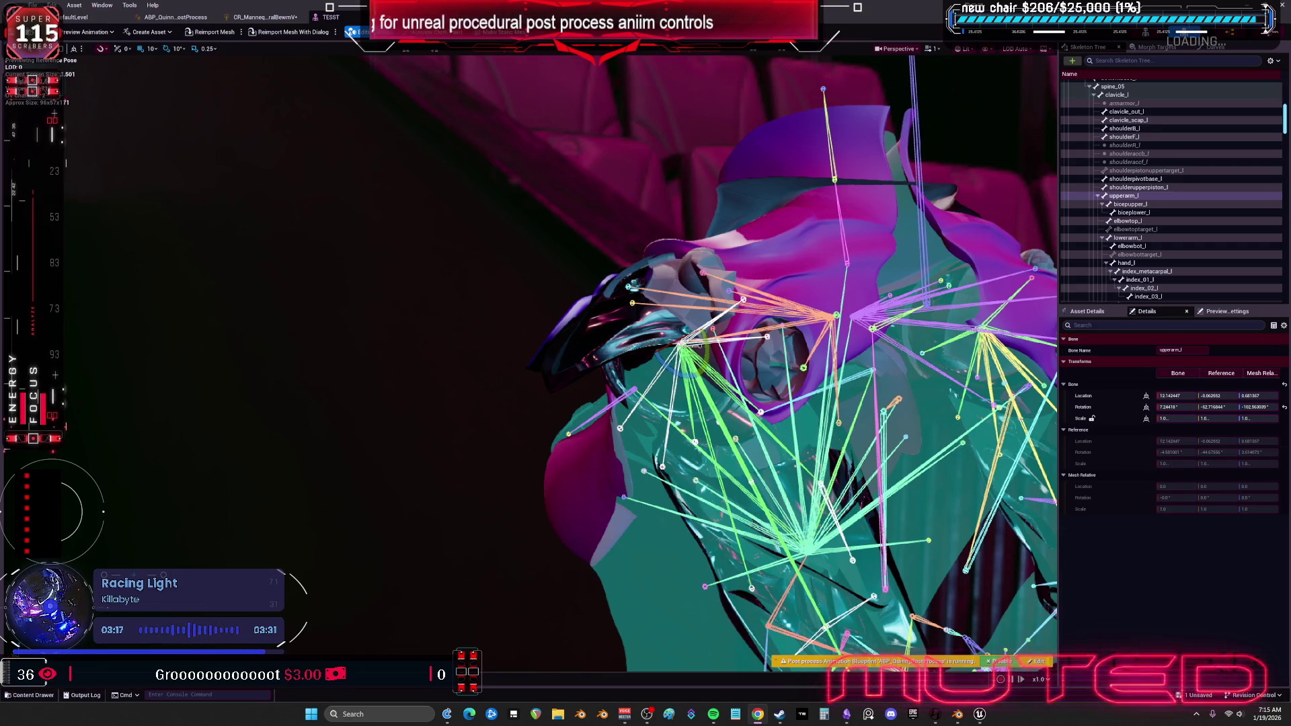
pyautogui.moveTo(317, 193)
pyautogui.mouseDown()
pyautogui.moveTo(437, 195)
pyautogui.moveTo(559, 285)
pyautogui.moveTo(565, 330)
pyautogui.moveTo(660, 300)
pyautogui.mouseUp()
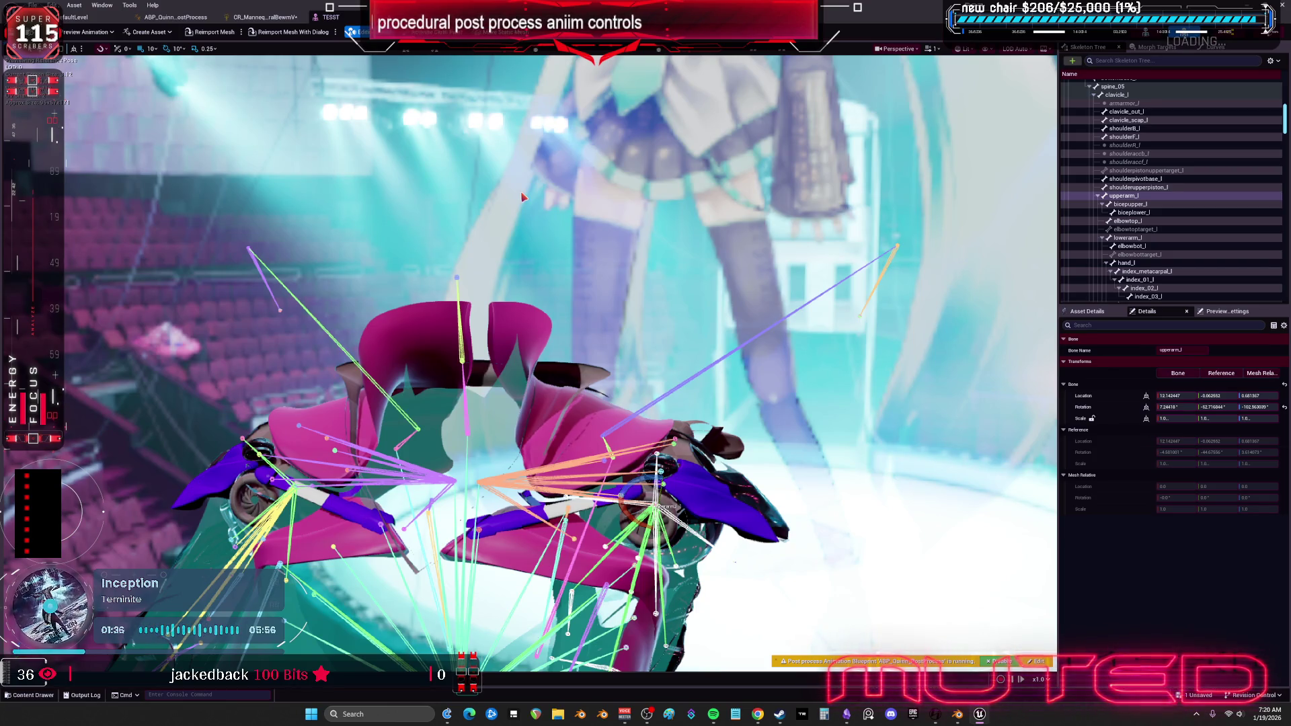
# Move the viewport closer to the shoulder pad bones, then return to the CR_Mannequin graph.
pyautogui.moveTo(698, 276)
pyautogui.mouseDown()
pyautogui.moveTo(697, 256)
pyautogui.moveTo(649, 408)
pyautogui.mouseUp()
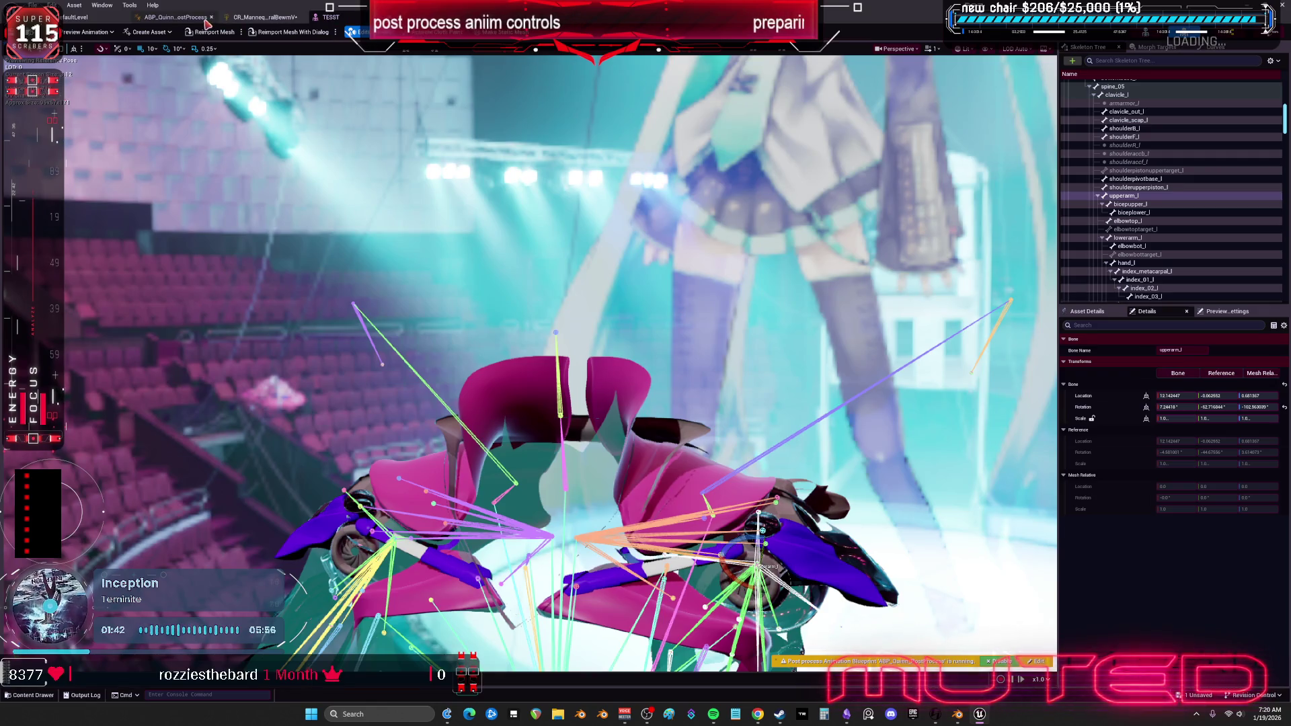
pyautogui.click(269, 18)
pyautogui.moveTo(705, 301)
pyautogui.mouseDown()
pyautogui.moveTo(692, 253)
pyautogui.moveTo(647, 204)
pyautogui.mouseUp()
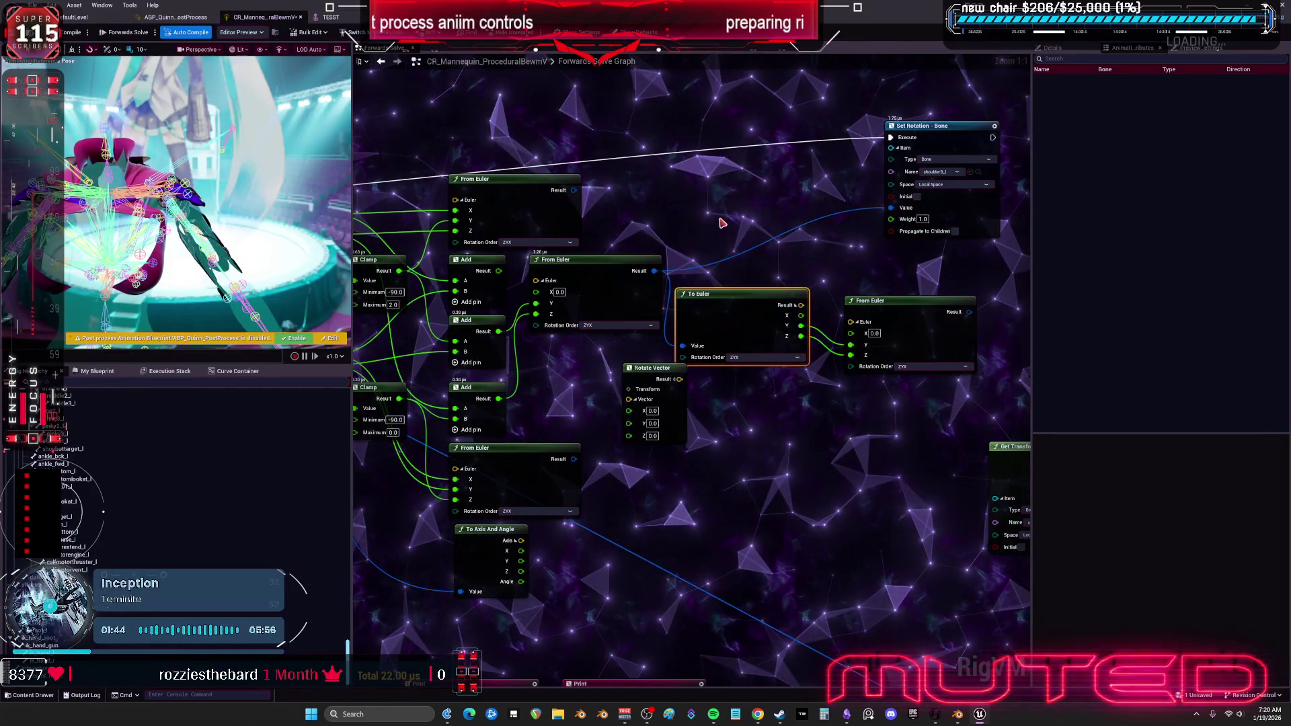
# Wire the Add node's Result pin into the middle From Euler node's X input.
pyautogui.scroll(-8, 723, 220)
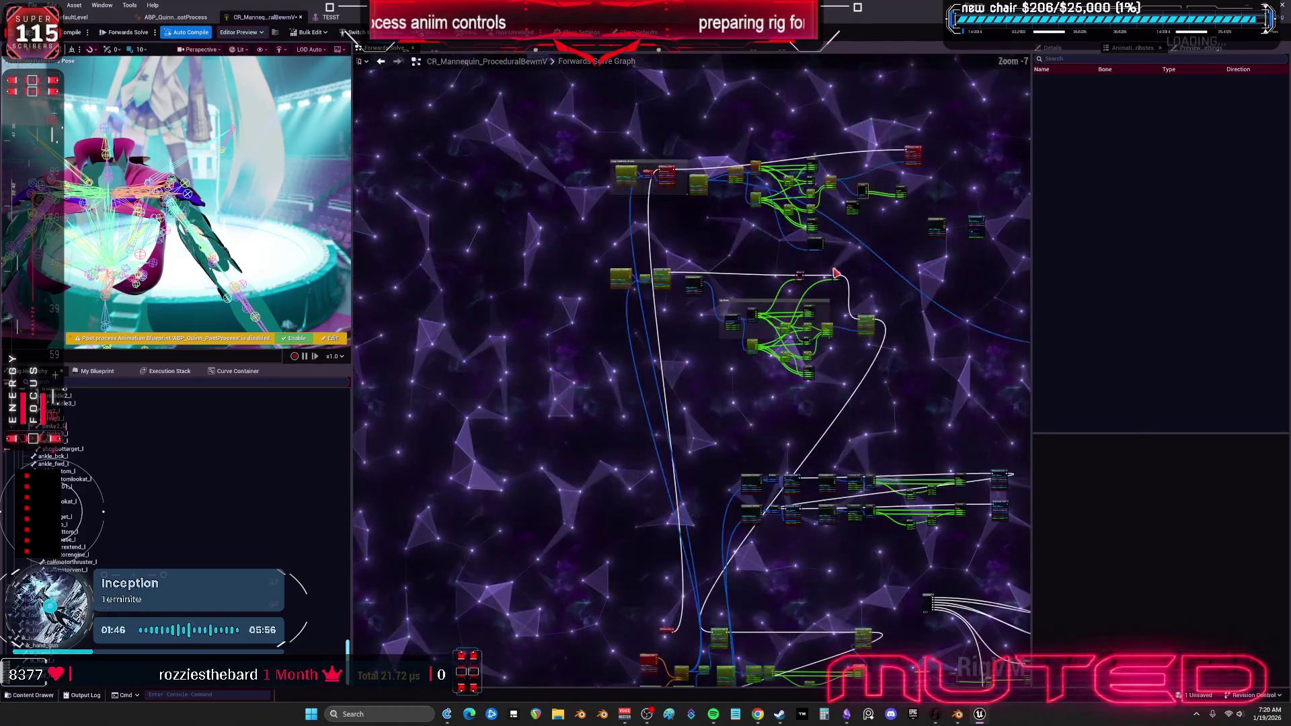
pyautogui.scroll(8, 763, 454)
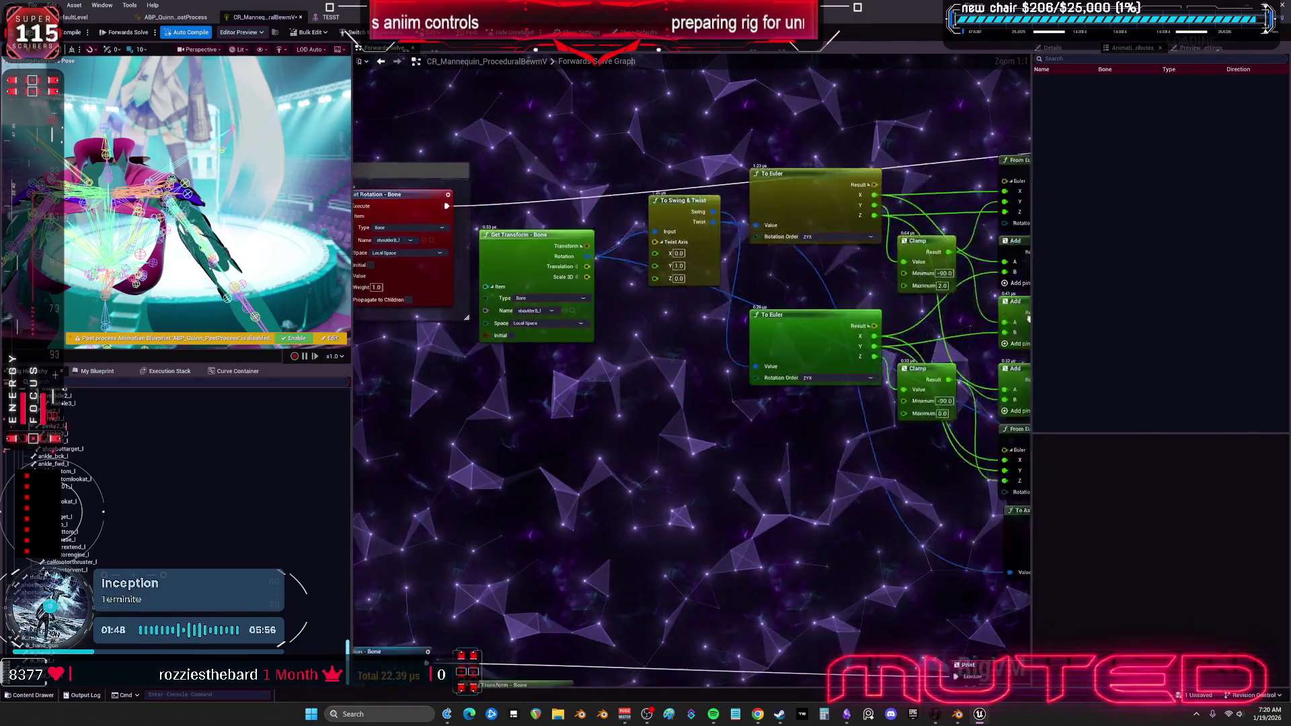
pyautogui.moveTo(706, 328)
pyautogui.mouseDown()
pyautogui.moveTo(703, 256)
pyautogui.moveTo(685, 278)
pyautogui.moveTo(686, 267)
pyautogui.mouseUp()
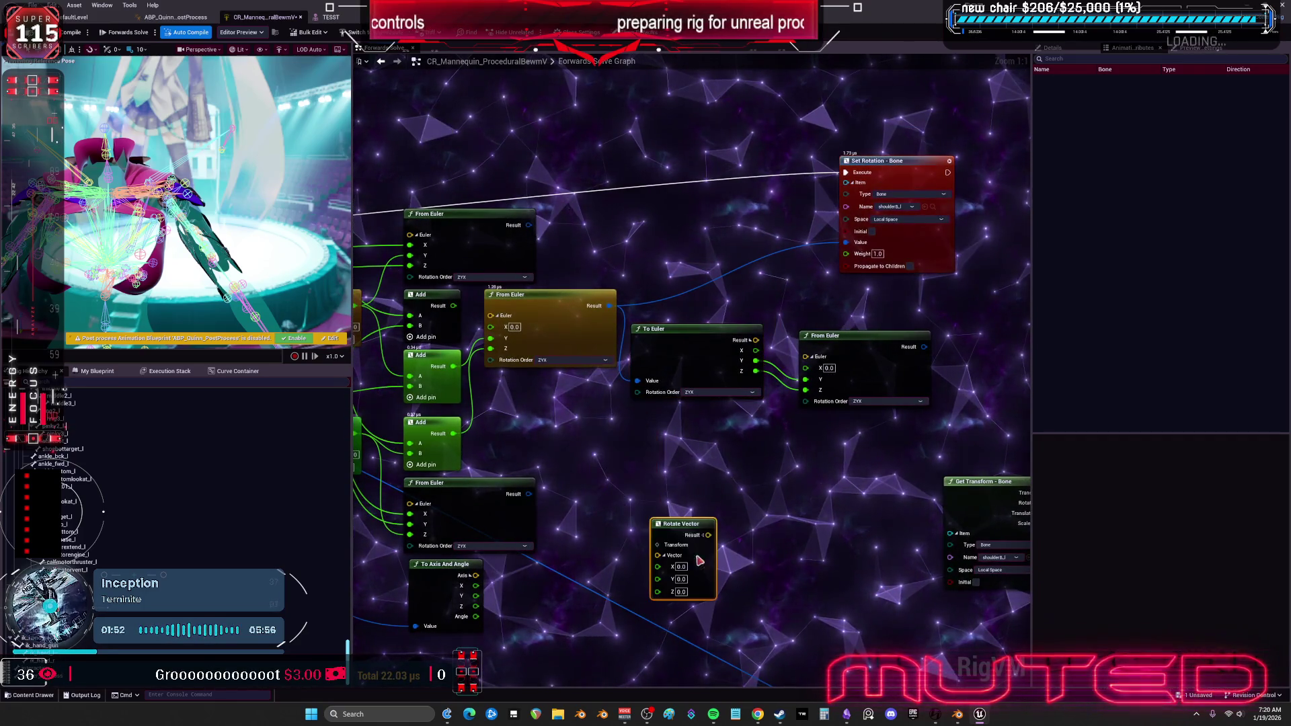
pyautogui.moveTo(538, 295); pyautogui.dragTo(544, 329)
pyautogui.click(893, 175)
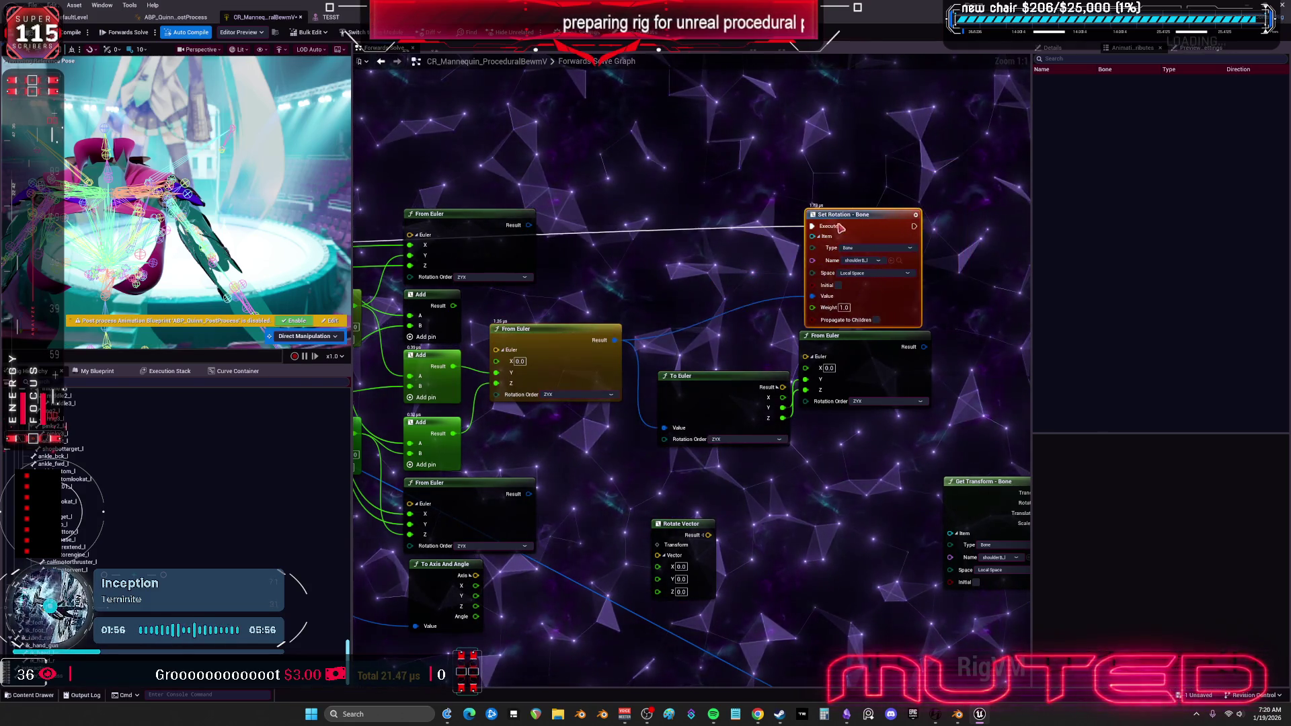
pyautogui.moveTo(572, 269); pyautogui.dragTo(598, 271)
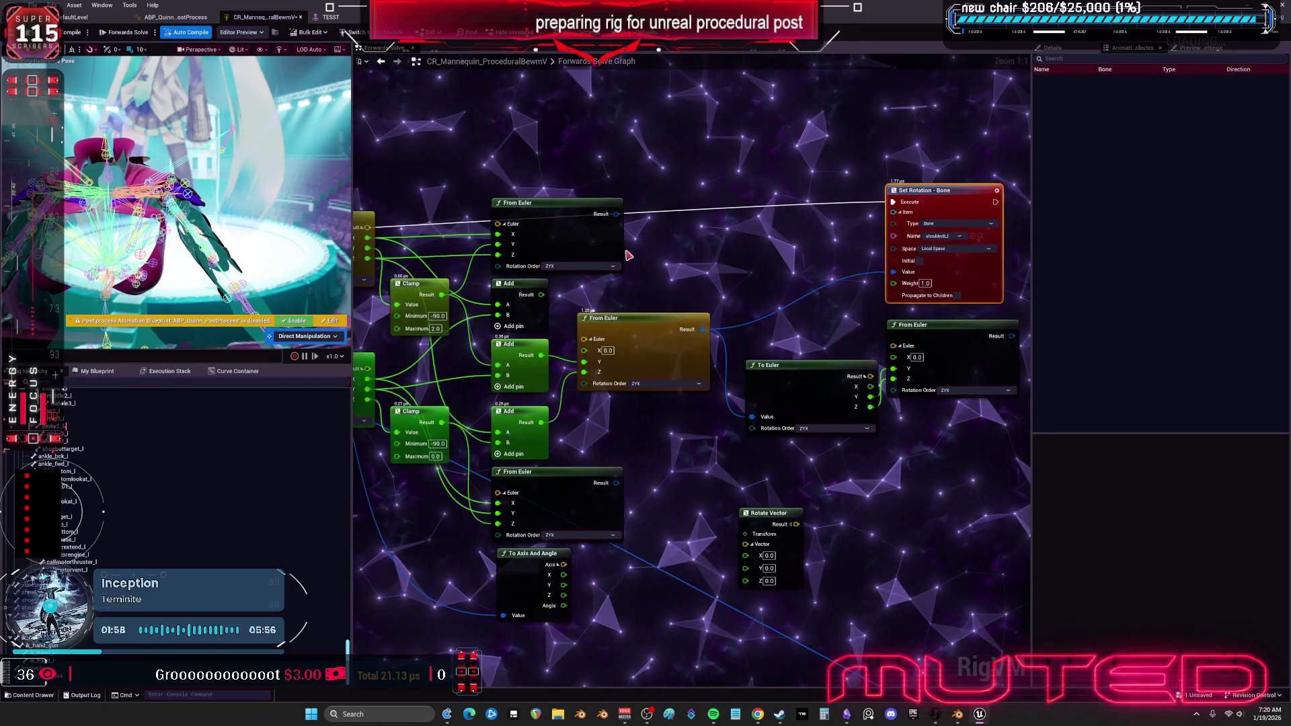
pyautogui.moveTo(577, 337); pyautogui.dragTo(583, 350)
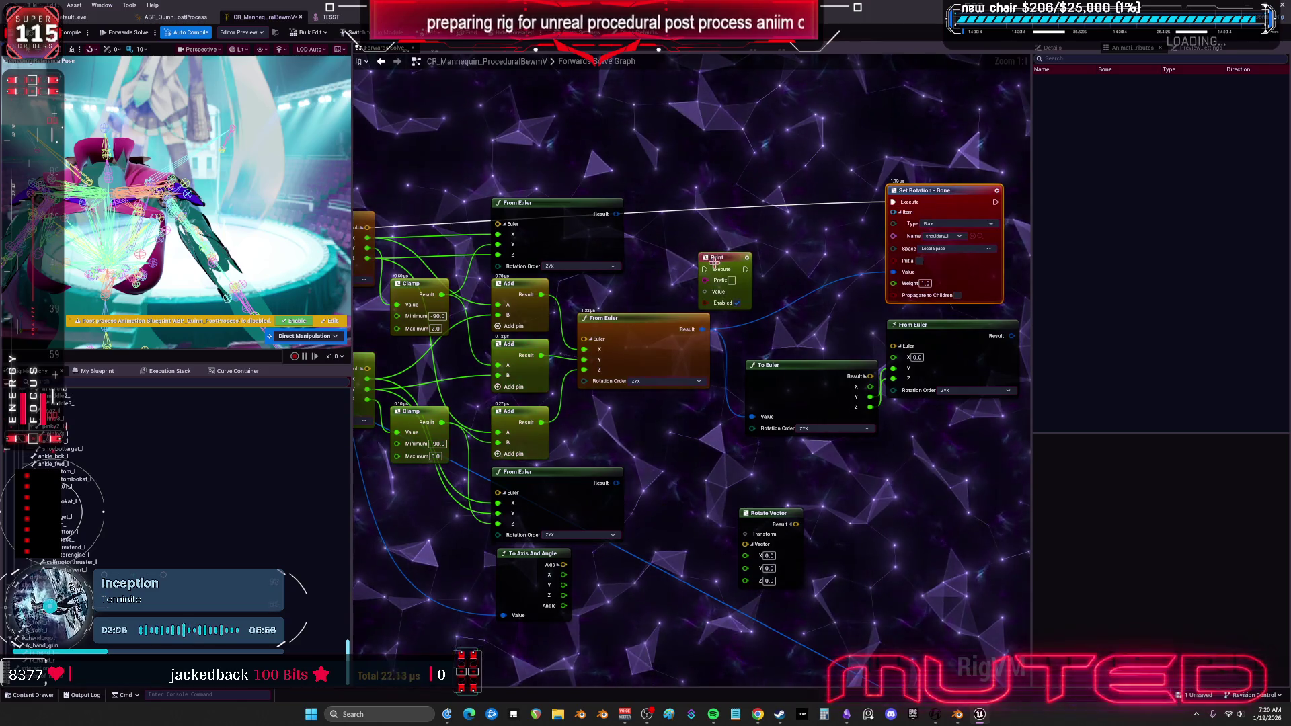
# Chain a Print node and its duplicate into the execution flow ahead of Set Rotation - Bone.
pyautogui.moveTo(714, 262); pyautogui.dragTo(677, 140)
pyautogui.moveTo(901, 205); pyautogui.dragTo(696, 151)
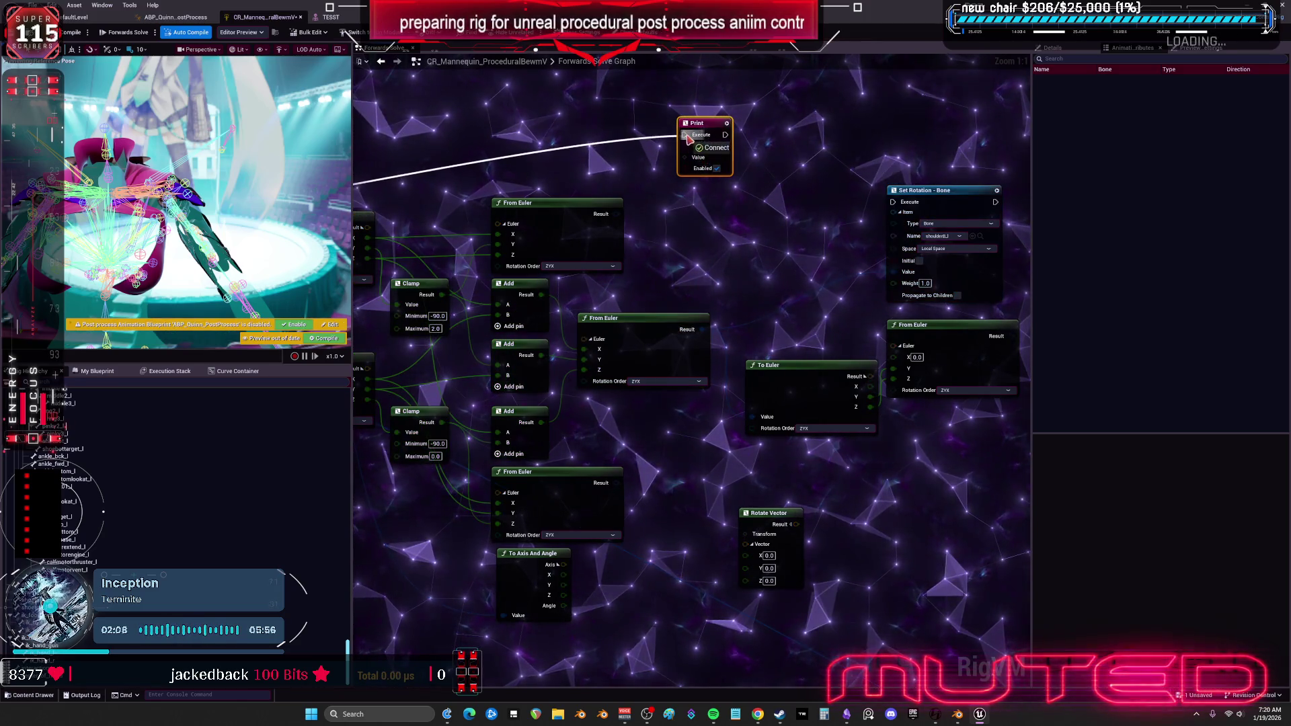
pyautogui.moveTo(899, 205); pyautogui.dragTo(895, 203)
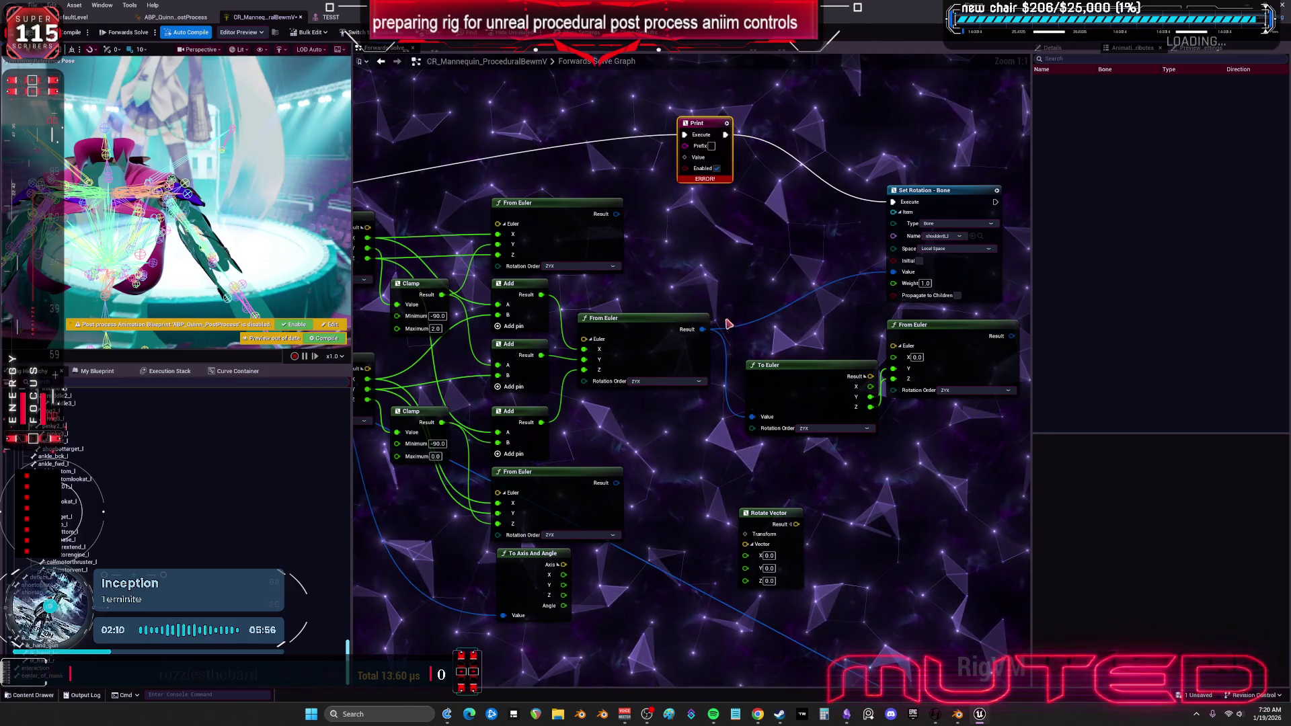
pyautogui.hotkey('ctrl', 'd')
pyautogui.moveTo(726, 135); pyautogui.dragTo(724, 188)
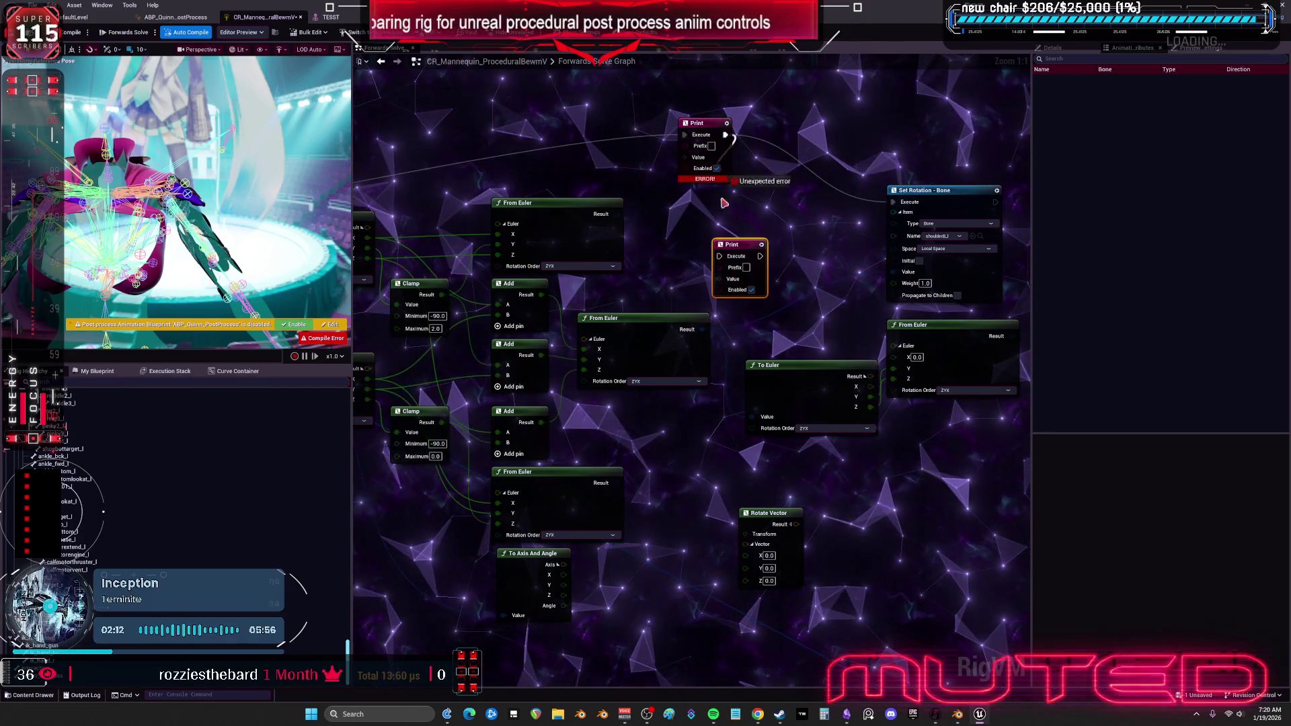
pyautogui.moveTo(731, 256); pyautogui.dragTo(872, 221)
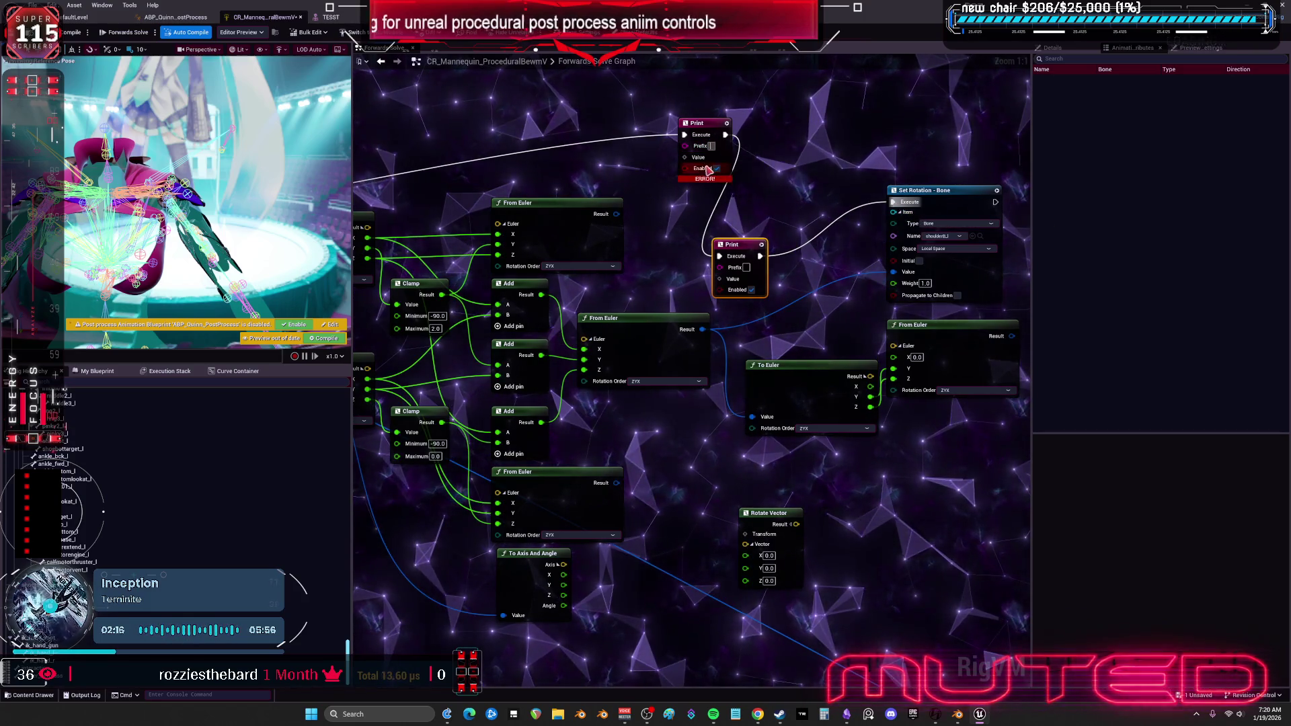
pyautogui.click(769, 195)
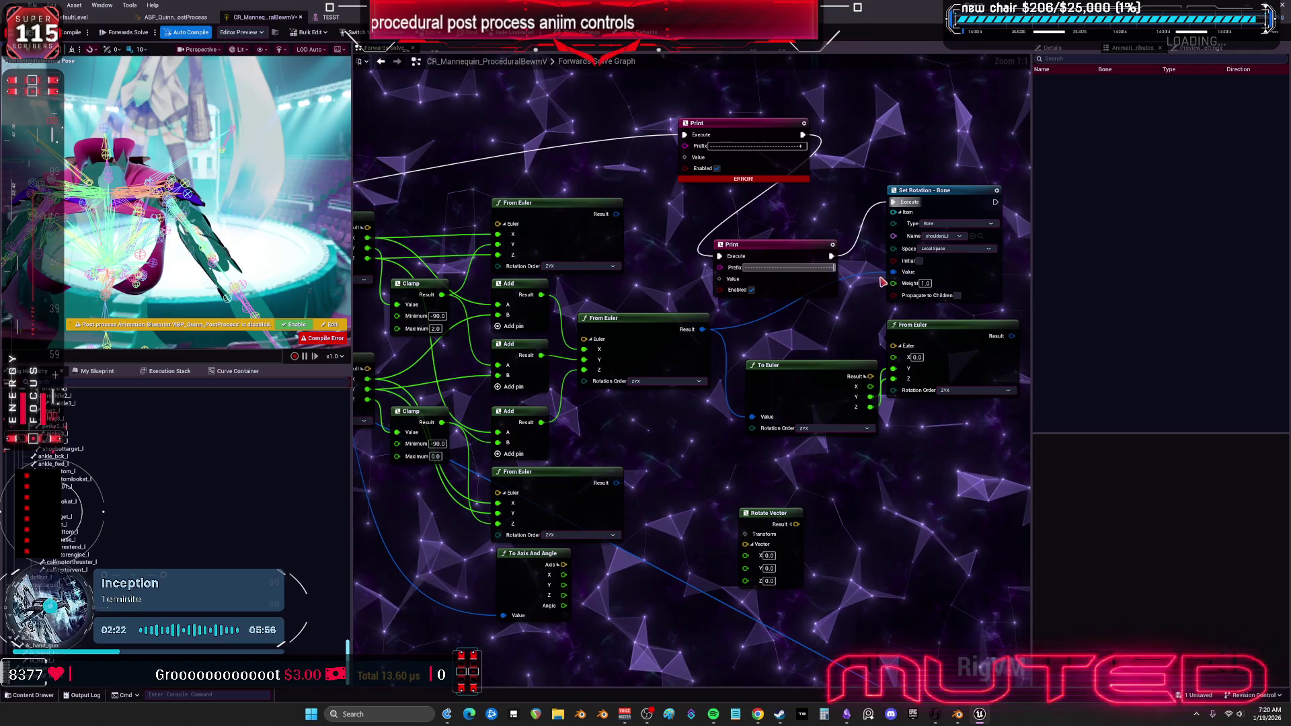
pyautogui.moveTo(735, 239); pyautogui.dragTo(723, 233)
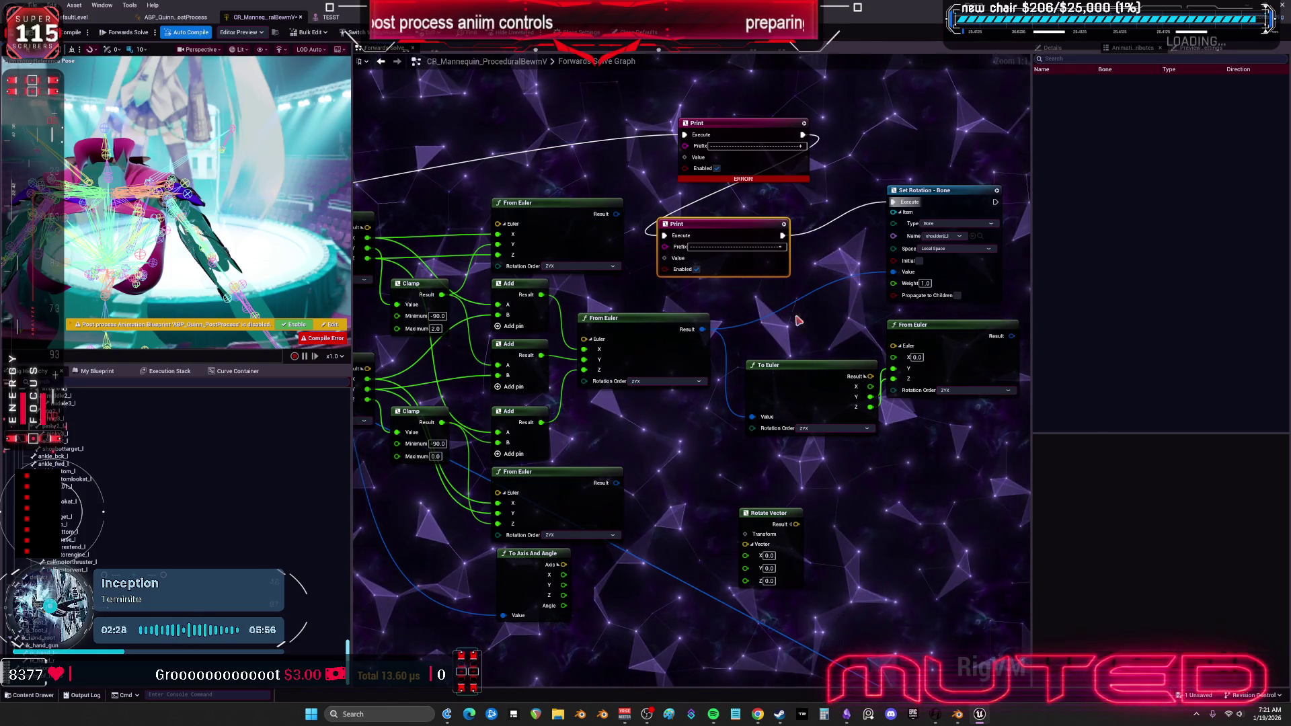
# Feed the Add result into the Print node's Value and view the TESST mesh preview.
pyautogui.moveTo(753, 379); pyautogui.dragTo(738, 392)
pyautogui.moveTo(841, 404); pyautogui.dragTo(649, 272)
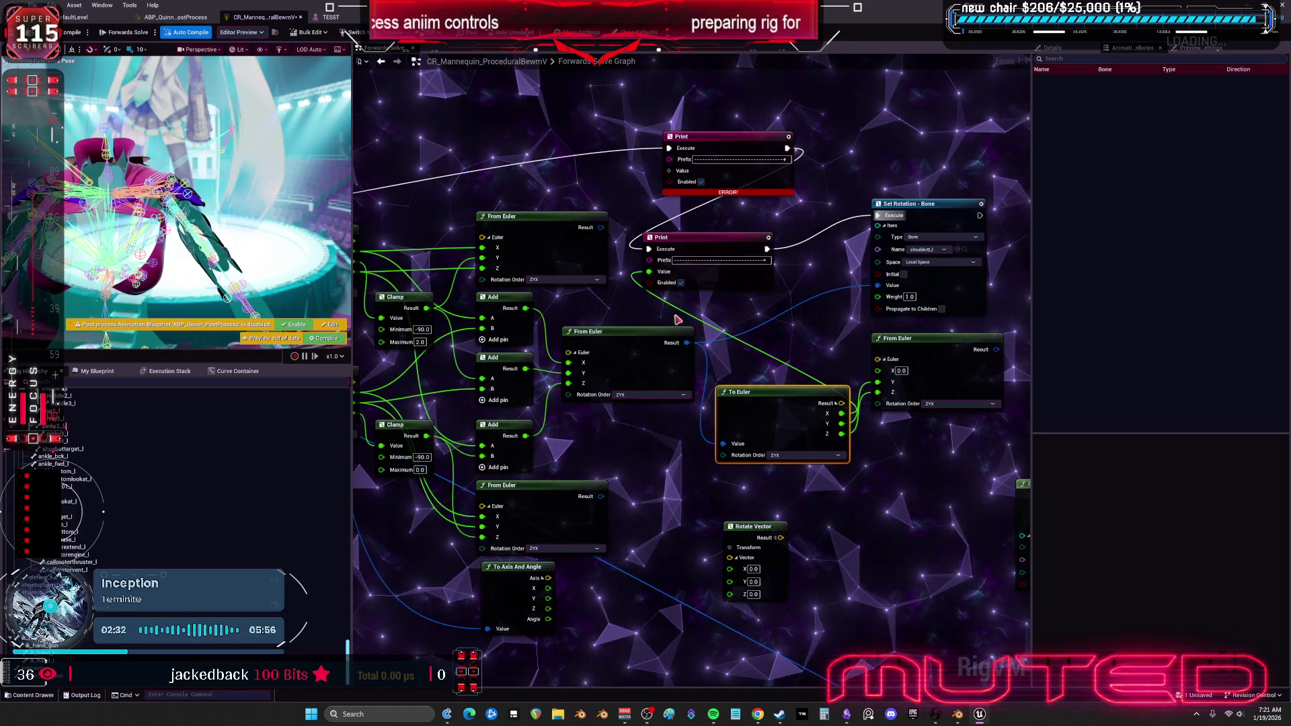
pyautogui.moveTo(526, 308); pyautogui.dragTo(671, 170)
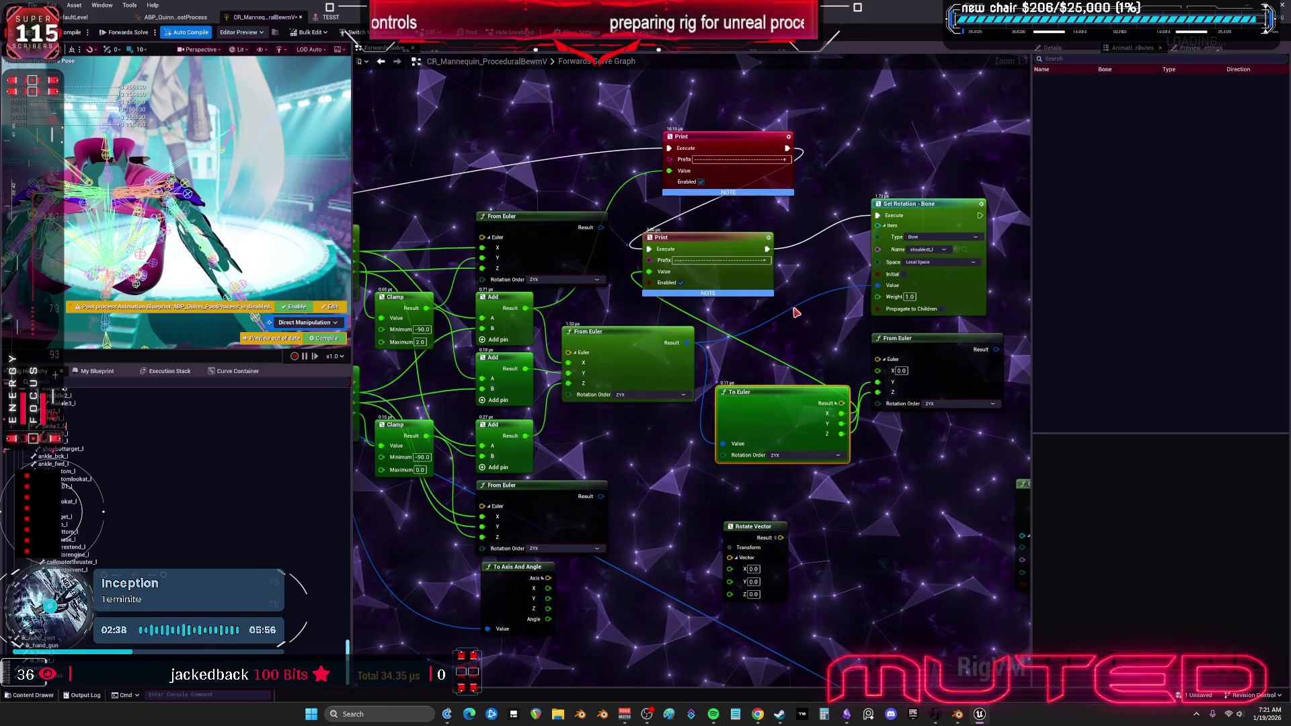
pyautogui.click(330, 17)
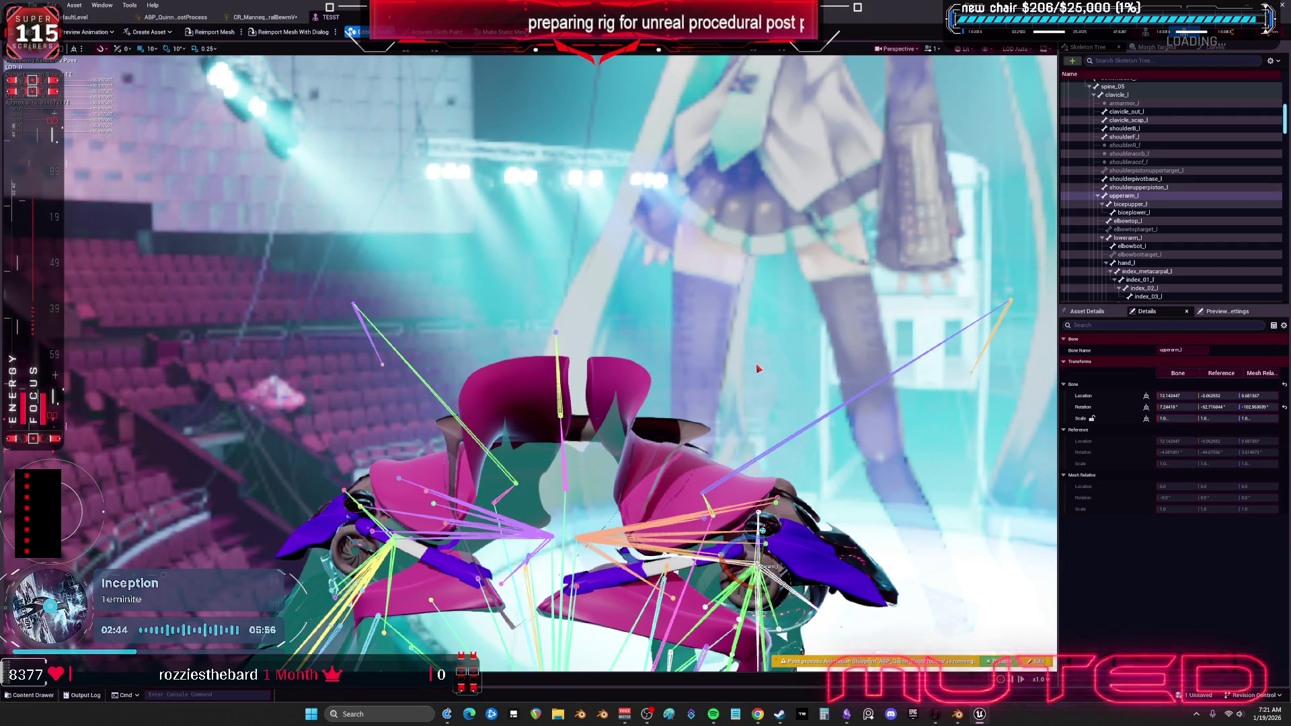
# Orbit around the TESST mesh's shoulder pads, then head back to the CR_Mannequin graph.
pyautogui.moveTo(758, 374)
pyautogui.mouseDown()
pyautogui.moveTo(654, 431)
pyautogui.moveTo(649, 484)
pyautogui.moveTo(642, 451)
pyautogui.moveTo(605, 538)
pyautogui.mouseUp()
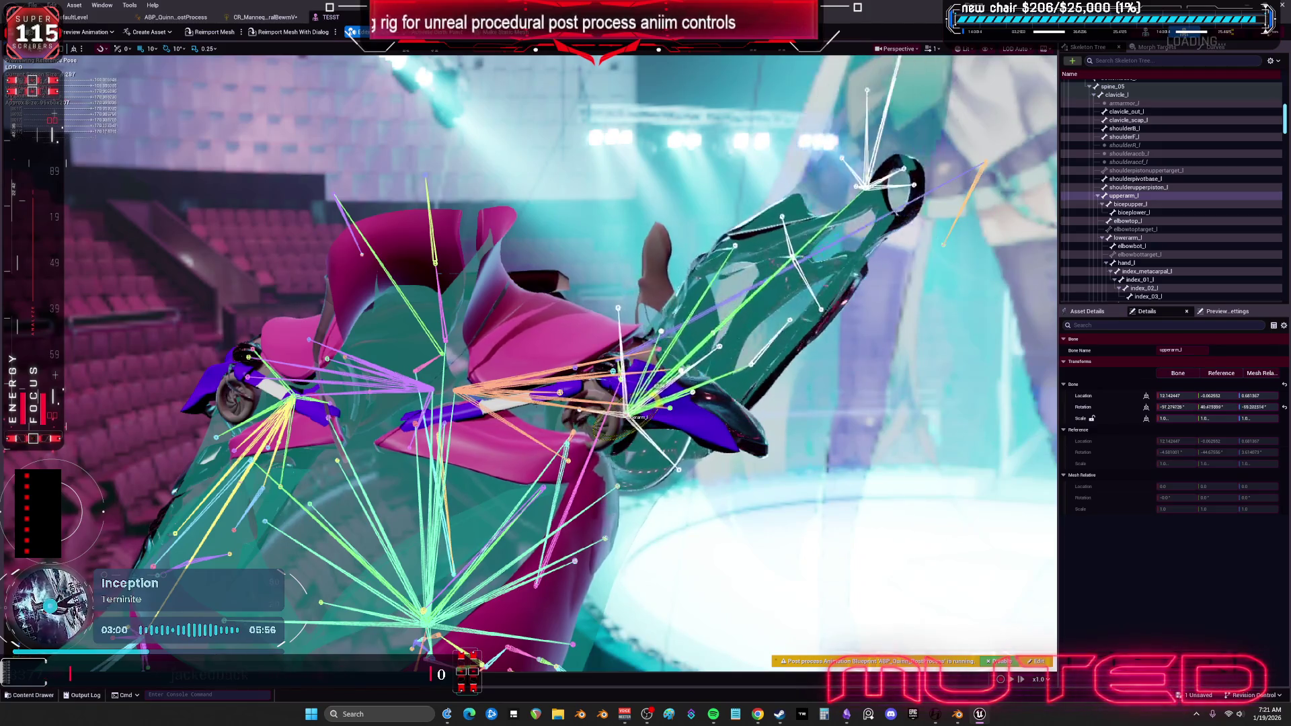
pyautogui.click(276, 12)
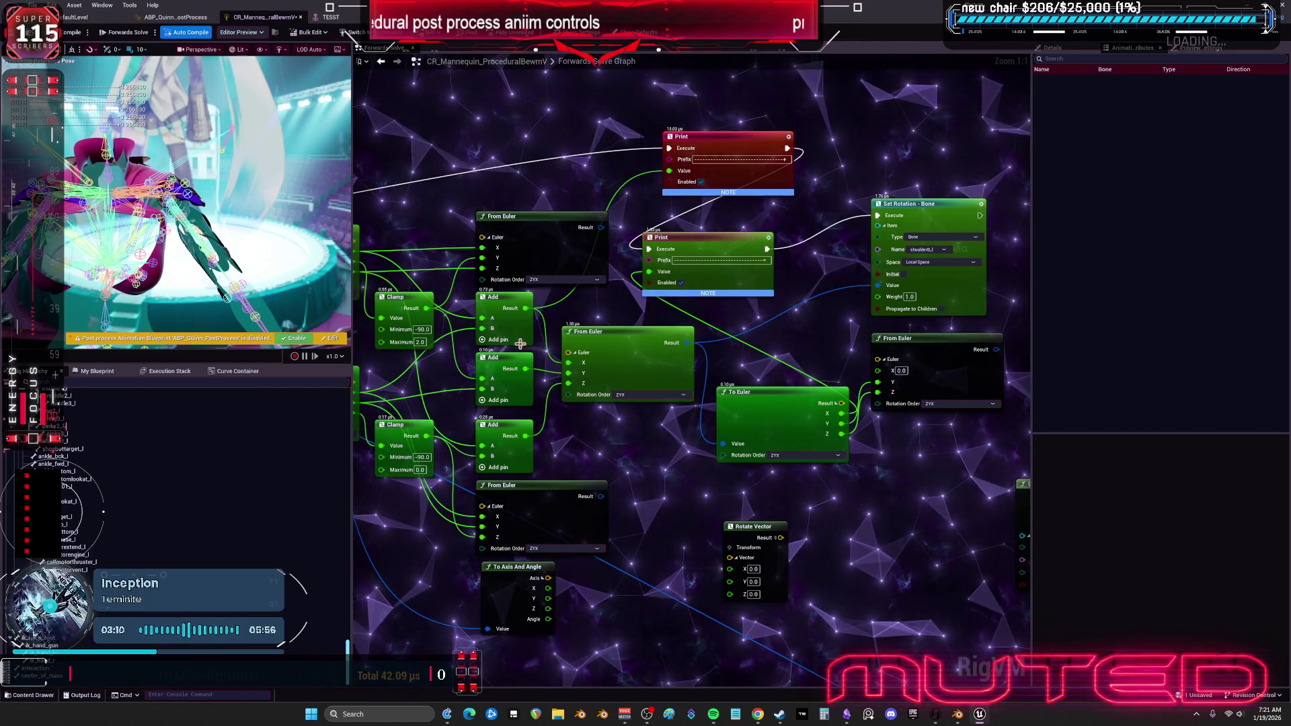
# Break the Add link into the middle From Euler's X input, leaving X at 0.0, and return to the TESST mesh.
pyautogui.moveTo(610, 323); pyautogui.dragTo(723, 332)
pyautogui.moveTo(718, 330)
pyautogui.mouseDown()
pyautogui.moveTo(754, 345)
pyautogui.moveTo(727, 333)
pyautogui.mouseUp()
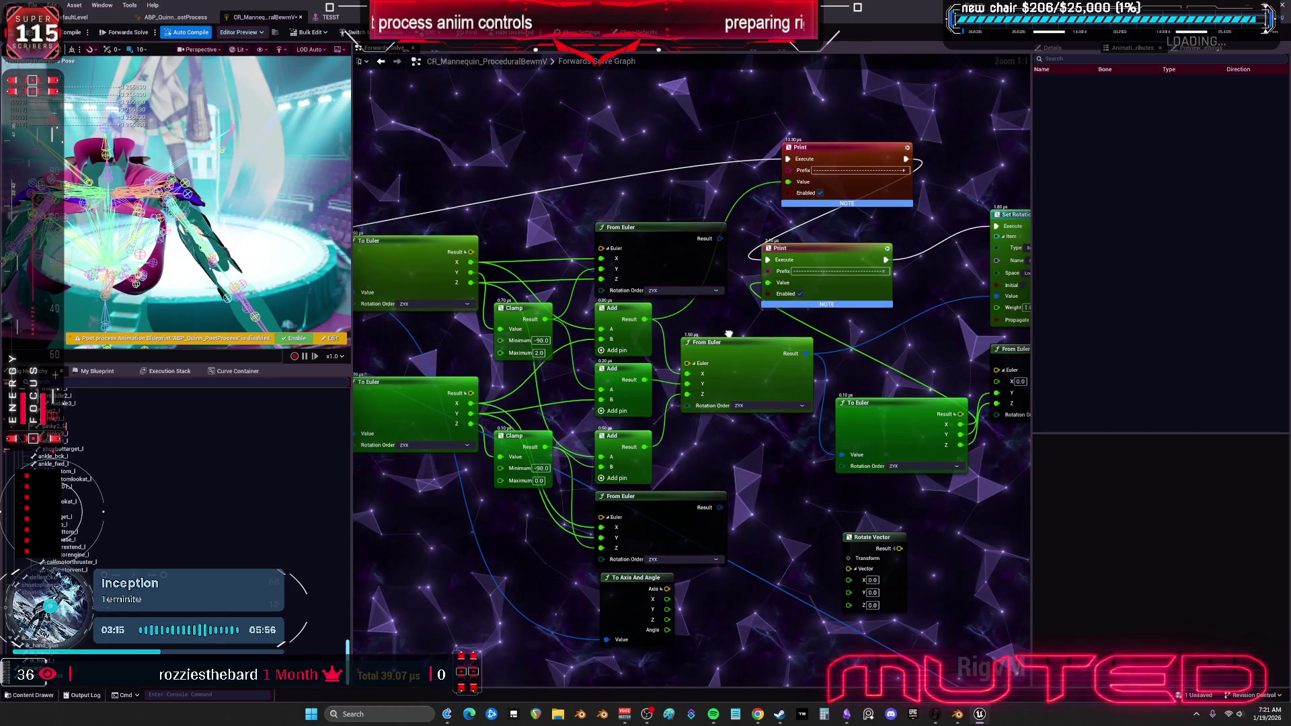
pyautogui.keyDown('alt'); pyautogui.click(686, 373); pyautogui.keyUp('alt')
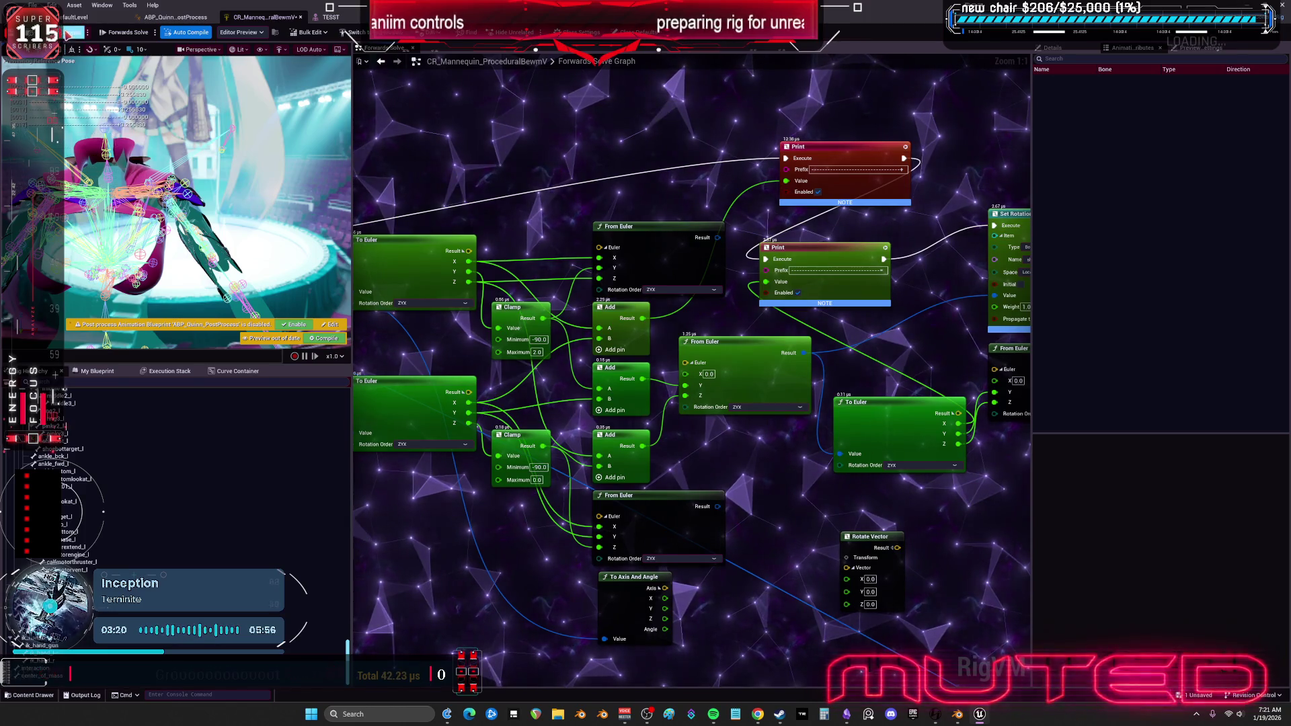
pyautogui.click(331, 17)
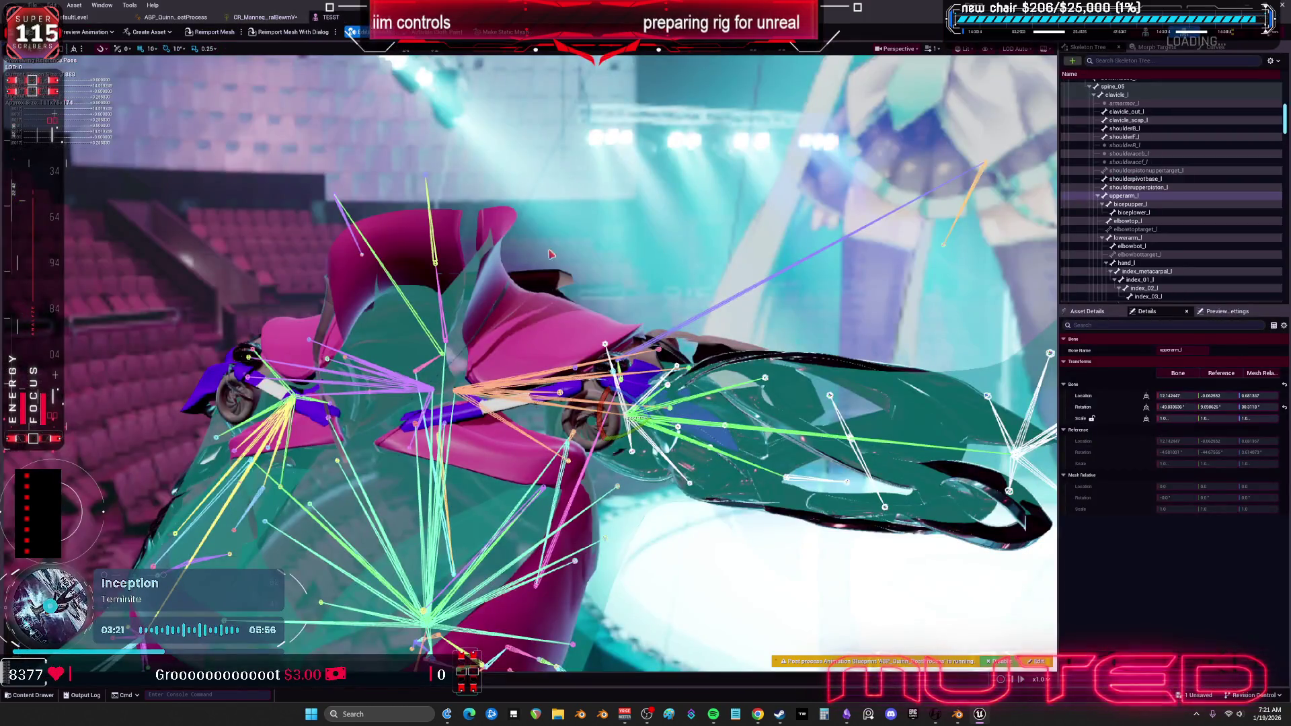
# Reset upperarm_l's rotation and raise the left arm to test the shoulder pads.
pyautogui.click(1285, 409)
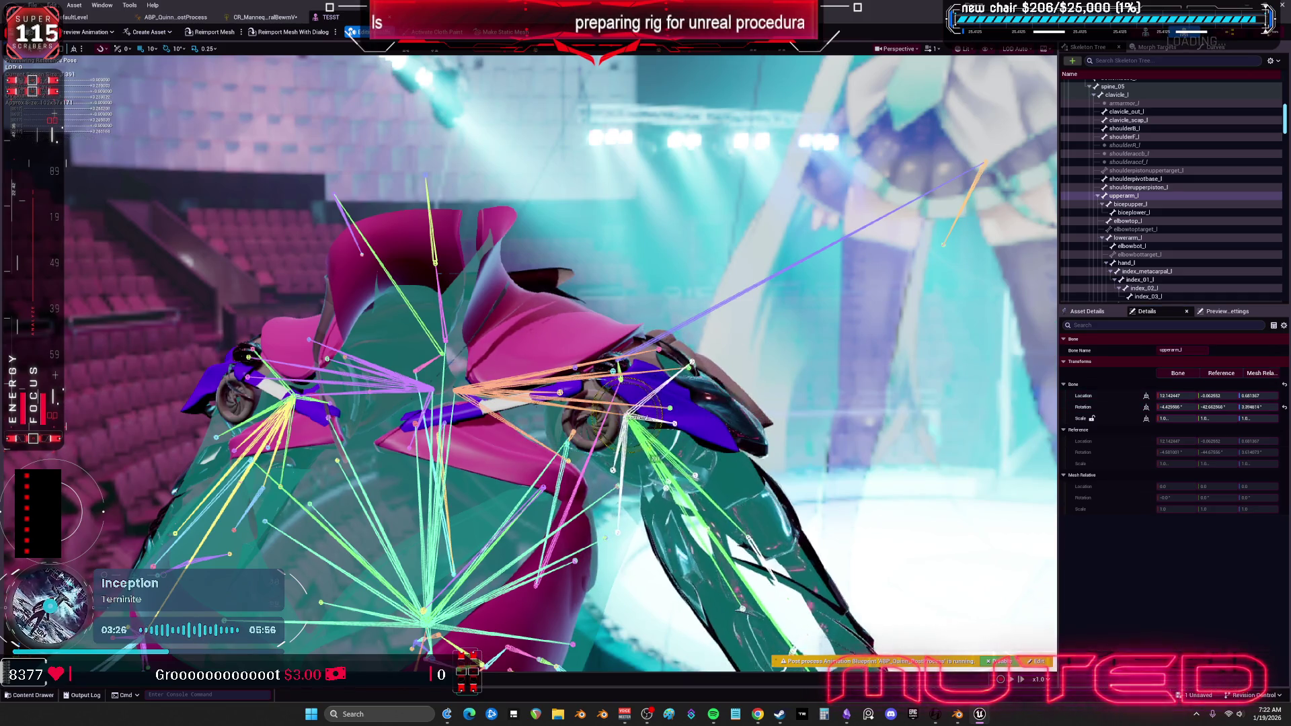
pyautogui.moveTo(655, 430)
pyautogui.mouseDown()
pyautogui.moveTo(663, 336)
pyautogui.moveTo(662, 400)
pyautogui.moveTo(642, 432)
pyautogui.moveTo(660, 433)
pyautogui.moveTo(638, 426)
pyautogui.mouseUp()
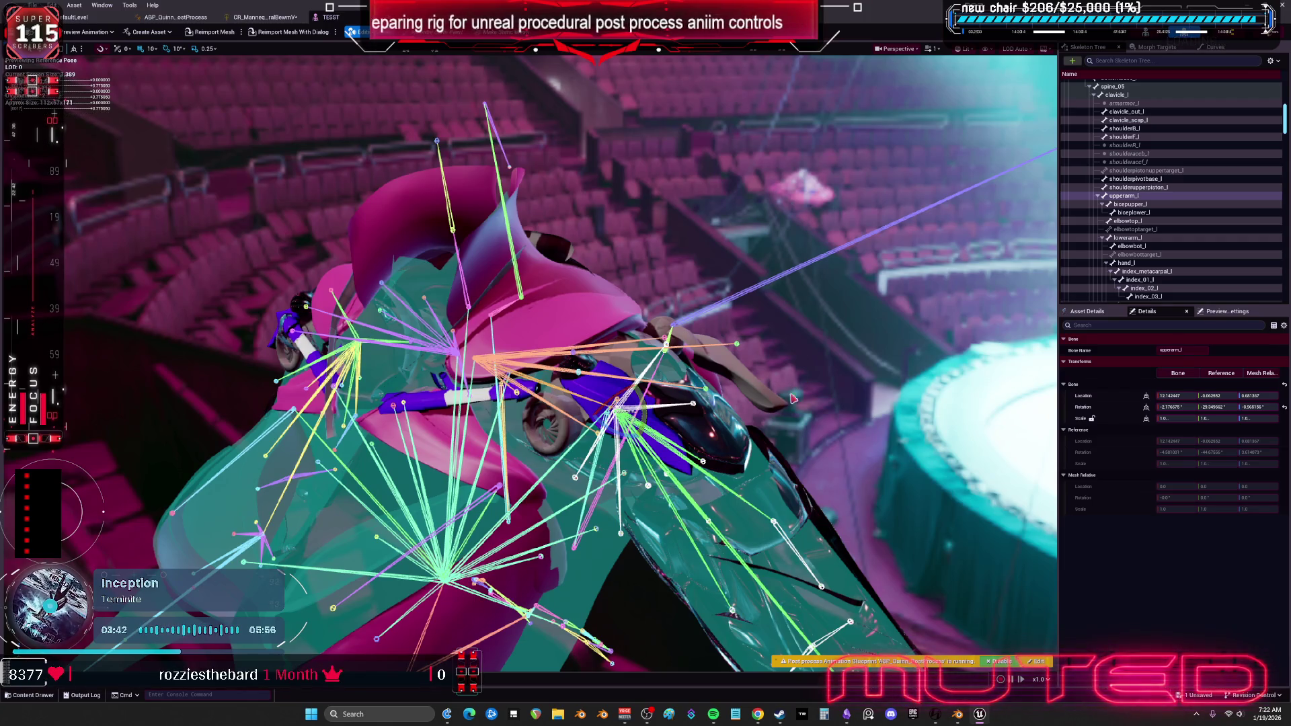
pyautogui.click(776, 484)
pyautogui.click(743, 377)
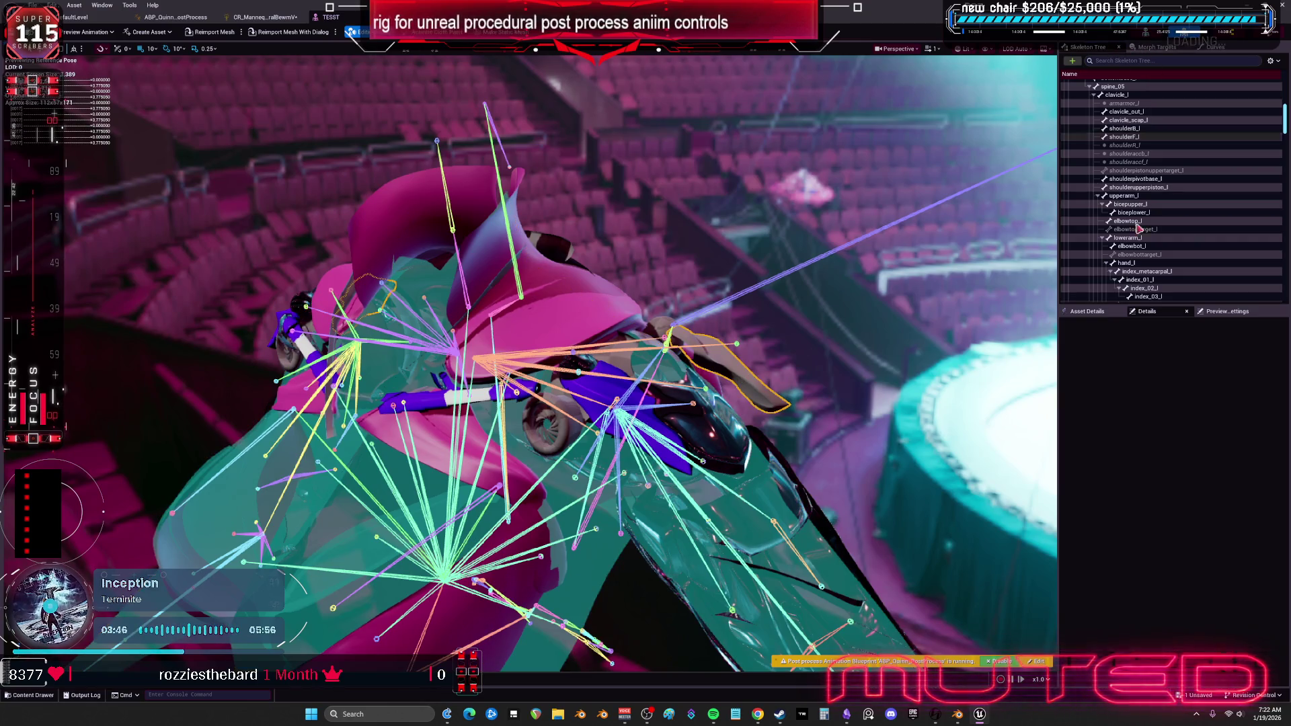
# Assign the _METAL_LIGHT_PURPLE material to the mesh's Element 4 slot.
pyautogui.click(1095, 314)
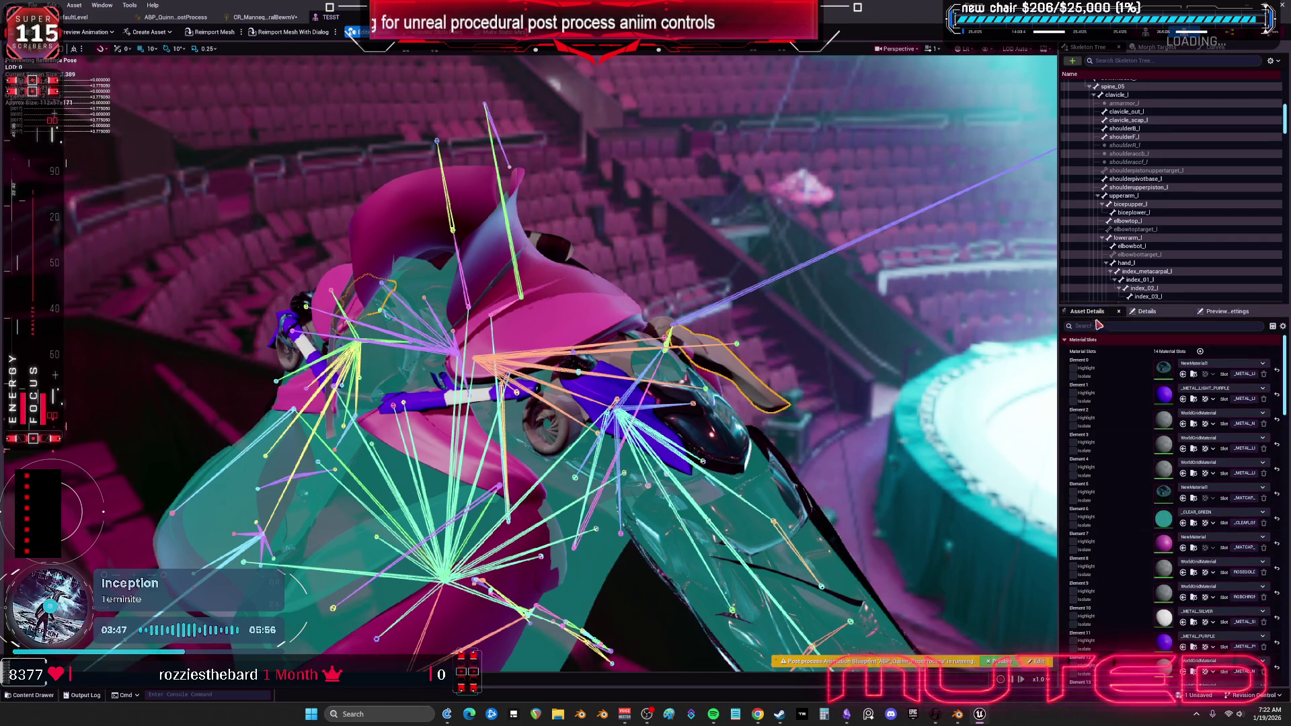
pyautogui.click(1196, 400)
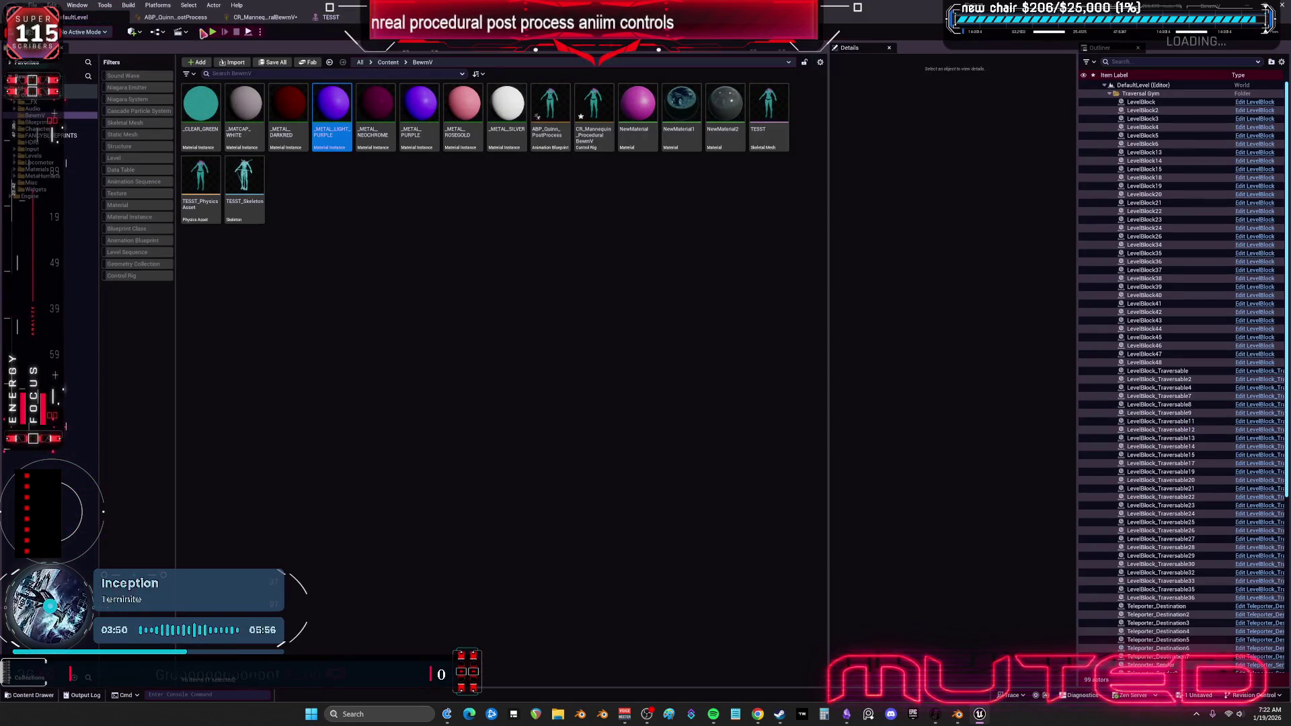
pyautogui.click(273, 17)
pyautogui.click(330, 16)
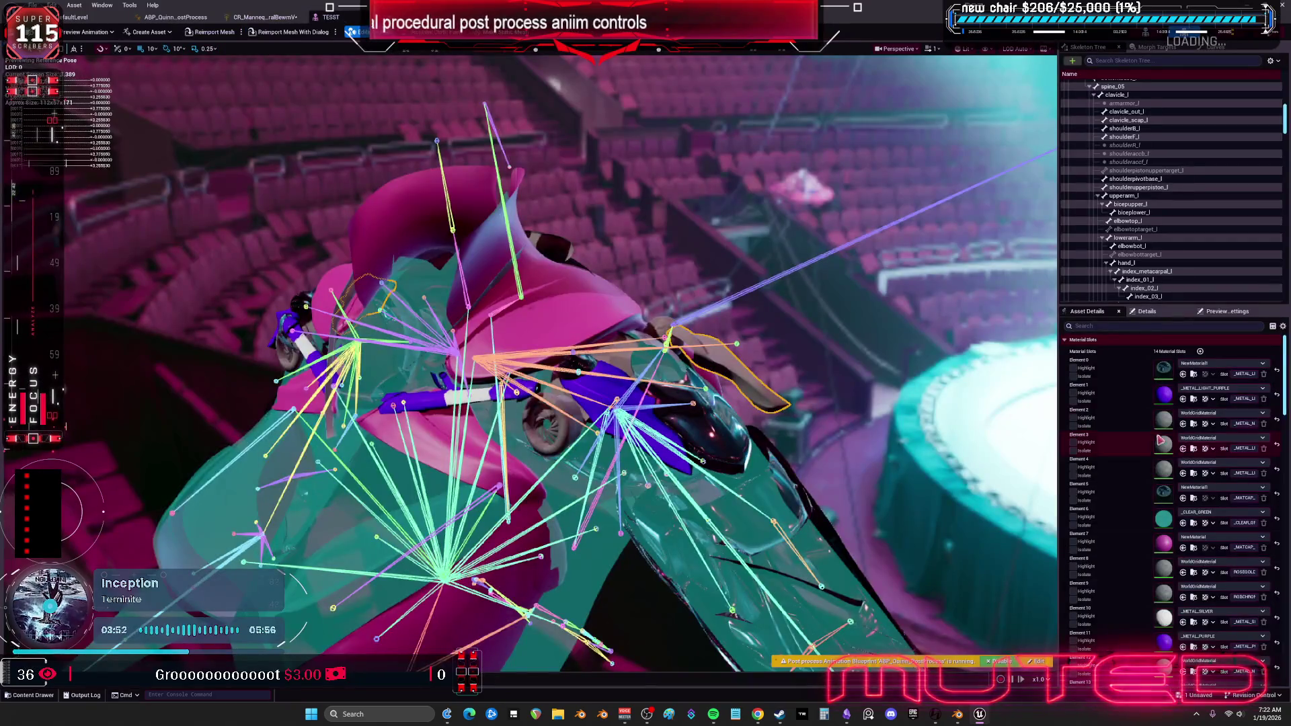
pyautogui.click(1184, 473)
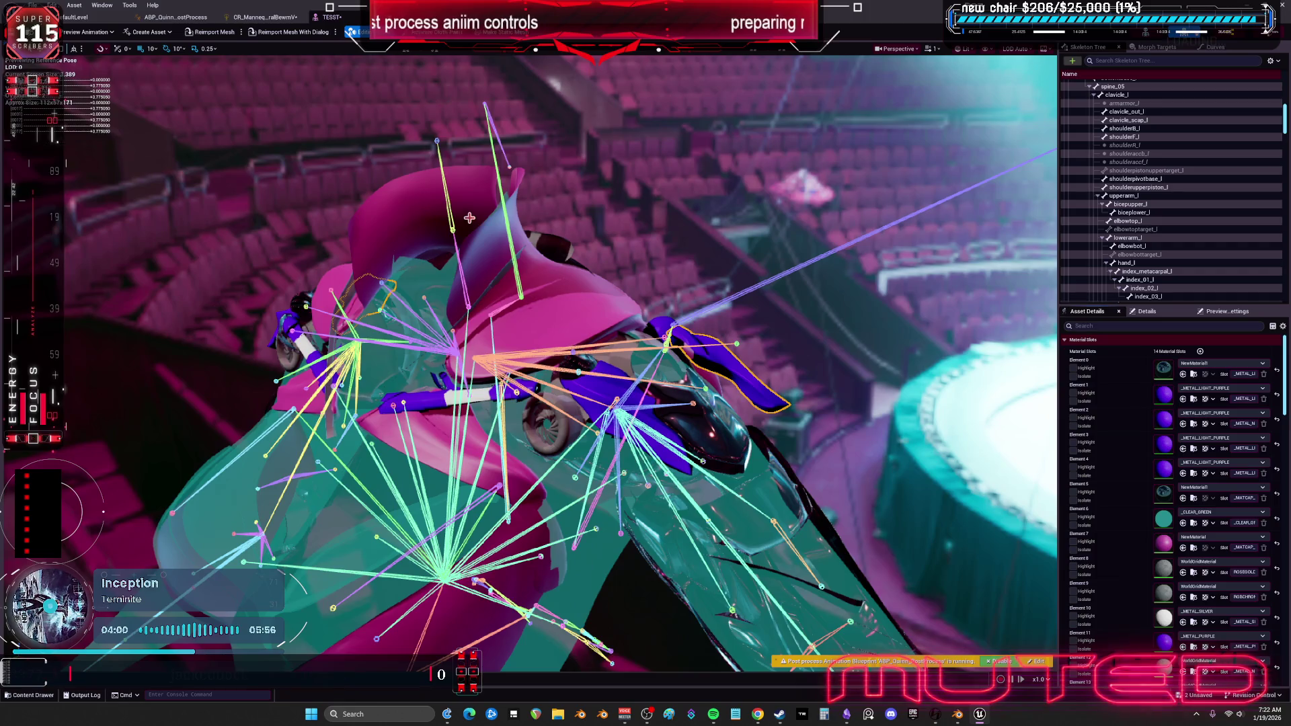
# Save the TESST mesh asset and switch back to the rig in Blender.
pyautogui.hotkey('ctrl', 's')
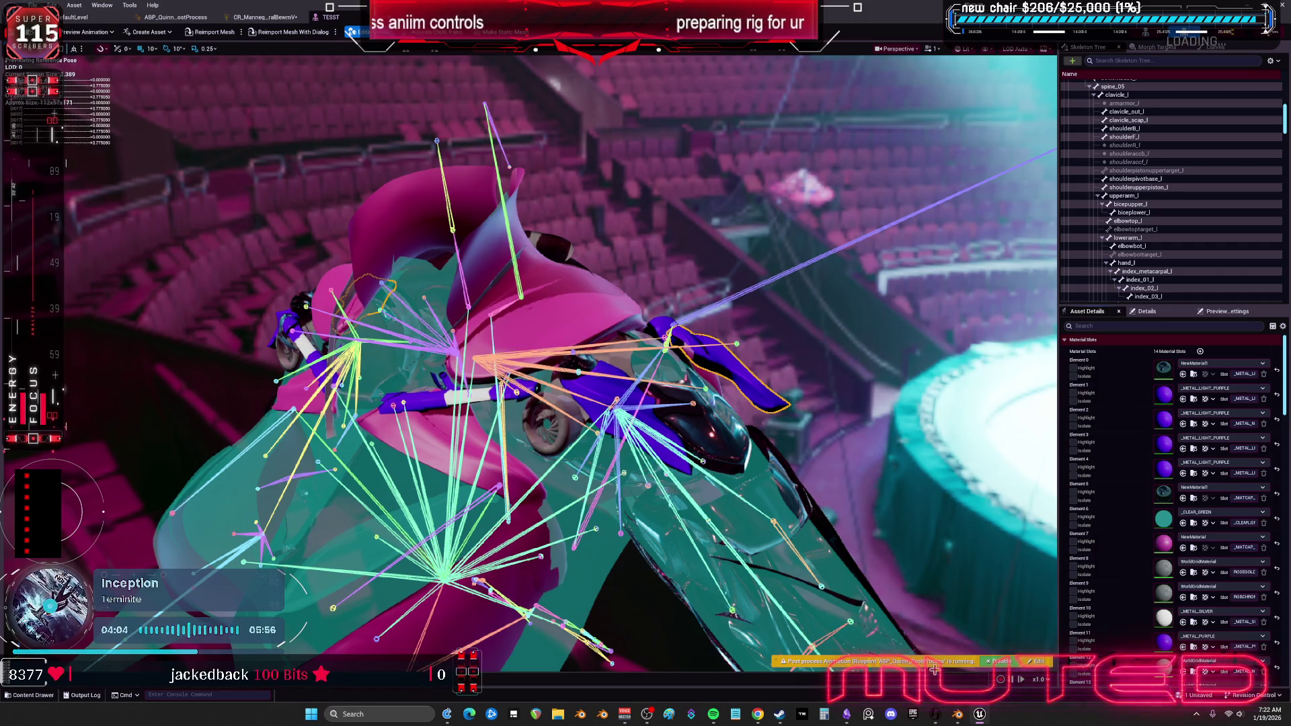
pyautogui.hotkey('alt', 'Tab')
pyautogui.scroll(6, 710, 227)
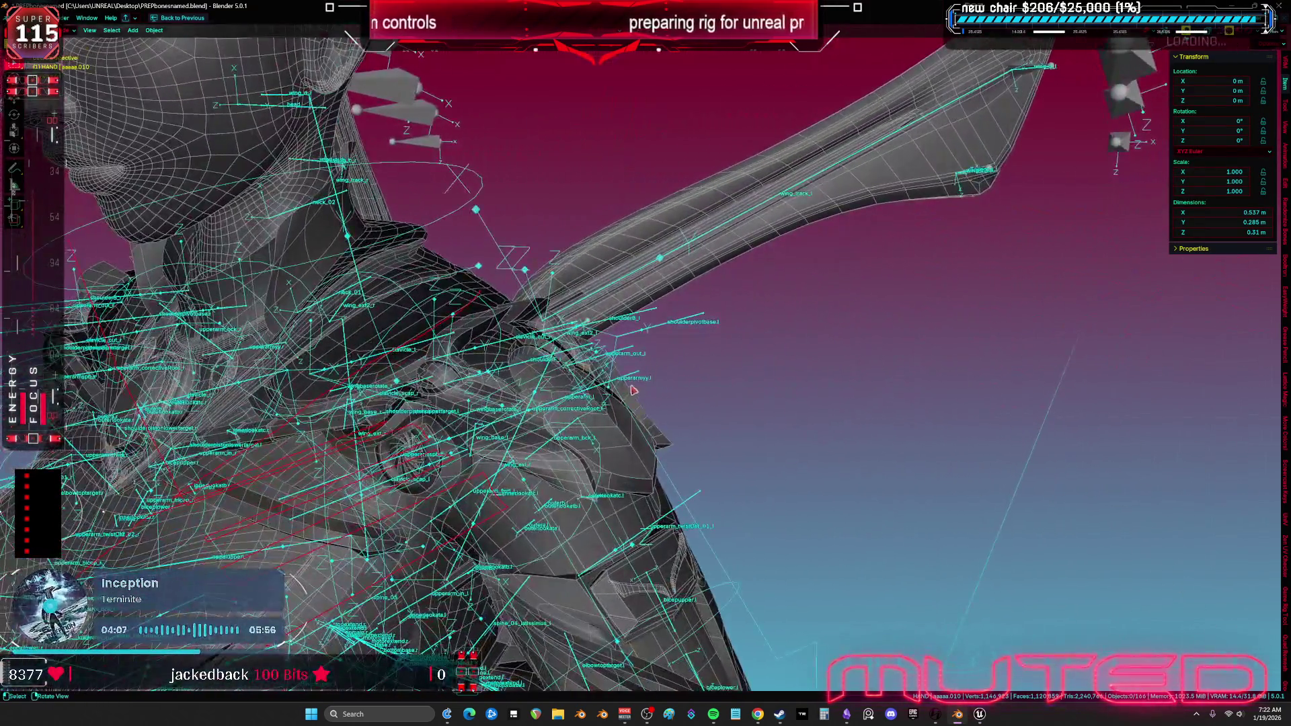
# Isolate the Cube.003 shoulder pad mesh in local view and enter Edit Mode.
pyautogui.click(632, 398)
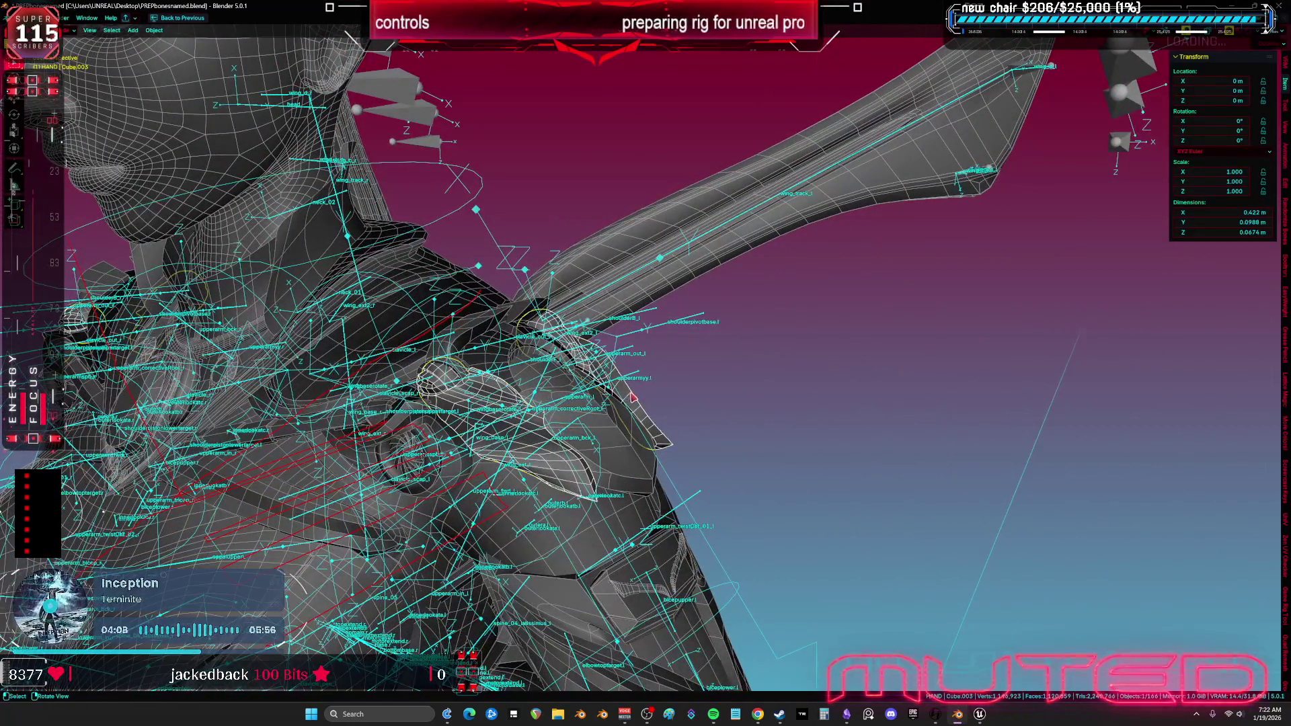
pyautogui.press('KP_Divide')
pyautogui.press('Tab')
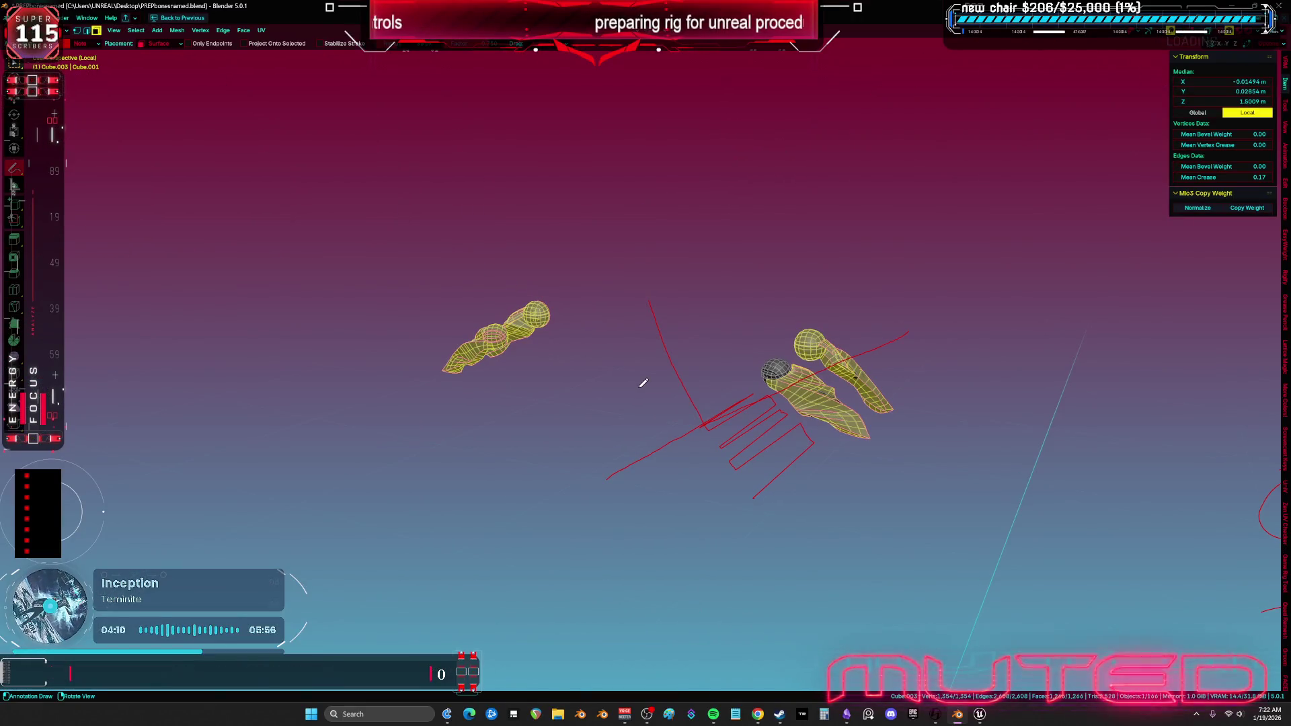
pyautogui.scroll(6, 608, 303)
pyautogui.moveTo(602, 398)
pyautogui.mouseDown()
pyautogui.moveTo(634, 326)
pyautogui.moveTo(680, 321)
pyautogui.mouseUp()
pyautogui.scroll(3, 679, 321)
# Hide the sphere pieces so only the shoulder pad geometry stays visible.
pyautogui.keyDown('alt'); pyautogui.click(694, 316); pyautogui.keyUp('alt')
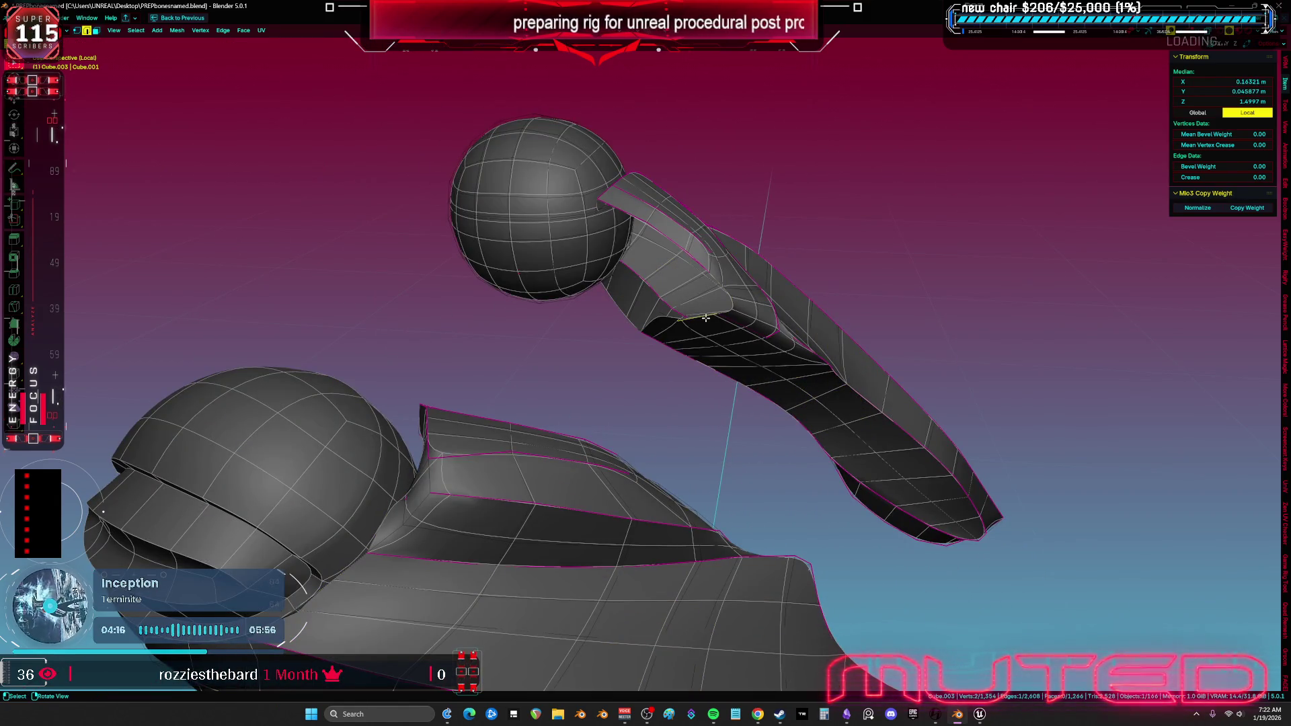
pyautogui.scroll(-5, 706, 318)
pyautogui.press('1')
pyautogui.press('l')
pyautogui.press('l')
pyautogui.scroll(-3, 733, 349)
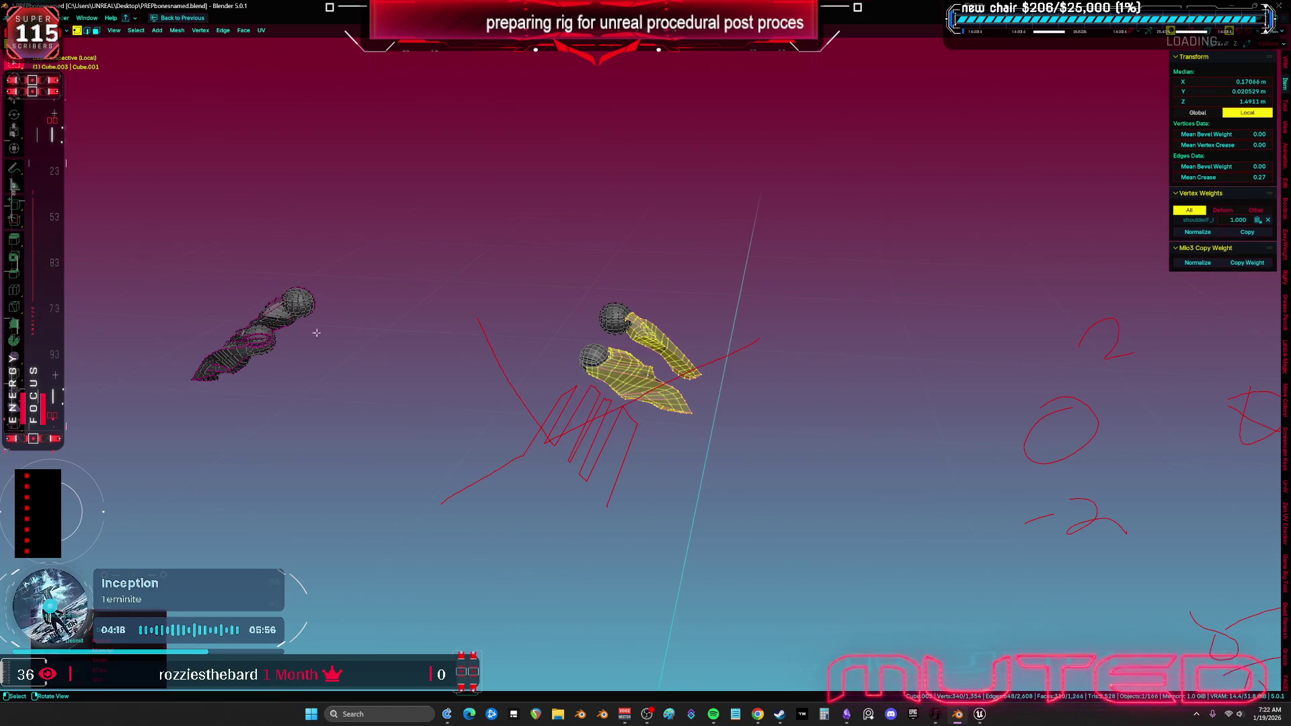
pyautogui.press('h')
pyautogui.press('l')
pyautogui.press('l')
pyautogui.scroll(4, 614, 395)
pyautogui.hotkey('alt', 'a')
pyautogui.hotkey('alt', 'h')
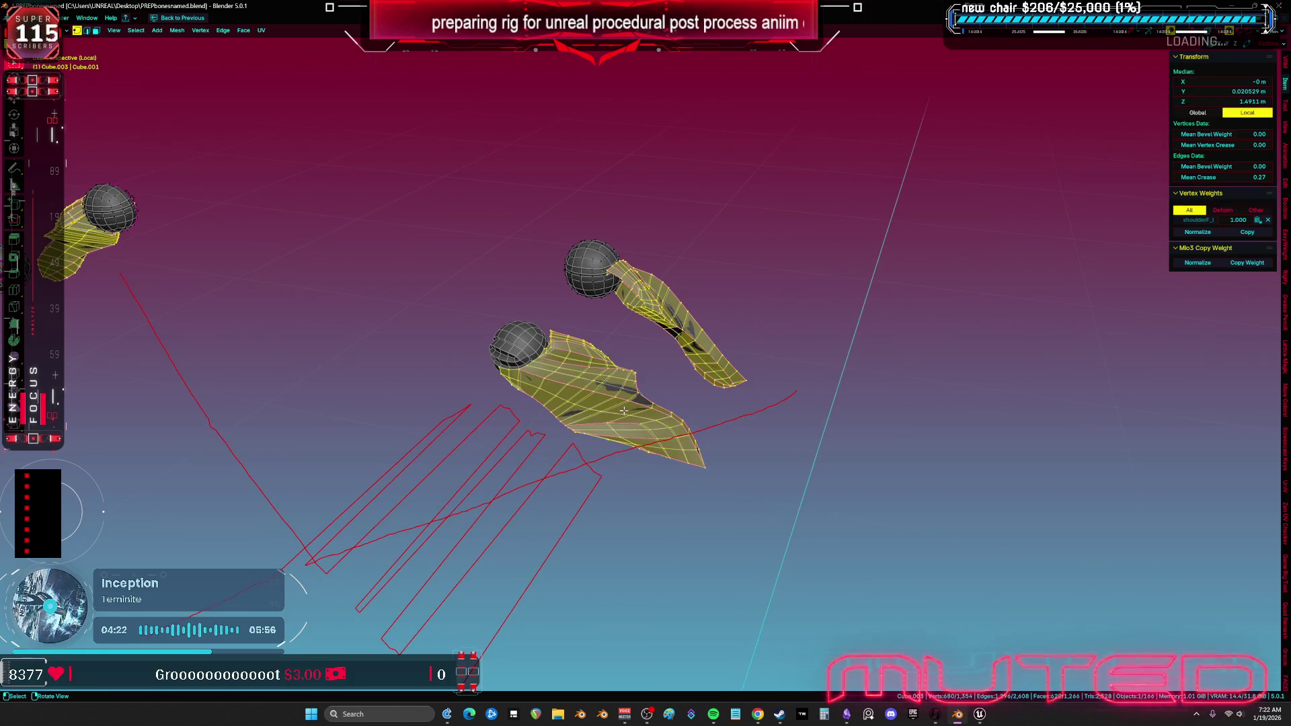
pyautogui.hotkey('ctrl', 'i')
pyautogui.press('h')
pyautogui.press('a')
# Frame the view on a pad face and get a close-up of its flap.
pyautogui.click(640, 293)
pyautogui.press('KP_Decimal')
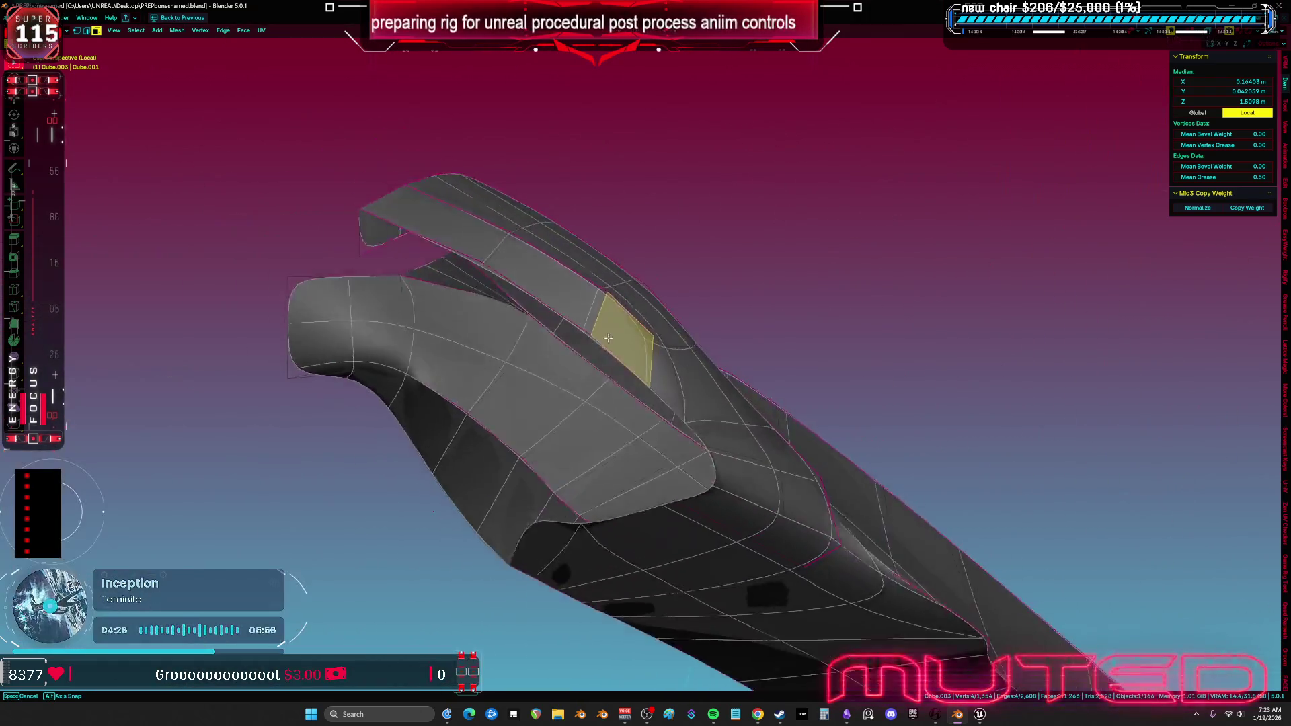
pyautogui.moveTo(608, 338); pyautogui.dragTo(608, 347)
pyautogui.press('2')
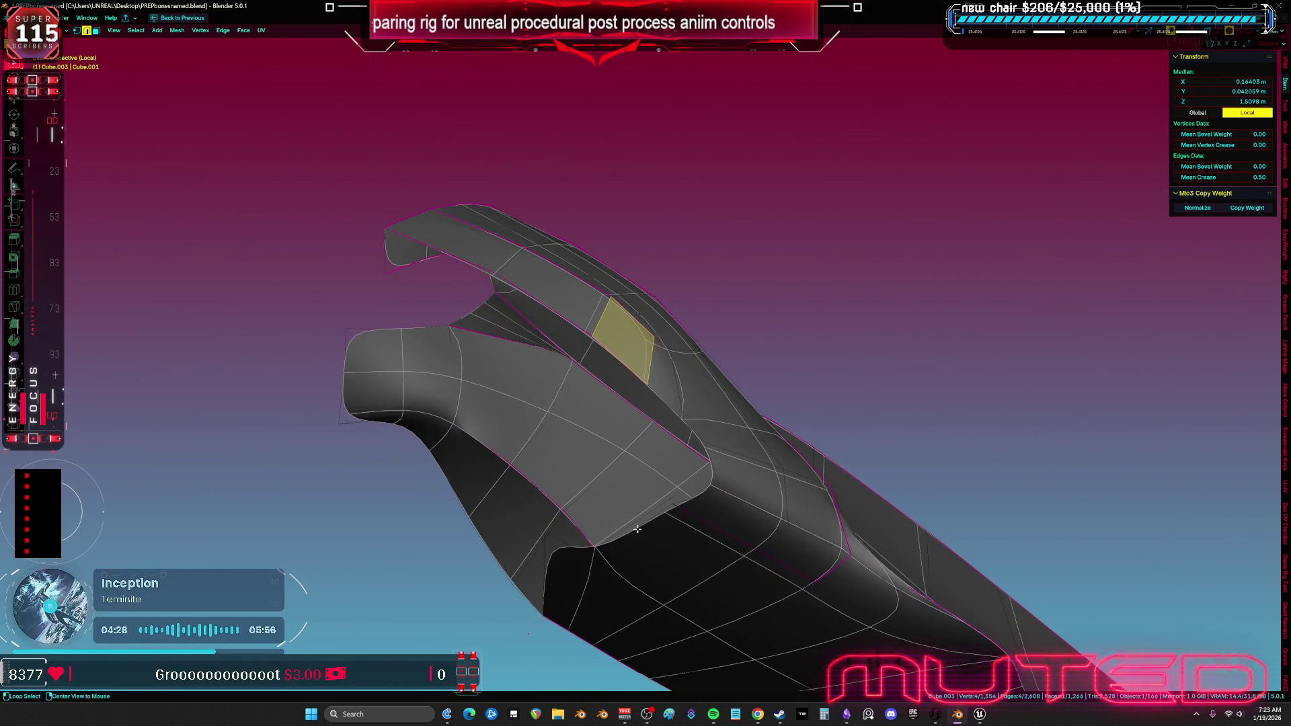
pyautogui.moveTo(632, 529)
pyautogui.mouseDown()
pyautogui.moveTo(746, 525)
pyautogui.moveTo(542, 535)
pyautogui.moveTo(549, 553)
pyautogui.moveTo(633, 449)
pyautogui.moveTo(328, 453)
pyautogui.moveTo(709, 490)
pyautogui.moveTo(438, 438)
pyautogui.moveTo(614, 453)
pyautogui.moveTo(707, 380)
pyautogui.mouseUp()
pyautogui.scroll(4, 708, 380)
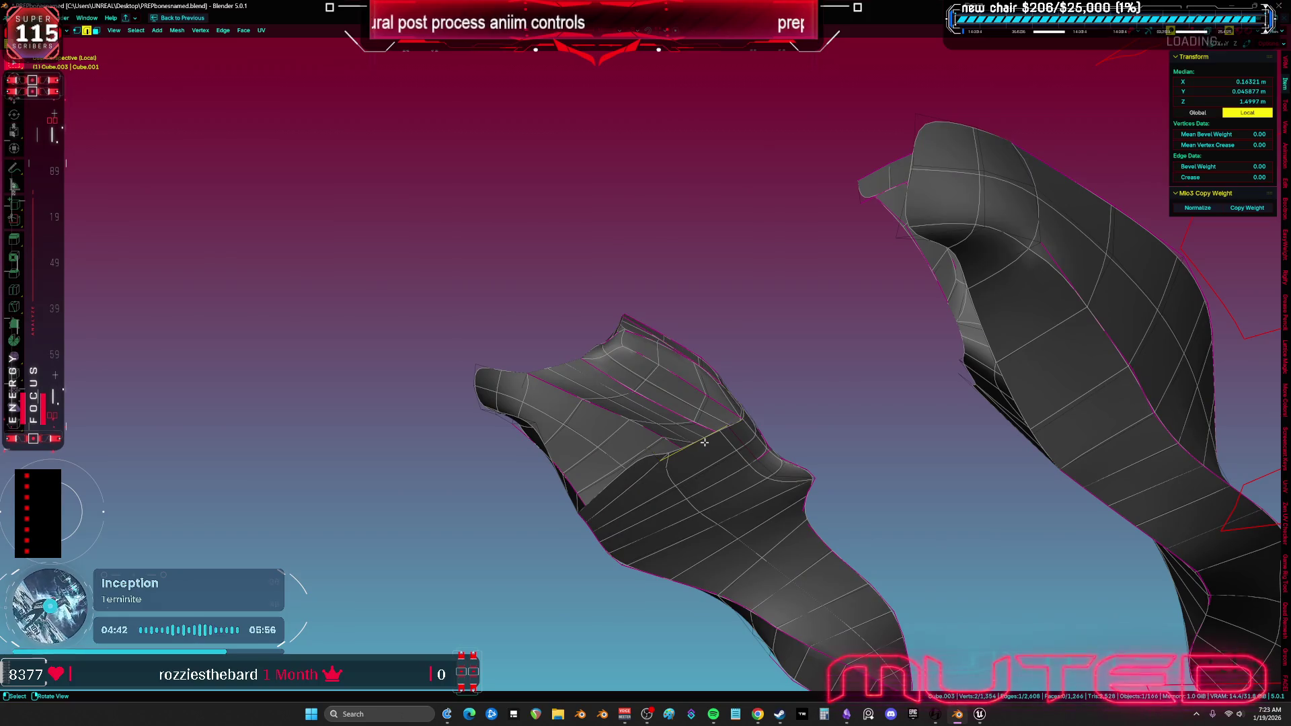
pyautogui.scroll(3, 704, 442)
pyautogui.scroll(-5, 773, 412)
pyautogui.moveTo(773, 417)
pyautogui.mouseDown()
pyautogui.moveTo(714, 453)
pyautogui.moveTo(635, 285)
pyautogui.mouseUp()
# Extrude a new row of vertices from the path along the flap edge.
pyautogui.click(538, 234)
pyautogui.moveTo(538, 233)
pyautogui.mouseDown()
pyautogui.moveTo(764, 352)
pyautogui.moveTo(796, 332)
pyautogui.moveTo(779, 346)
pyautogui.moveTo(936, 383)
pyautogui.moveTo(840, 430)
pyautogui.moveTo(876, 438)
pyautogui.mouseUp()
pyautogui.keyDown('ctrl'); pyautogui.click(796, 332); pyautogui.keyUp('ctrl')
pyautogui.press('e')
pyautogui.click(941, 397)
# Inspect the pad for gaps and select its linked geometry.
pyautogui.moveTo(661, 406)
pyautogui.mouseDown()
pyautogui.moveTo(490, 383)
pyautogui.moveTo(798, 343)
pyautogui.moveTo(642, 369)
pyautogui.moveTo(426, 354)
pyautogui.moveTo(711, 345)
pyautogui.moveTo(632, 323)
pyautogui.moveTo(919, 291)
pyautogui.moveTo(519, 325)
pyautogui.moveTo(590, 349)
pyautogui.mouseUp()
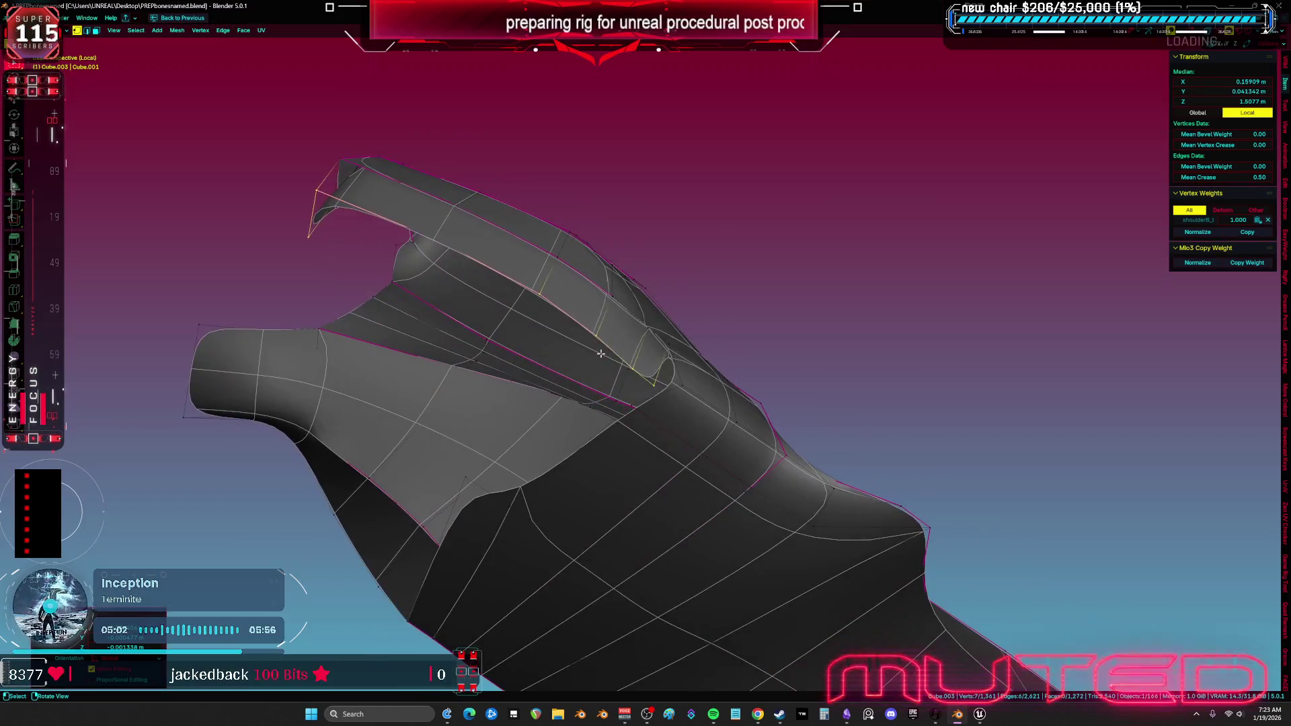
pyautogui.click(676, 371)
pyautogui.hotkey('ctrl', 'l')
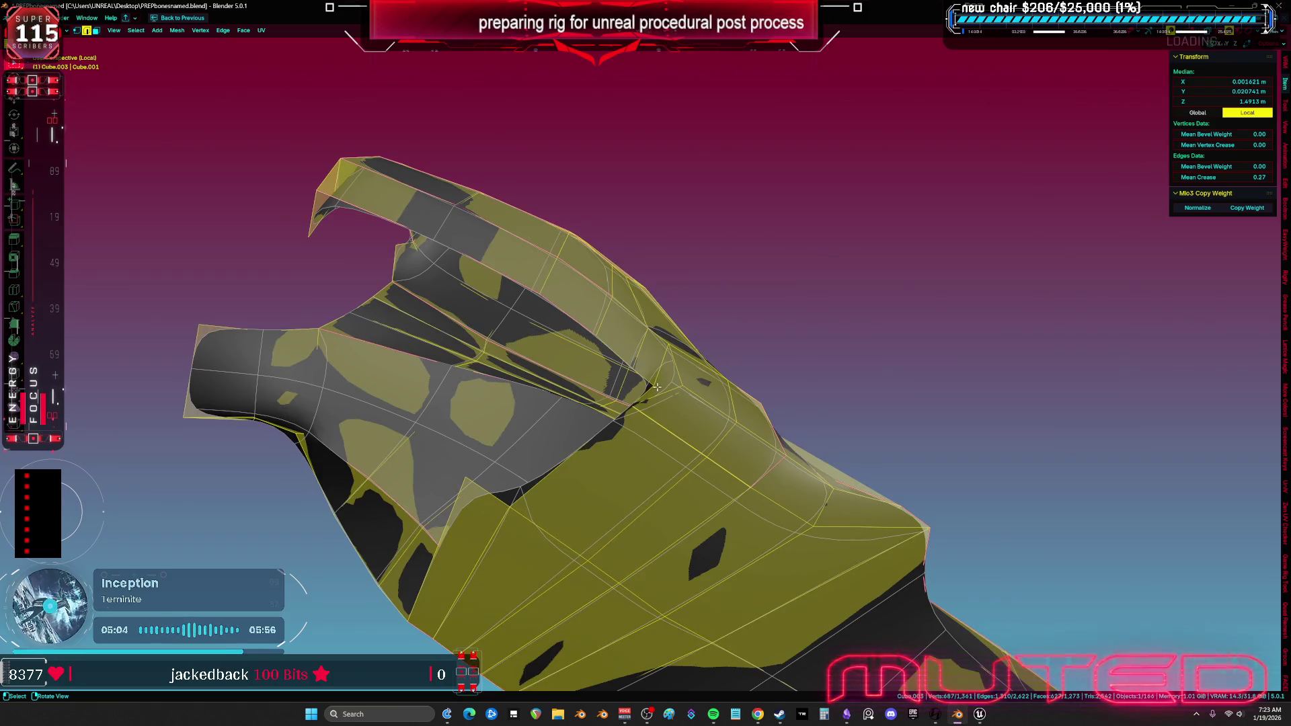
pyautogui.press('1')
pyautogui.click(657, 388)
pyautogui.hotkey('ctrl', 'l')
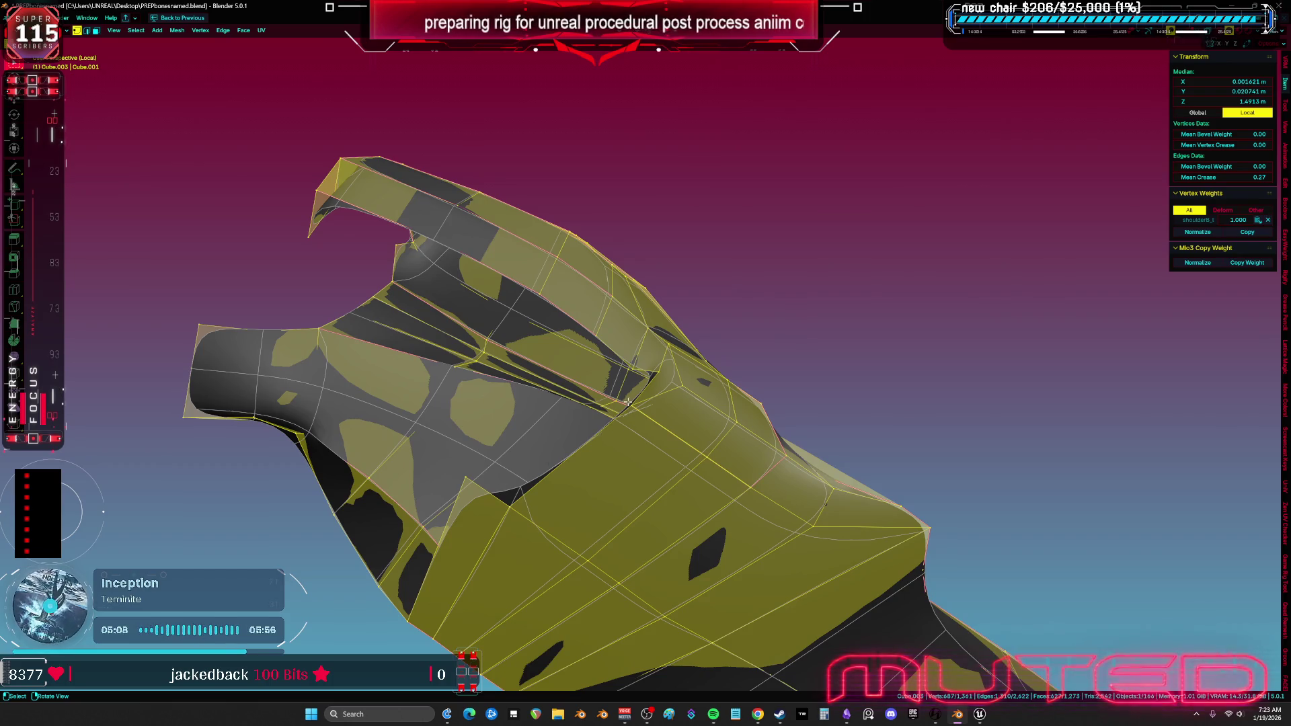
pyautogui.click(627, 374)
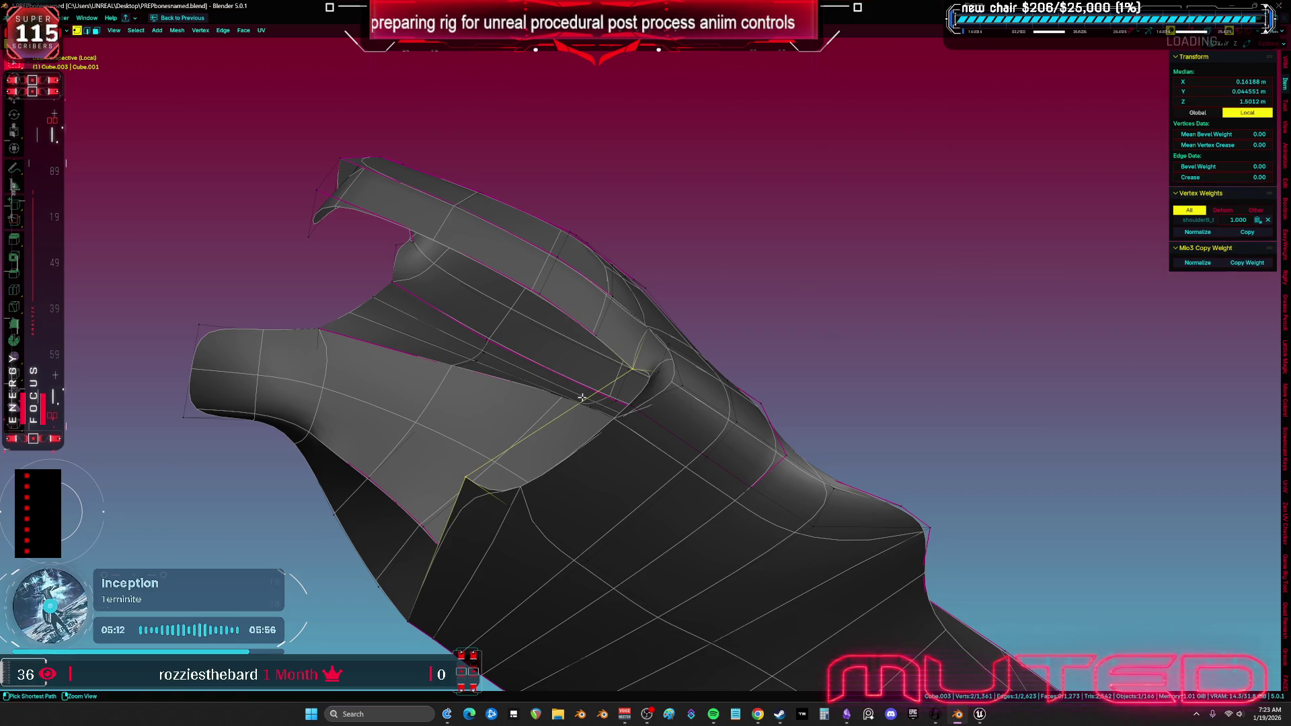
# Apply a loop cut across the shoulder pad.
pyautogui.rightClick(582, 398)
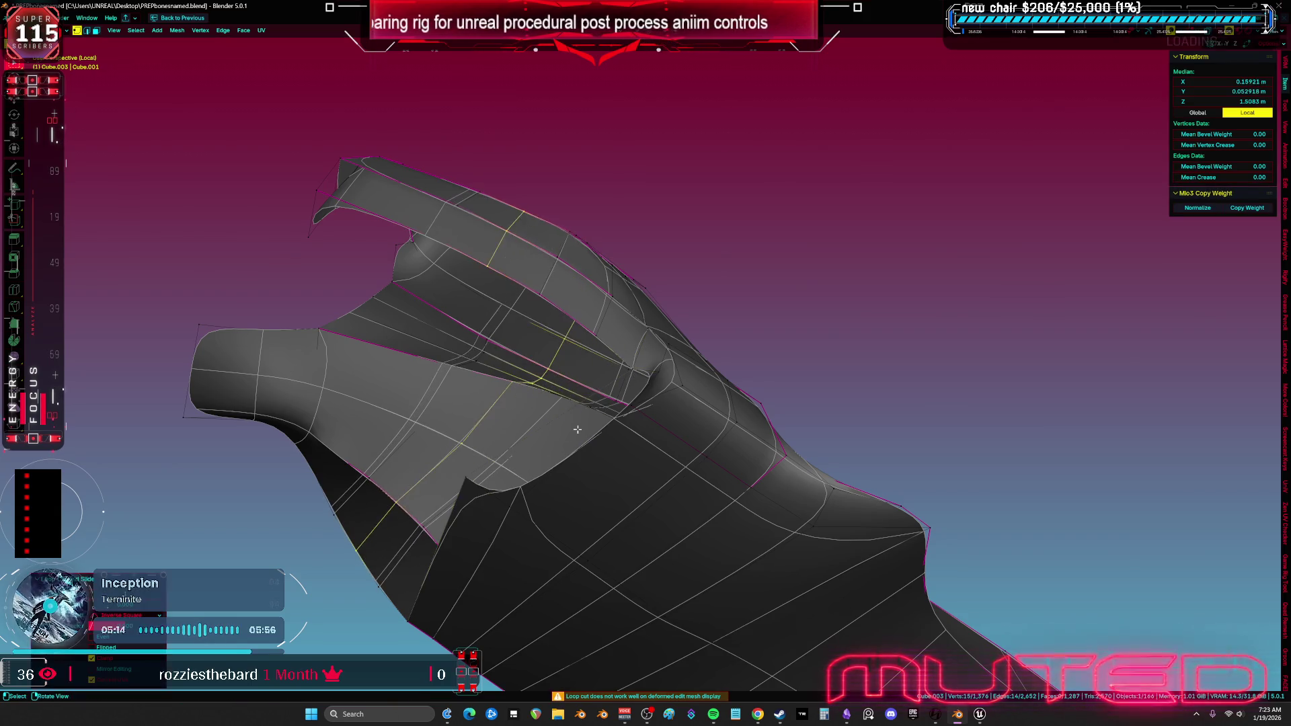
pyautogui.scroll(2, 584, 407)
pyautogui.click(580, 398)
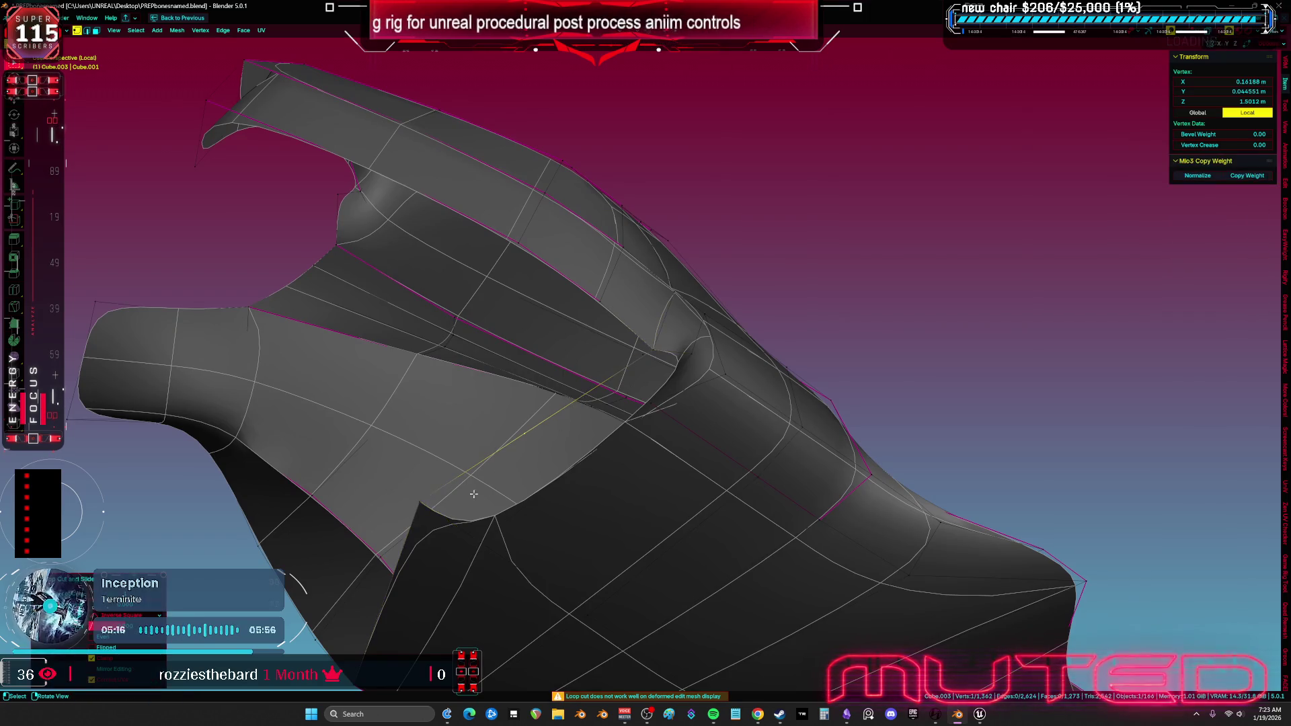
pyautogui.click(595, 397)
# Slide a pad vertex along its edge to a new position.
pyautogui.press('1')
pyautogui.press('a')
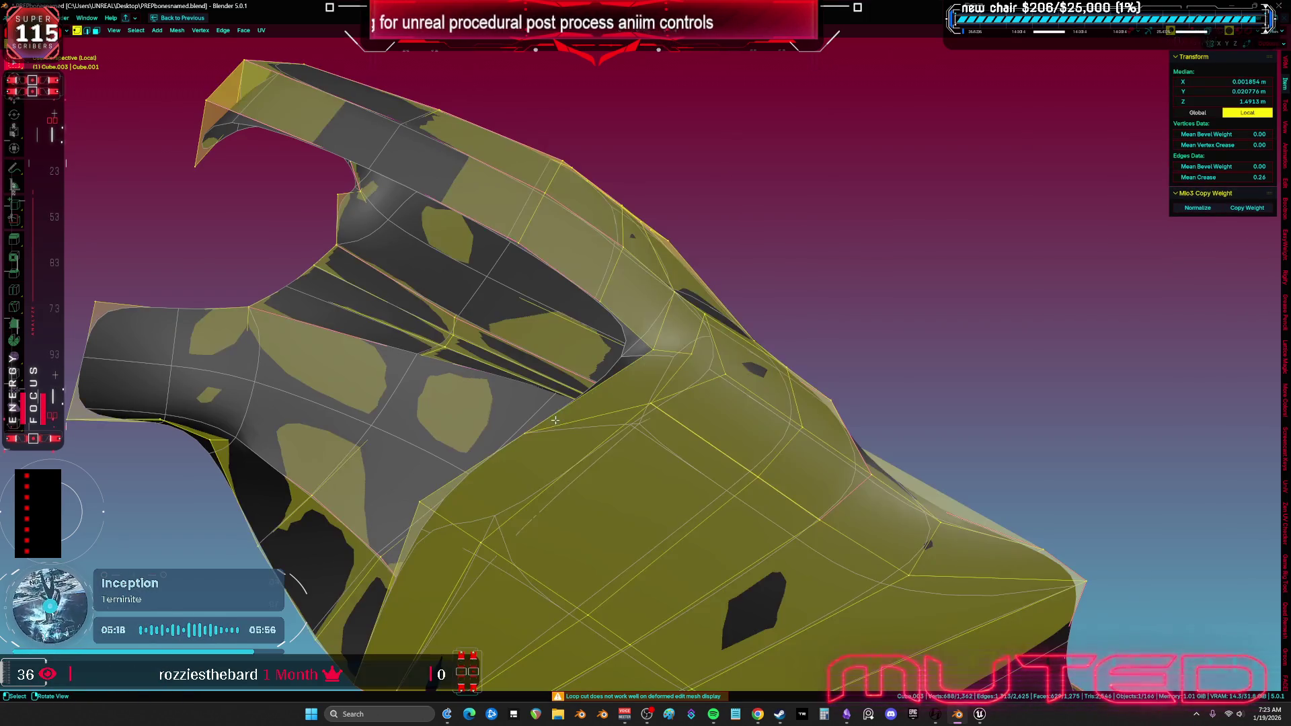
pyautogui.click(596, 394)
pyautogui.hotkey('shift', 'v')
pyautogui.click(611, 372)
pyautogui.press('a')
pyautogui.moveTo(610, 372)
pyautogui.mouseDown()
pyautogui.moveTo(634, 444)
pyautogui.moveTo(639, 411)
pyautogui.moveTo(614, 454)
pyautogui.mouseUp()
# Connect two selected pad vertices with a new edge.
pyautogui.click(229, 397)
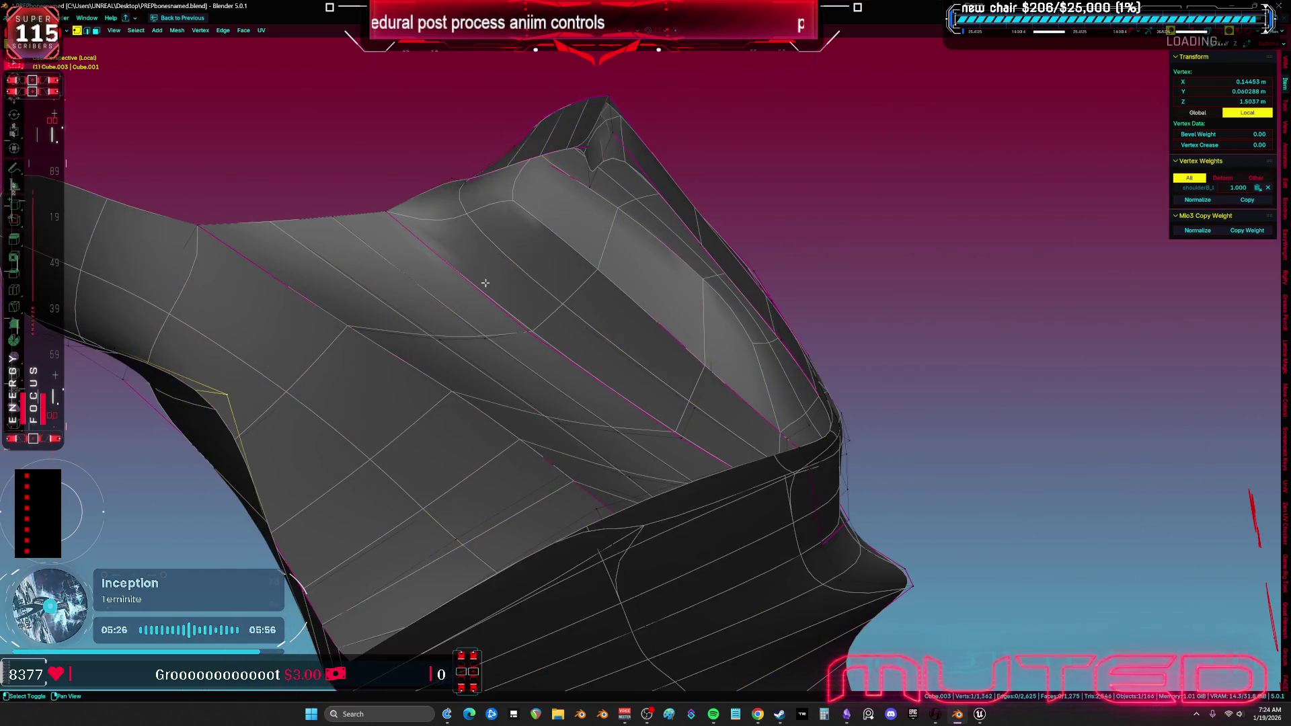
pyautogui.press('f')
pyautogui.moveTo(594, 224); pyautogui.dragTo(450, 223)
pyautogui.click(449, 223)
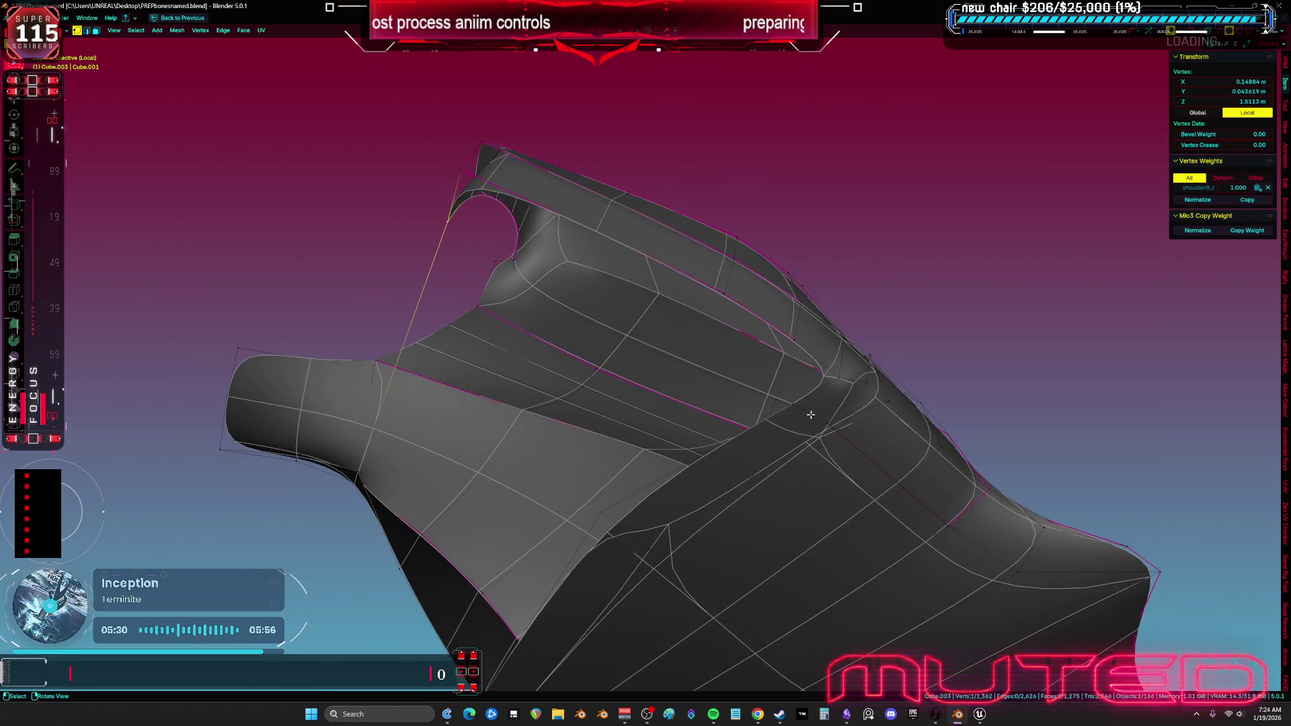
# Grid-fill the open 16-vertex edge loop with faces.
pyautogui.keyDown('alt'); pyautogui.click(786, 401); pyautogui.keyUp('alt')
pyautogui.moveTo(657, 426)
pyautogui.mouseDown()
pyautogui.moveTo(703, 375)
pyautogui.moveTo(563, 402)
pyautogui.moveTo(599, 396)
pyautogui.mouseUp()
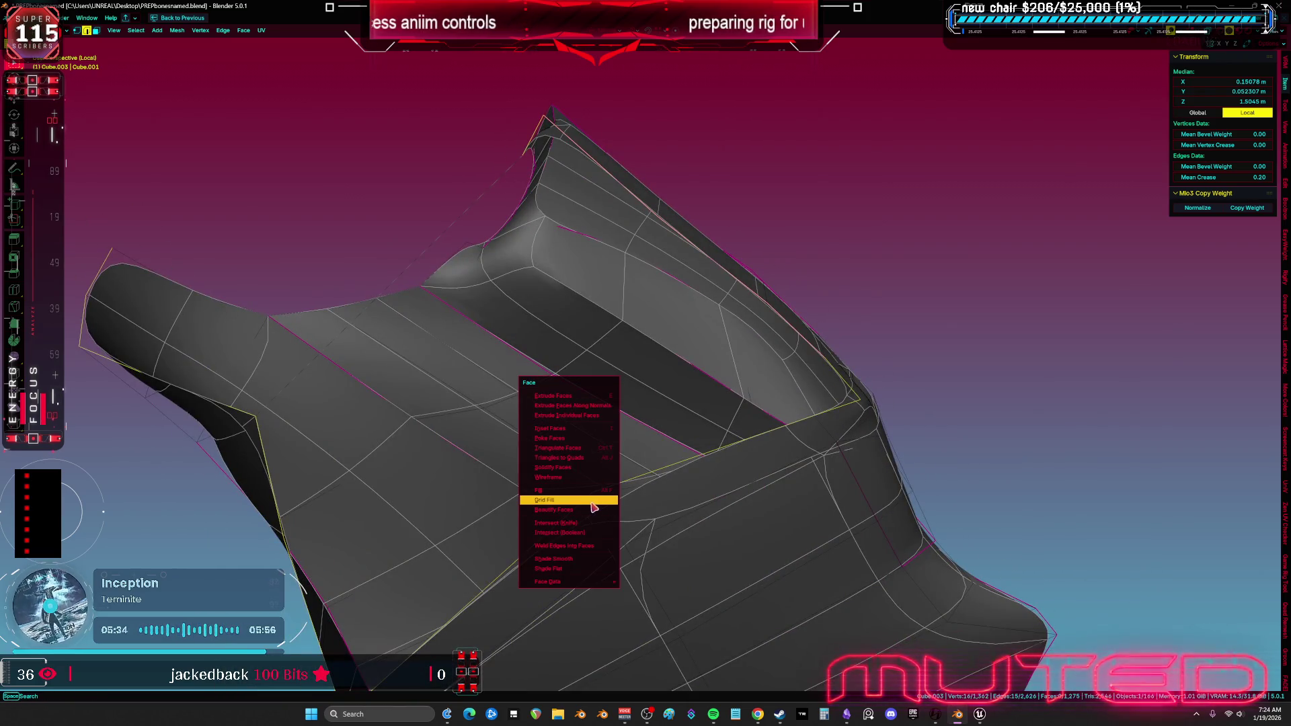
pyautogui.click(593, 502)
pyautogui.scroll(-2, 623, 419)
pyautogui.moveTo(605, 461)
pyautogui.mouseDown()
pyautogui.moveTo(548, 347)
pyautogui.moveTo(490, 282)
pyautogui.mouseUp()
# Add another loop cut and grid-fill the selected loop again.
pyautogui.hotkey('ctrl', 'r')
pyautogui.click(371, 450)
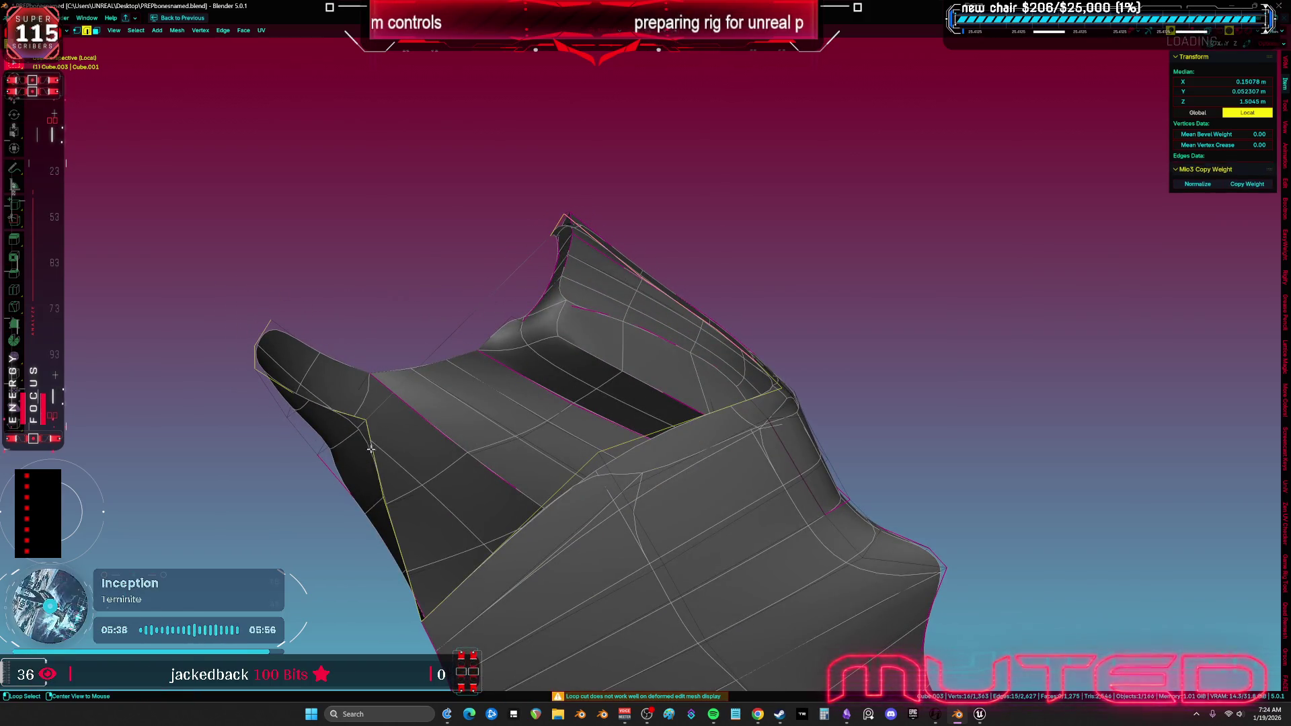
pyautogui.hotkey('ctrl', 'f')
pyautogui.click(638, 435)
pyautogui.scroll(5, 752, 360)
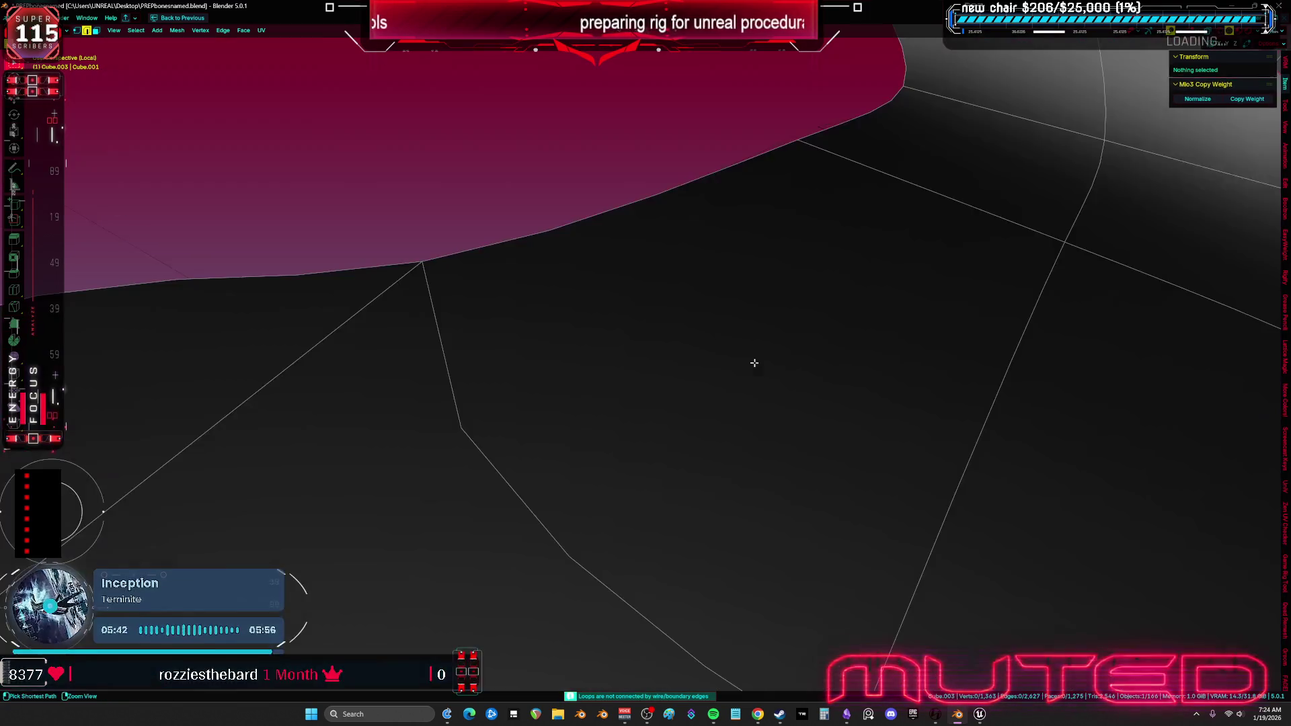
pyautogui.scroll(-5, 713, 337)
pyautogui.moveTo(713, 337); pyautogui.dragTo(672, 322)
pyautogui.scroll(4, 670, 324)
# Select the linked pad geometry and connect two more vertices with an edge.
pyautogui.hotkey('ctrl', 'l')
pyautogui.scroll(-5, 668, 336)
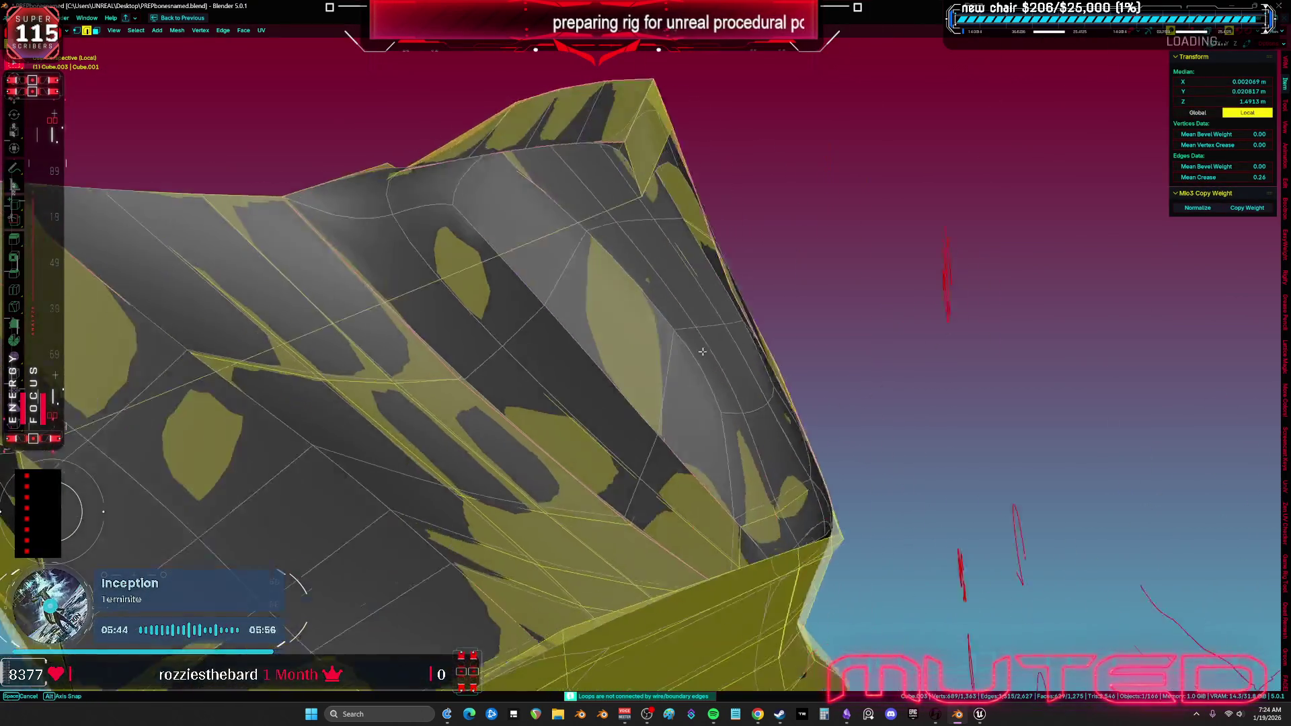
pyautogui.moveTo(583, 374)
pyautogui.mouseDown()
pyautogui.moveTo(595, 410)
pyautogui.moveTo(560, 373)
pyautogui.mouseUp()
pyautogui.click(604, 444)
pyautogui.press('f')
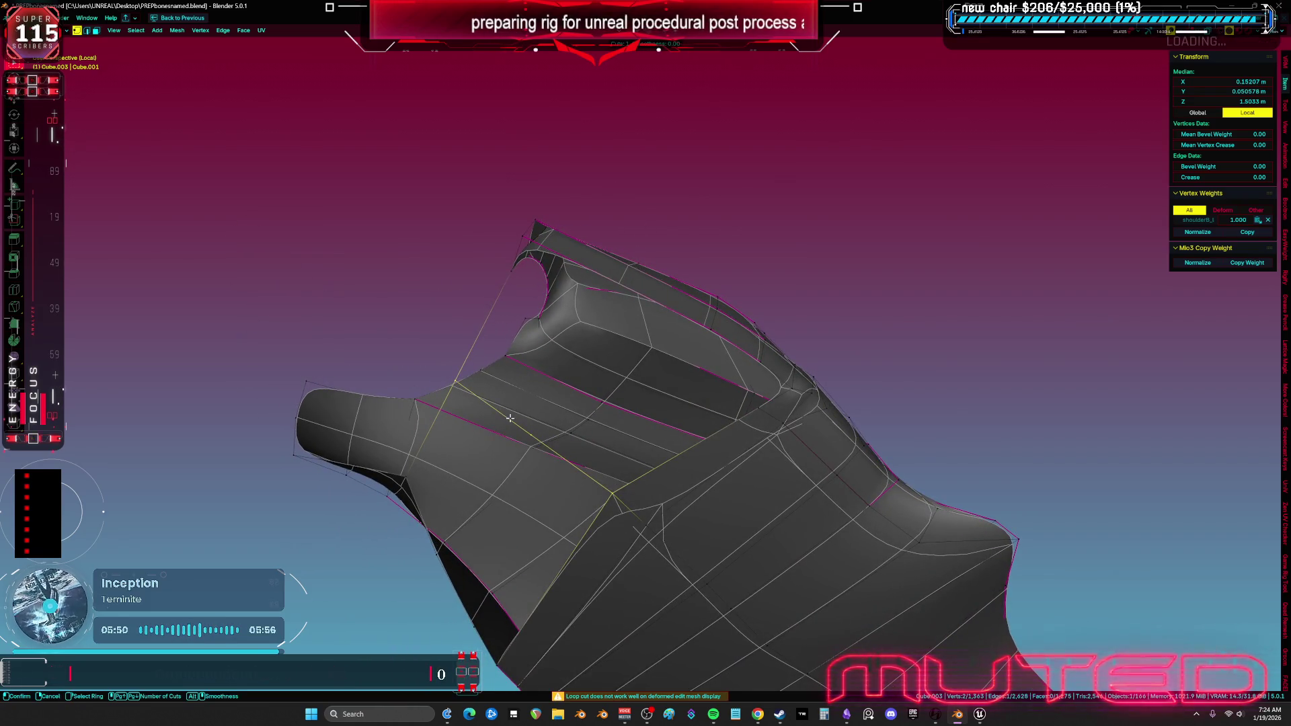
# Commit a centred loop cut and rip a vertex near the upper flap, then undo.
pyautogui.click(510, 419)
pyautogui.rightClick(510, 418)
pyautogui.press('Escape')
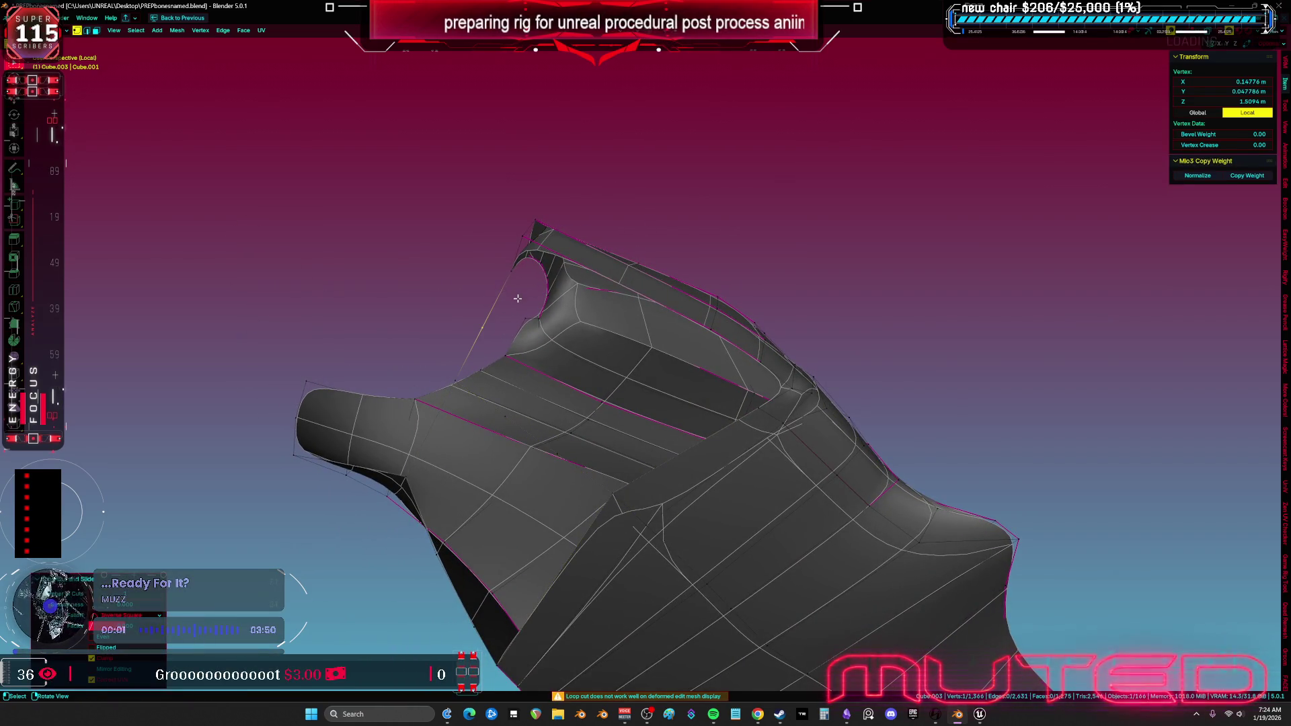
pyautogui.hotkey('ctrl', 'x')
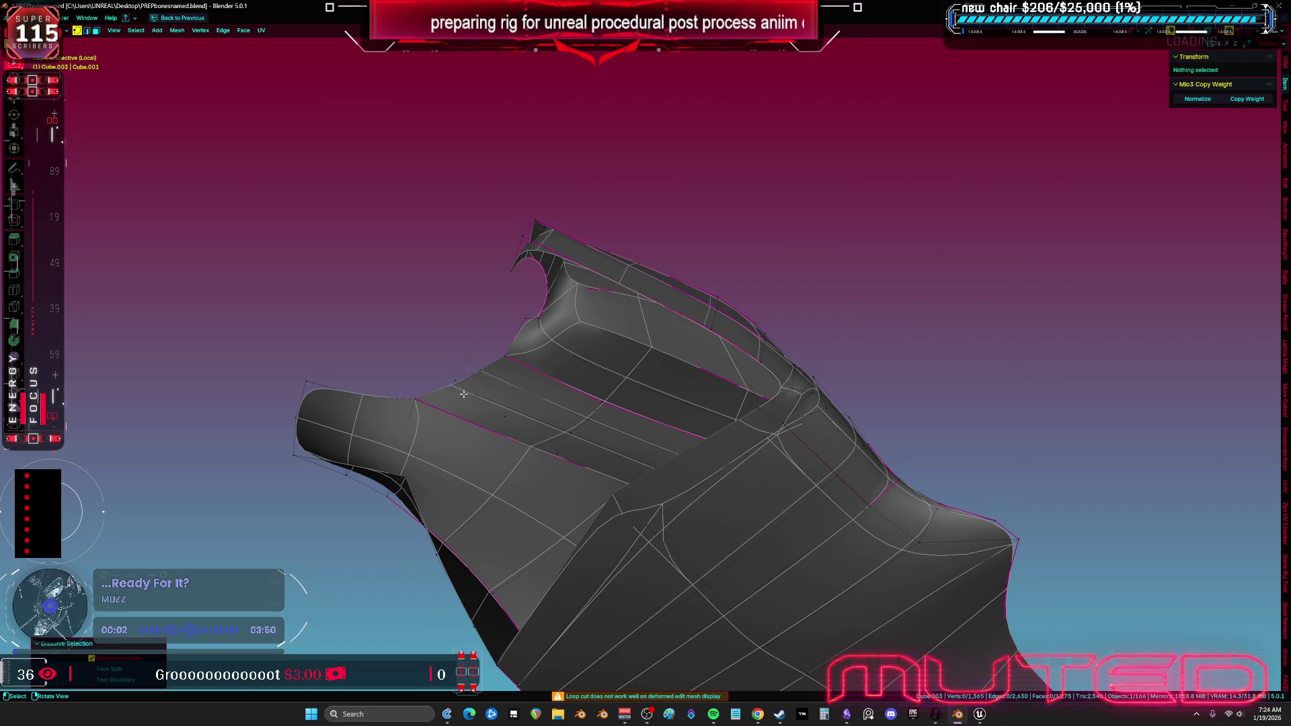
pyautogui.click(463, 394)
pyautogui.hotkey('alt', 'v')
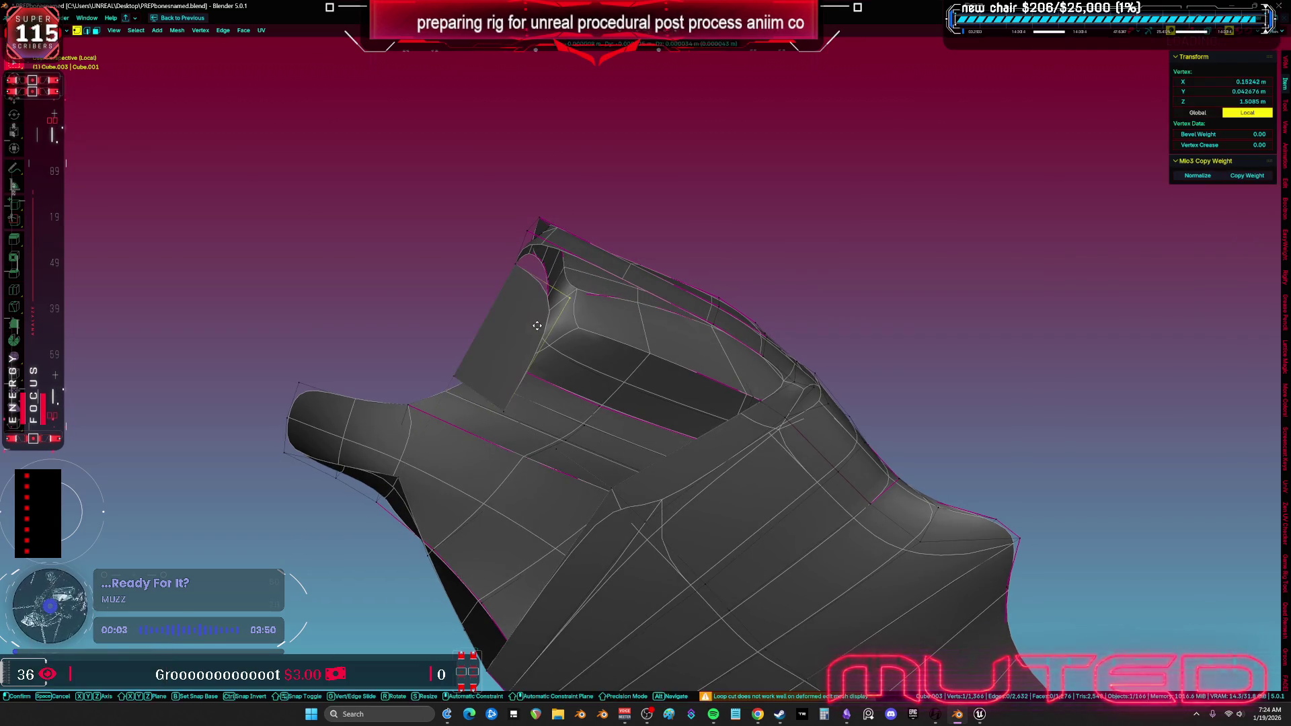
pyautogui.click(539, 329)
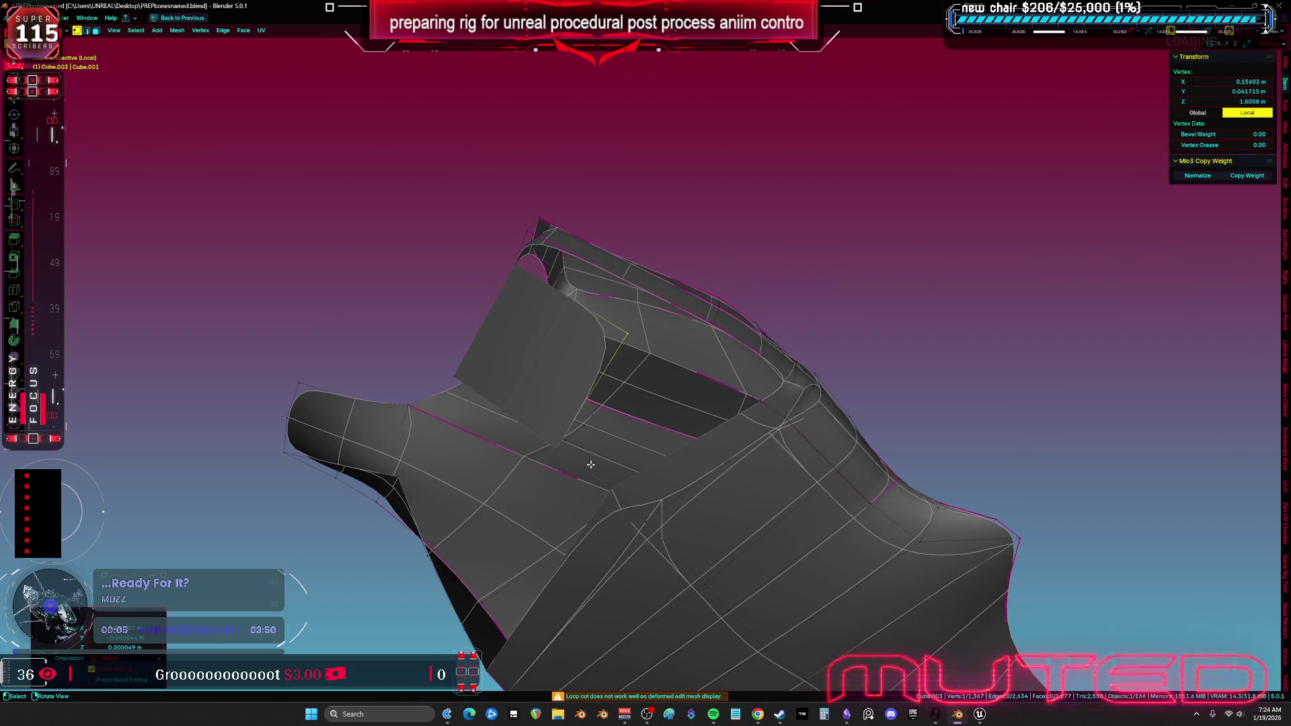
pyautogui.press('l')
pyautogui.hotkey('ctrl', 'z')
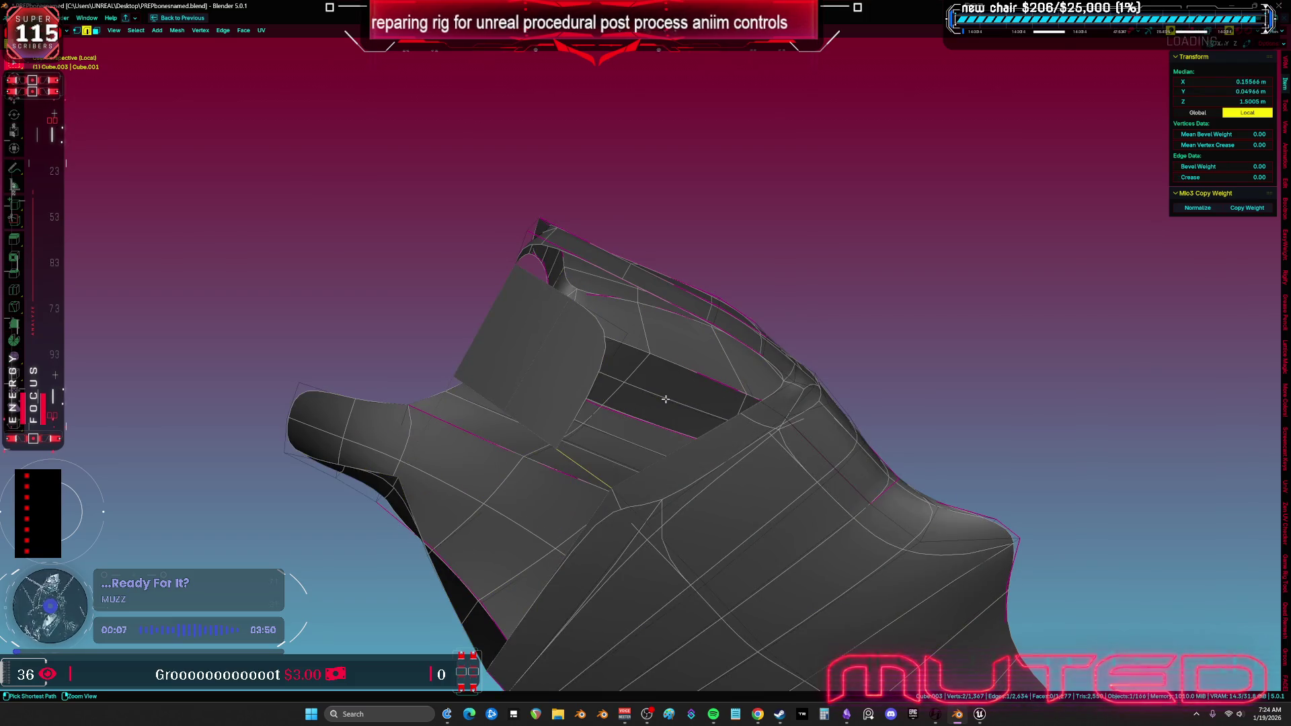
# Fill the open gap between two vertices with a new face.
pyautogui.keyDown('shift'); pyautogui.click(753, 402); pyautogui.keyUp('shift')
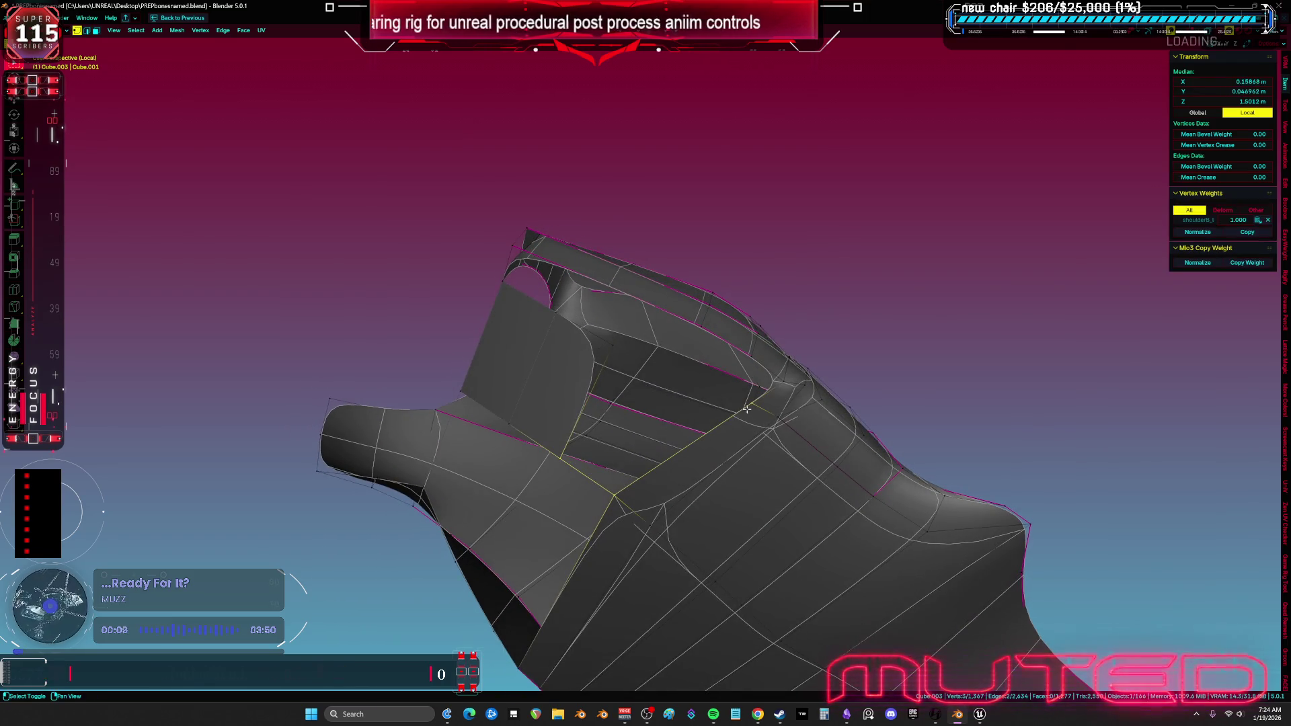
pyautogui.press('2')
pyautogui.press('f')
pyautogui.click(764, 392)
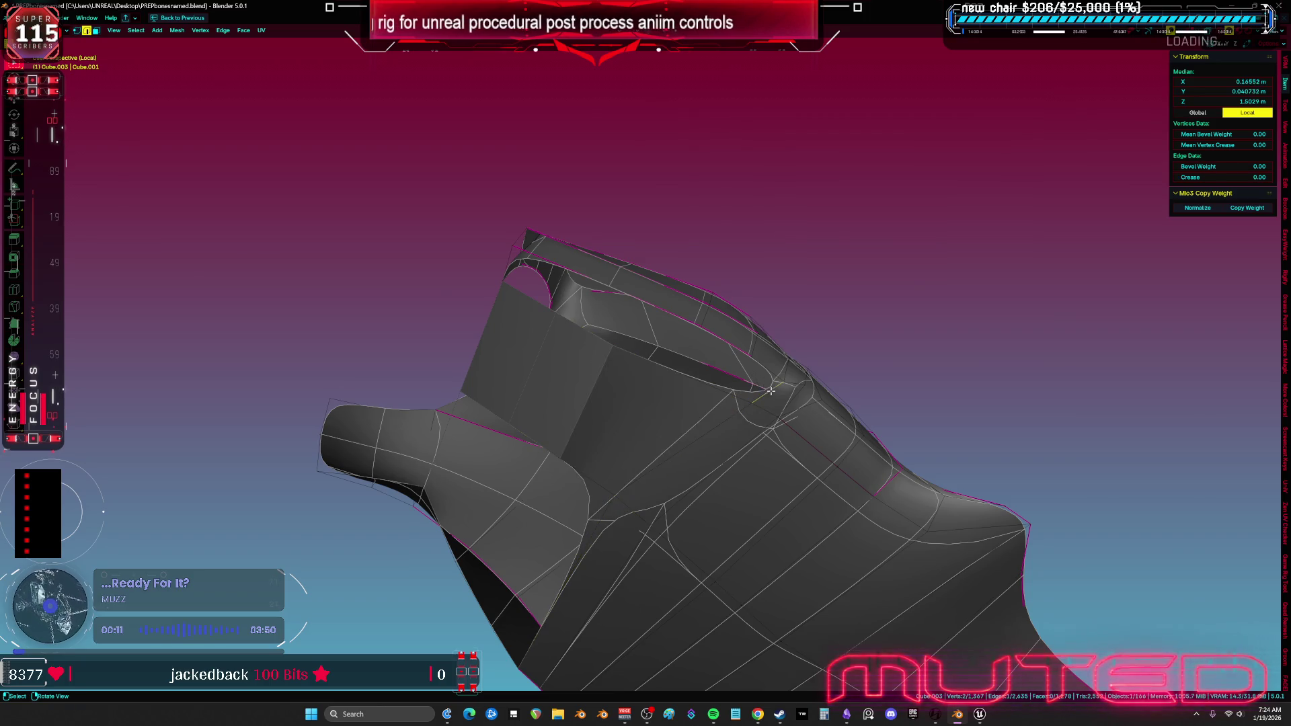
pyautogui.moveTo(738, 396); pyautogui.dragTo(665, 372)
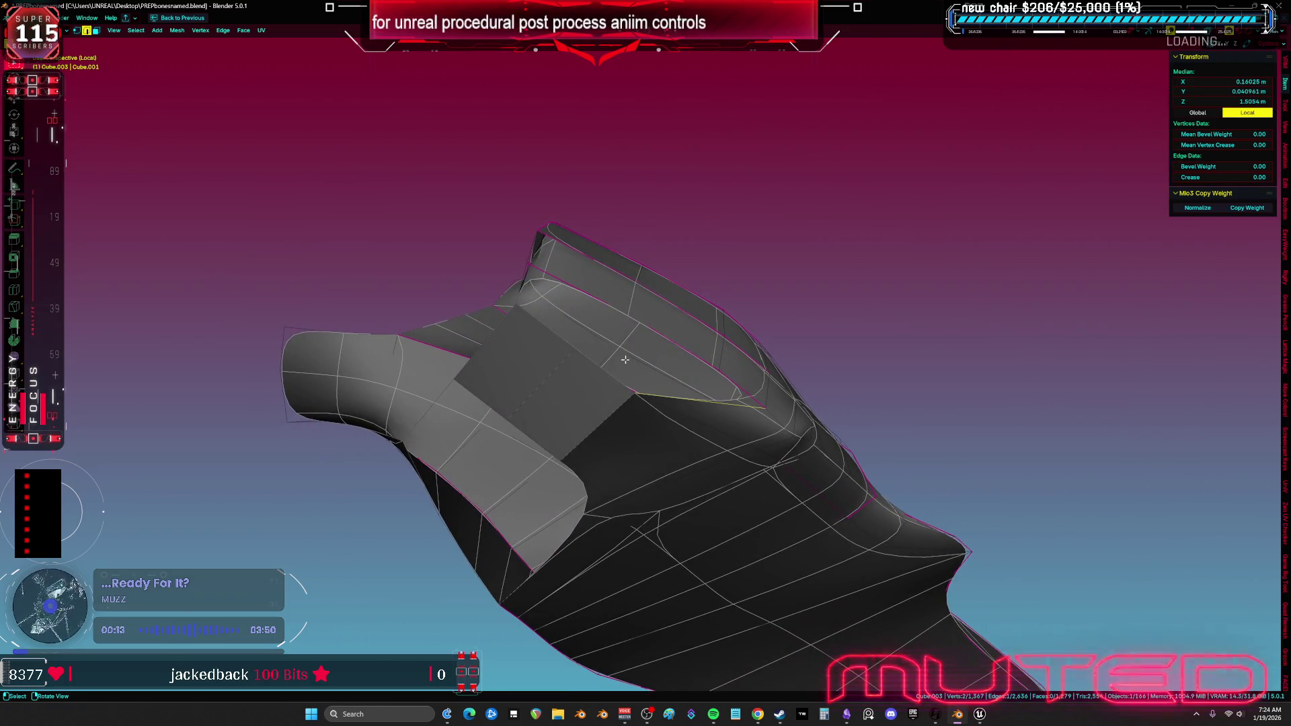
pyautogui.scroll(3, 560, 346)
# Extrude a new vertex at the gap, move it into place and fill a face beside it.
pyautogui.press('1')
pyautogui.click(625, 319)
pyautogui.press('e')
pyautogui.click(609, 323)
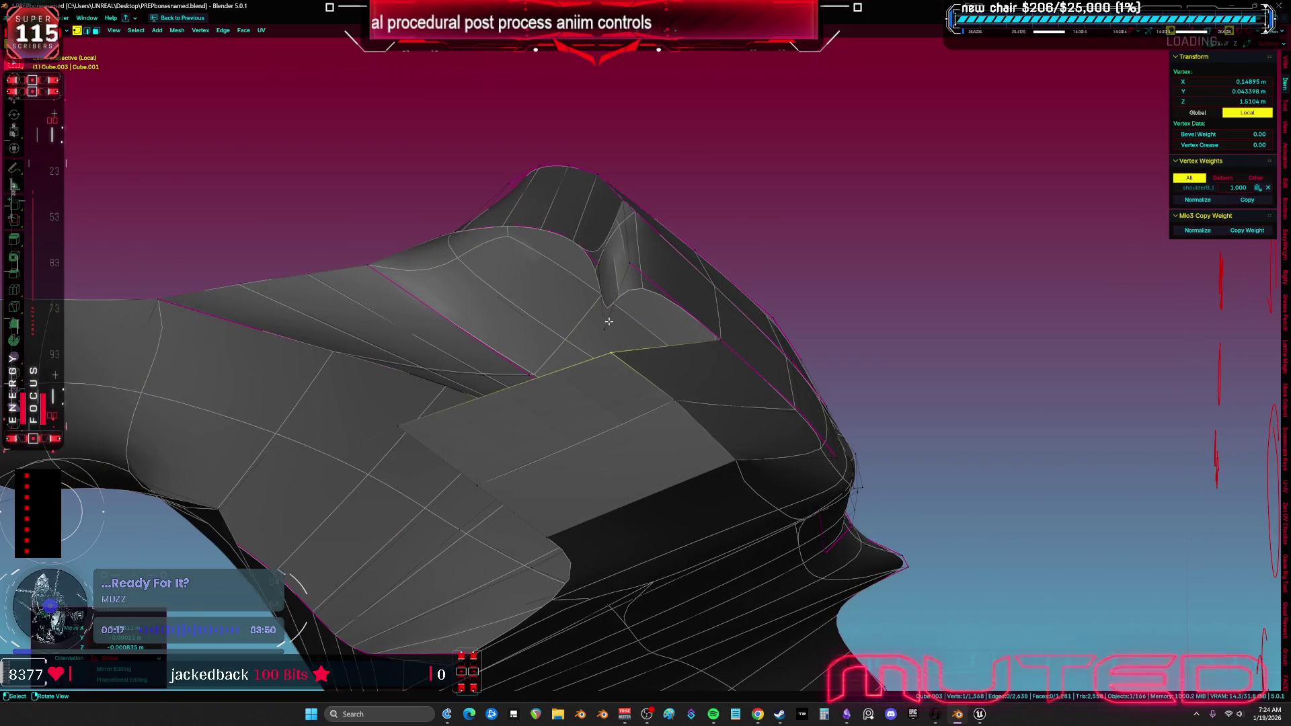
pyautogui.press('f')
pyautogui.press('g')
pyautogui.click(603, 300)
pyautogui.press('a')
pyautogui.moveTo(603, 300); pyautogui.dragTo(676, 424)
# Fill faces at an edge on another side of the pad.
pyautogui.press('2')
pyautogui.click(681, 436)
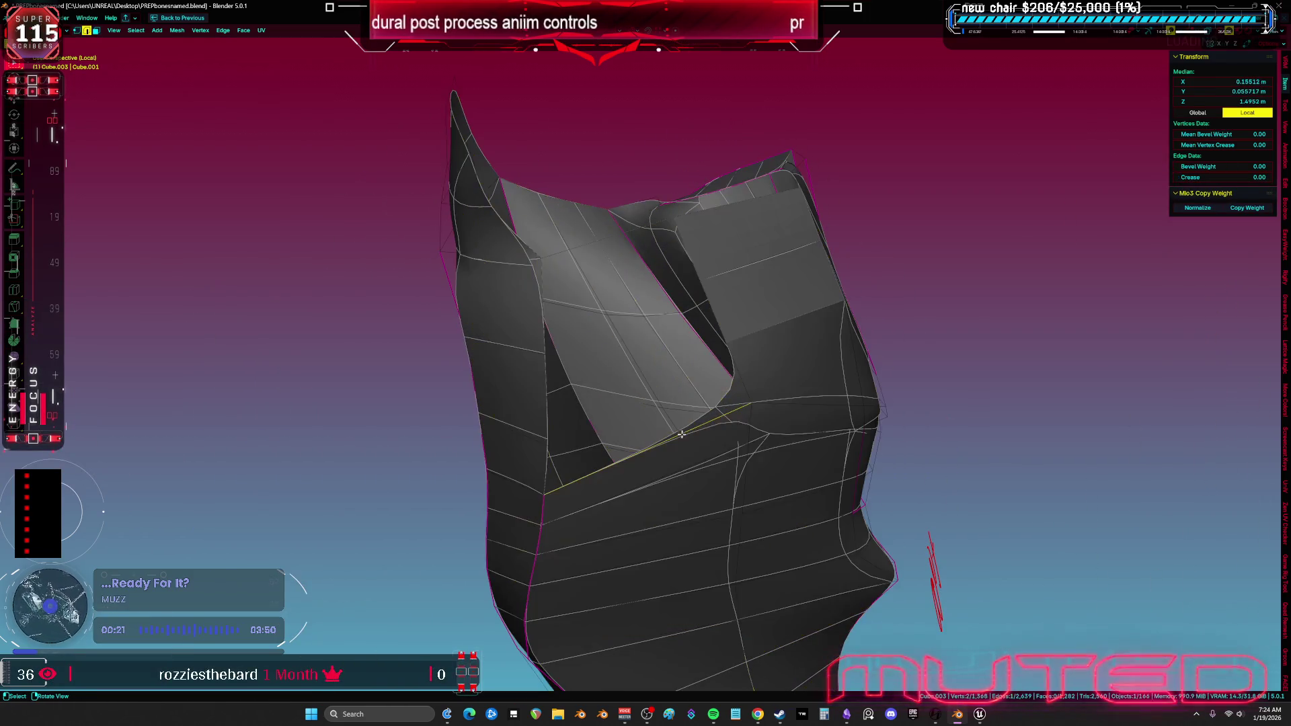
pyautogui.press('f')
pyautogui.press('f')
pyautogui.press('f')
pyautogui.press('a')
pyautogui.moveTo(675, 409)
pyautogui.mouseDown()
pyautogui.moveTo(620, 350)
pyautogui.moveTo(586, 264)
pyautogui.mouseUp()
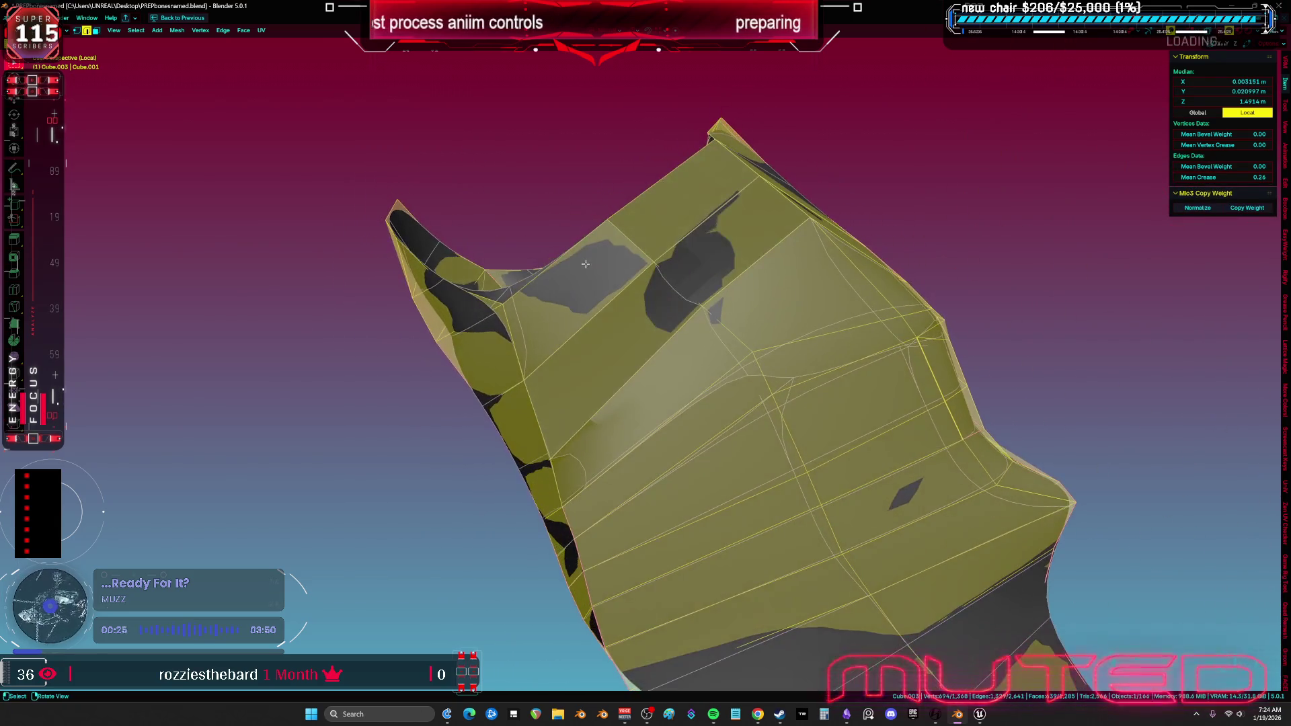
# Join vertices across the top of the pad with edges, removing a long stray edge.
pyautogui.click(444, 278)
pyautogui.moveTo(445, 279)
pyautogui.mouseDown()
pyautogui.moveTo(796, 177)
pyautogui.moveTo(778, 208)
pyautogui.moveTo(652, 265)
pyautogui.moveTo(661, 227)
pyautogui.mouseUp()
pyautogui.keyDown('shift'); pyautogui.click(797, 176); pyautogui.keyUp('shift')
pyautogui.press('f')
pyautogui.click(649, 212)
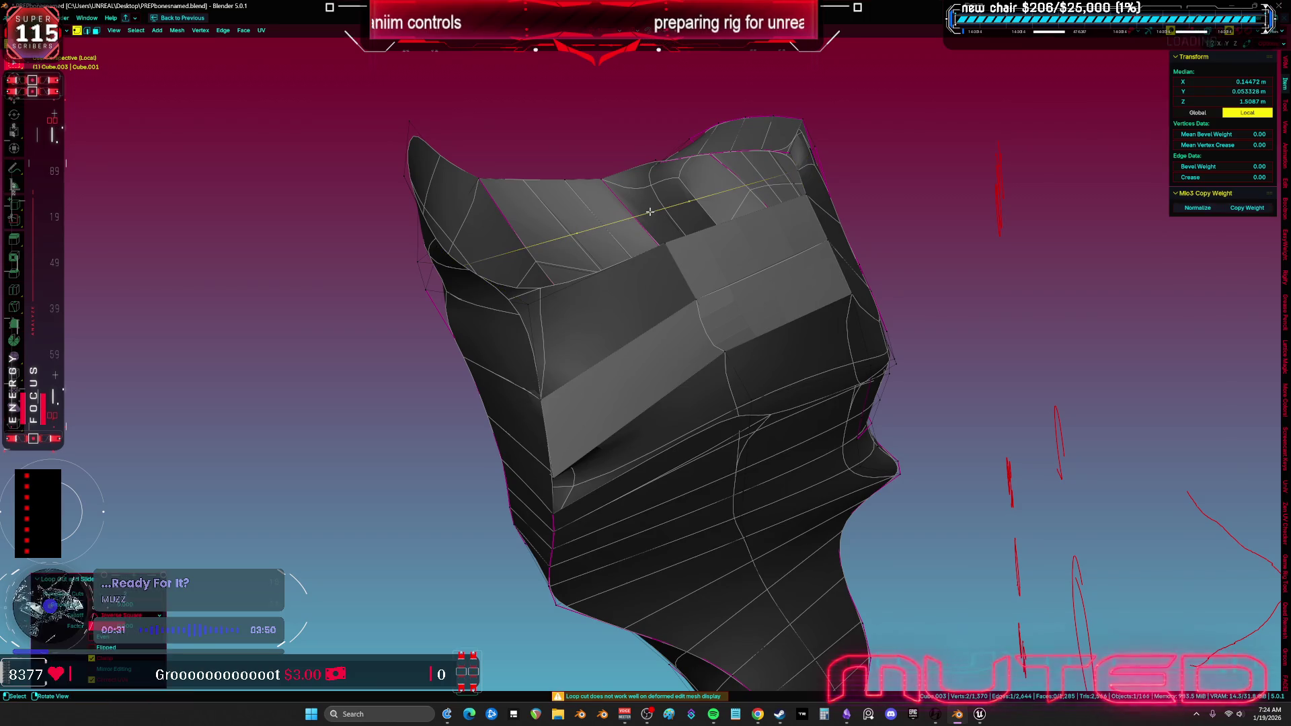
pyautogui.hotkey('ctrl', 'z')
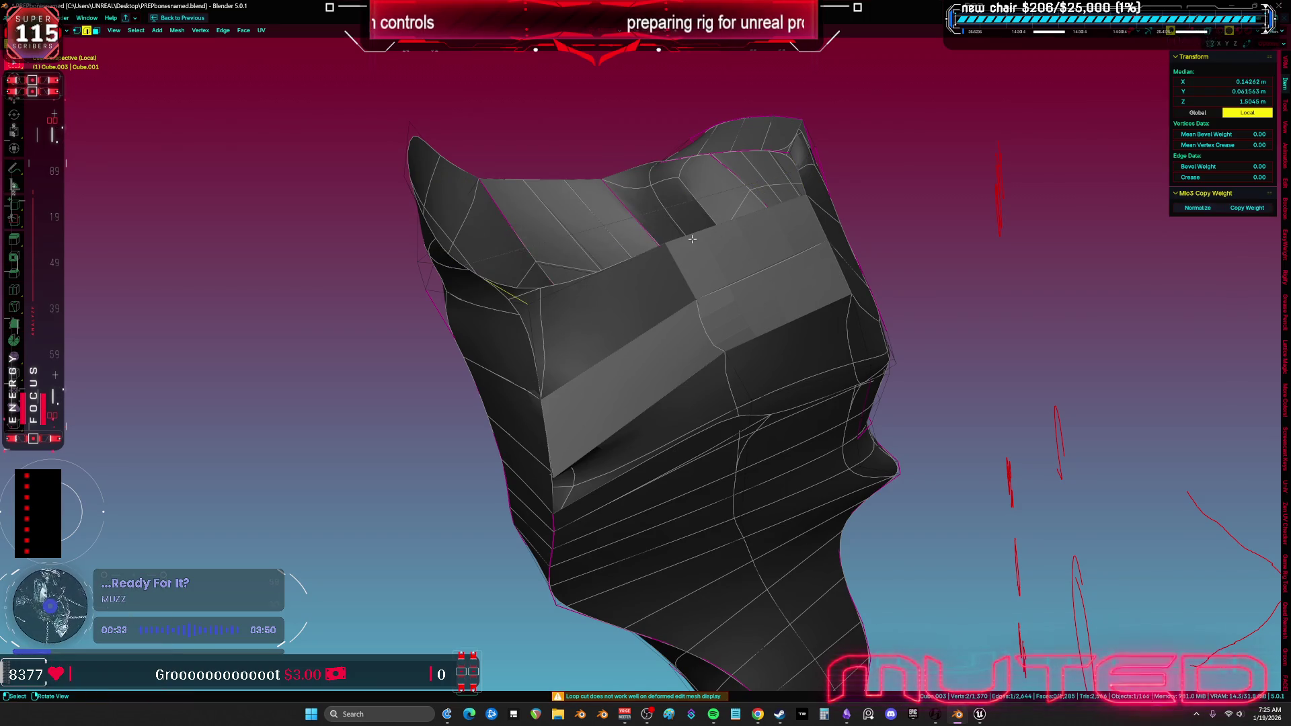
pyautogui.keyDown('shift'); pyautogui.click(654, 245); pyautogui.keyUp('shift')
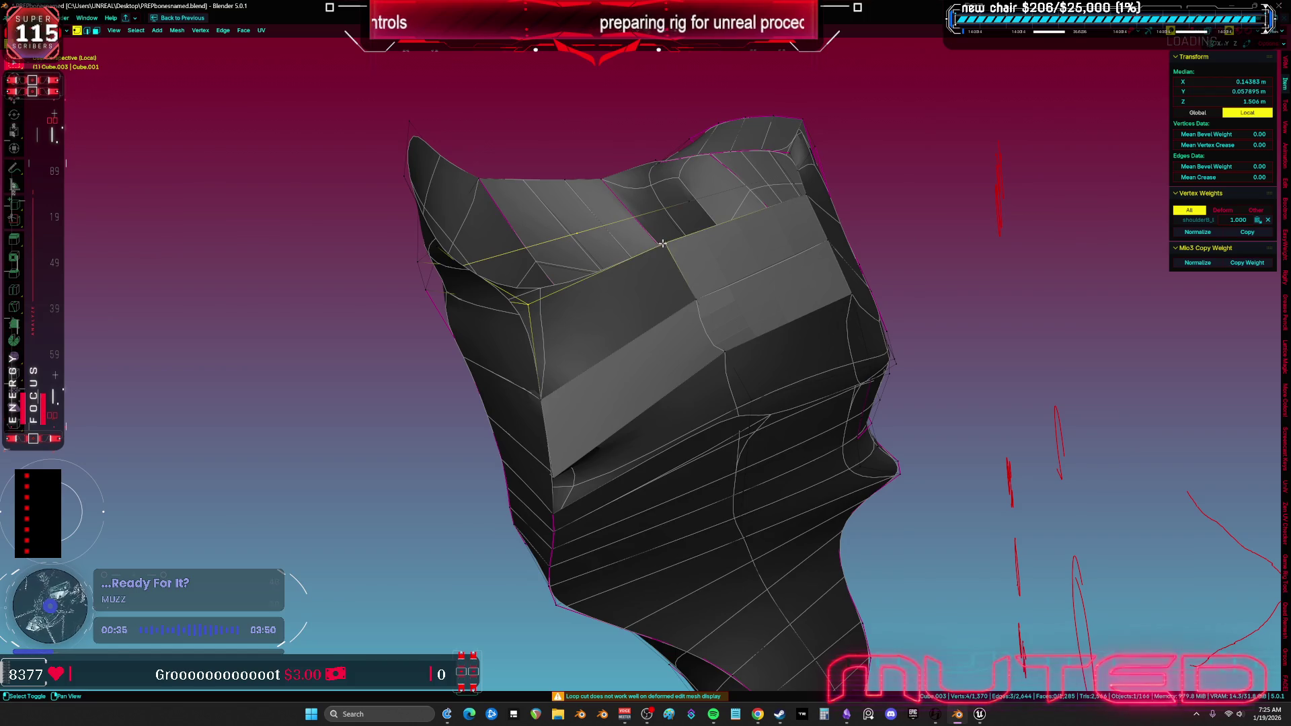
pyautogui.moveTo(689, 246)
pyautogui.mouseDown()
pyautogui.moveTo(659, 250)
pyautogui.moveTo(670, 231)
pyautogui.moveTo(531, 229)
pyautogui.mouseUp()
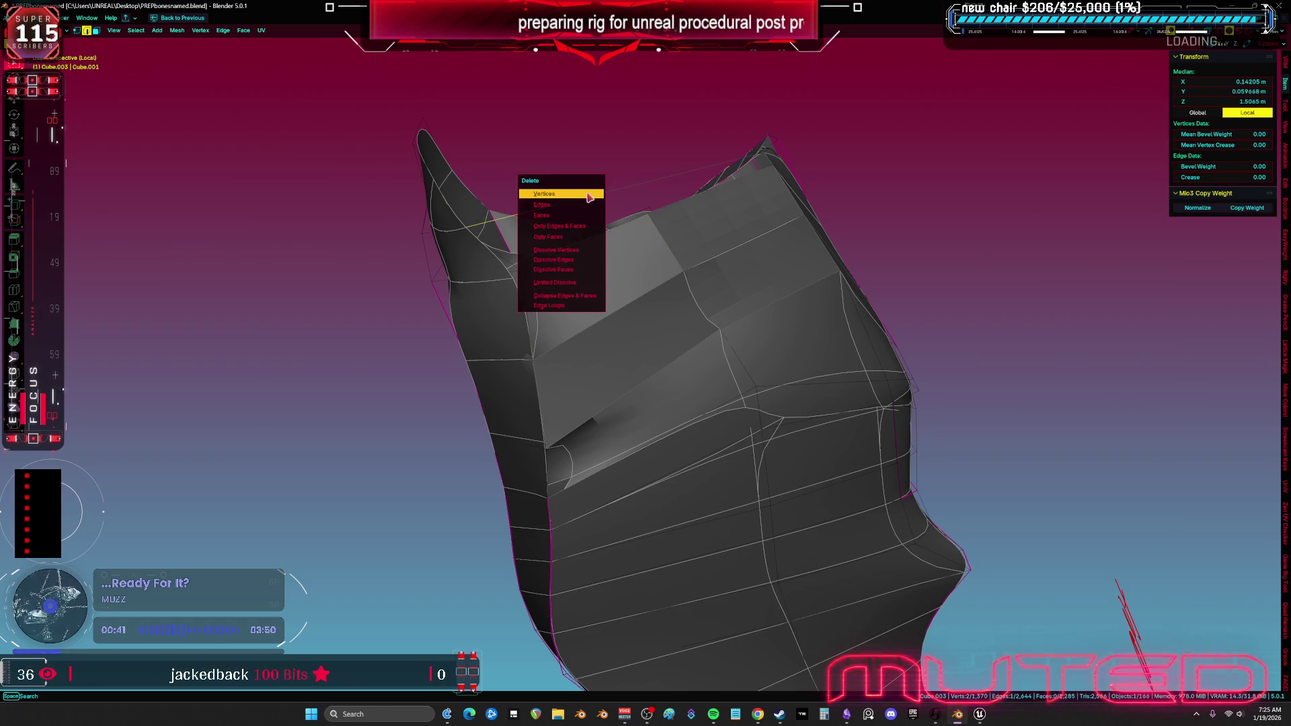
pyautogui.click(587, 205)
pyautogui.press('l')
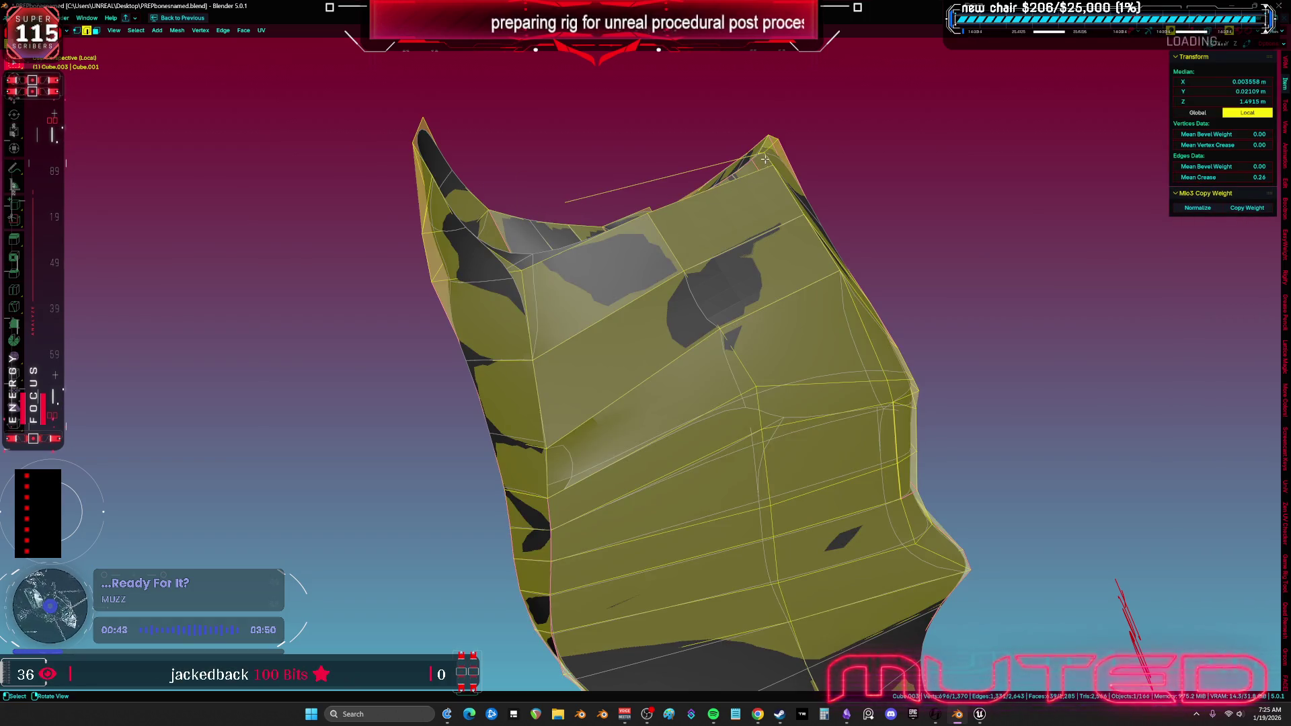
pyautogui.hotkey('ctrl', 'z')
pyautogui.hotkey('ctrl', 'z')
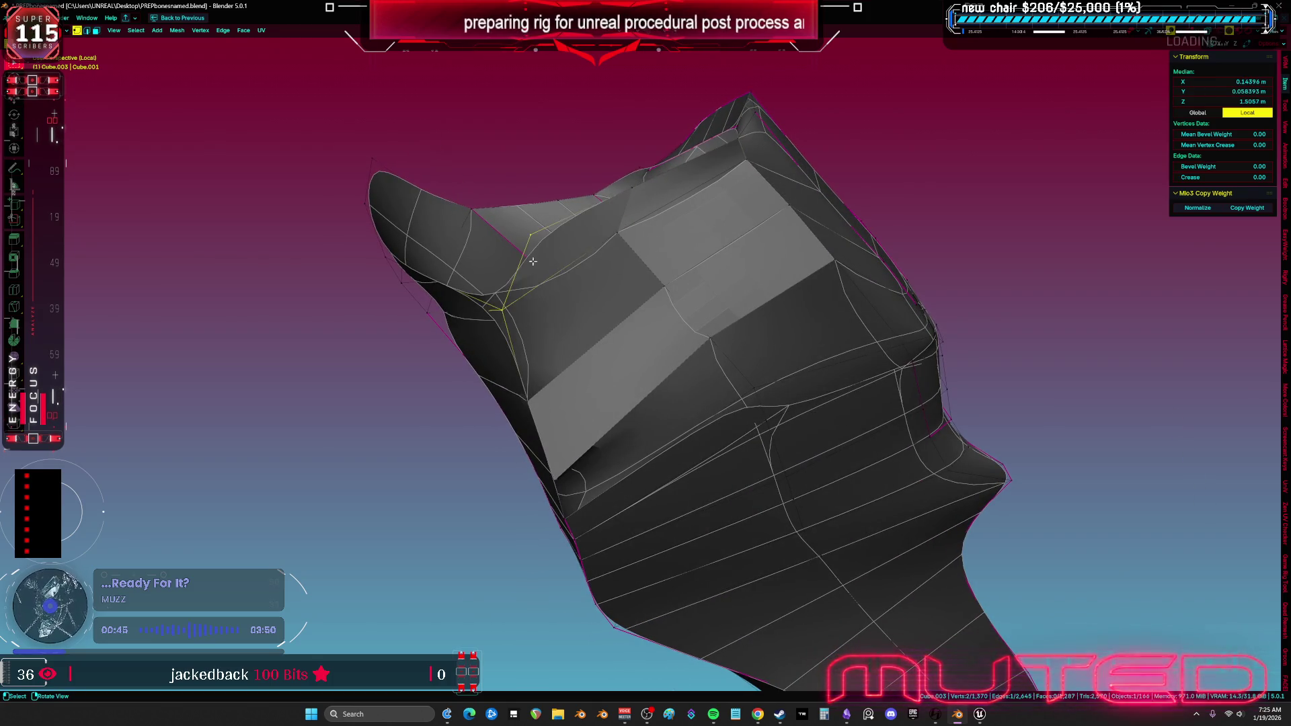
pyautogui.press('l')
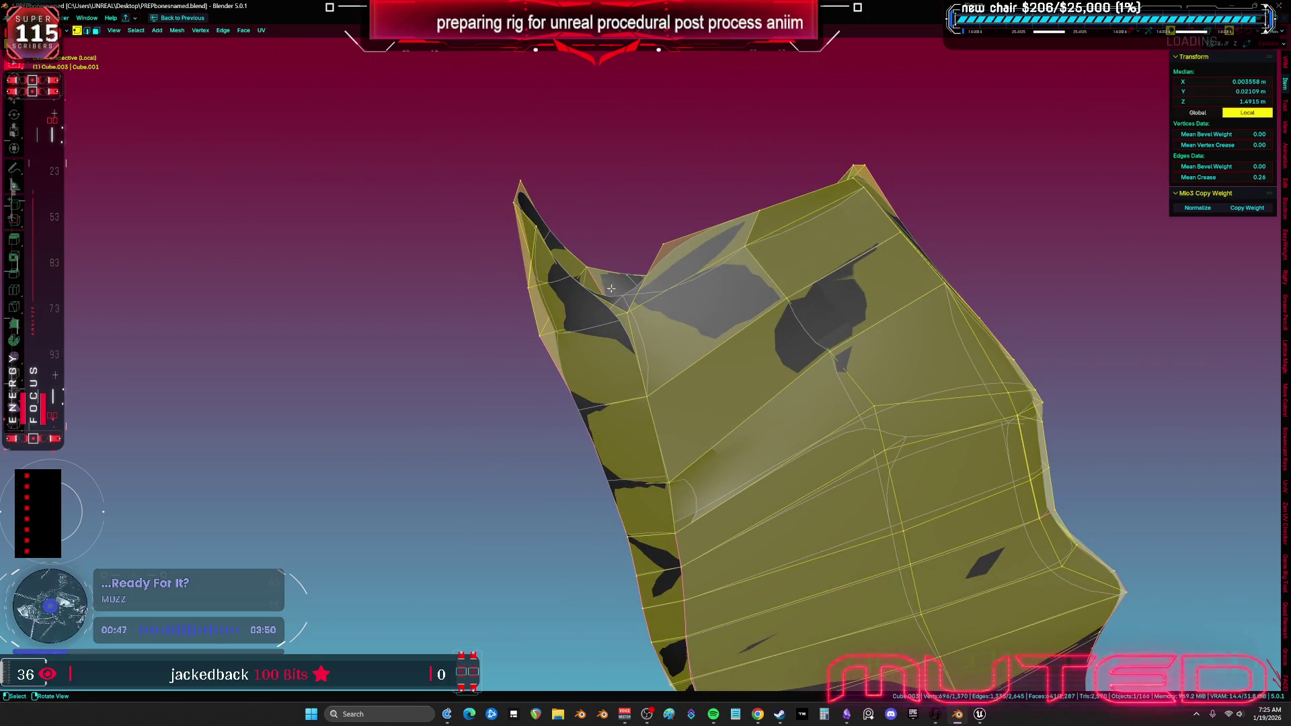
# Merge the stray vertices, select the linked pad part and restore the full workspace layout.
pyautogui.click(630, 316)
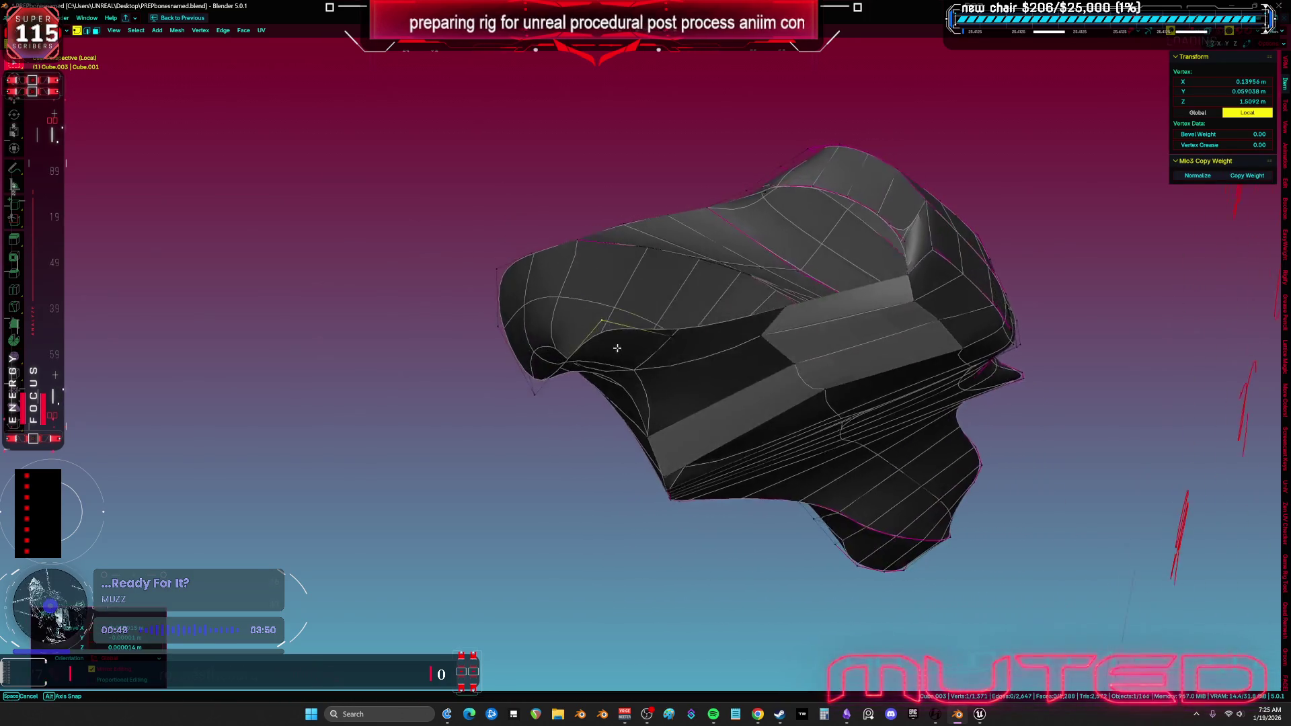
pyautogui.press('e')
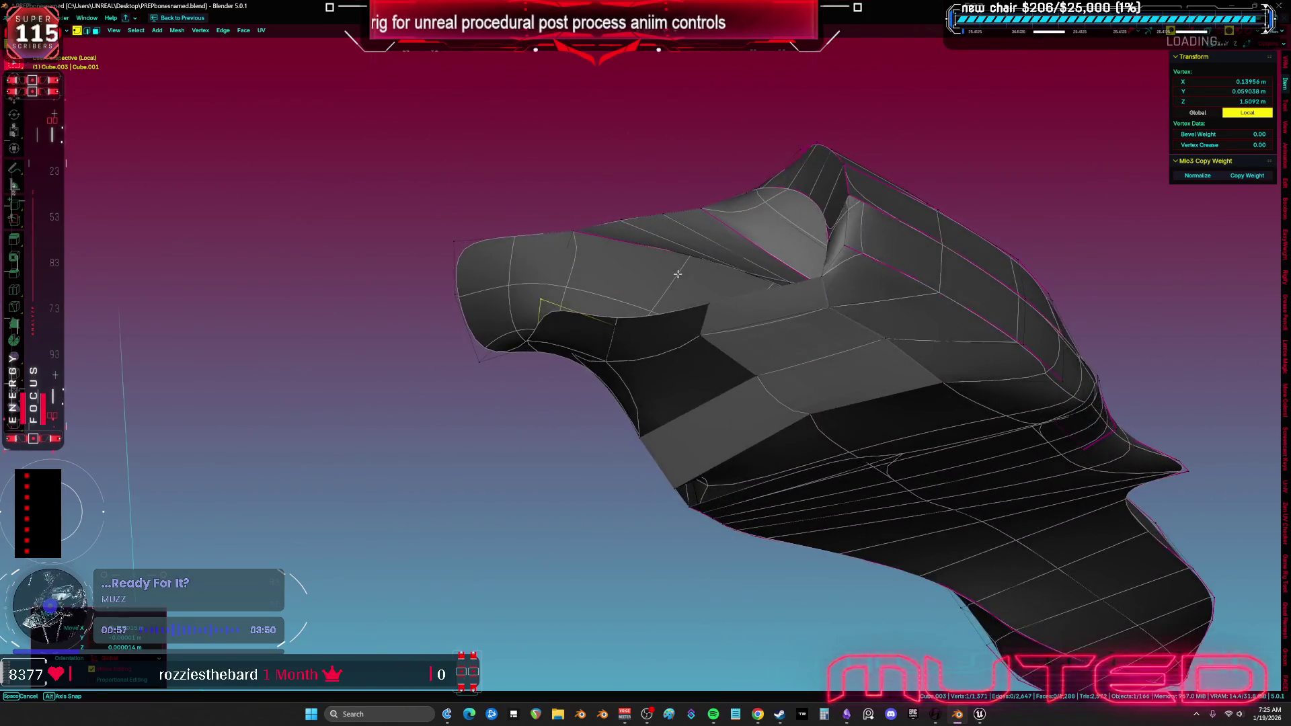
pyautogui.click(928, 374)
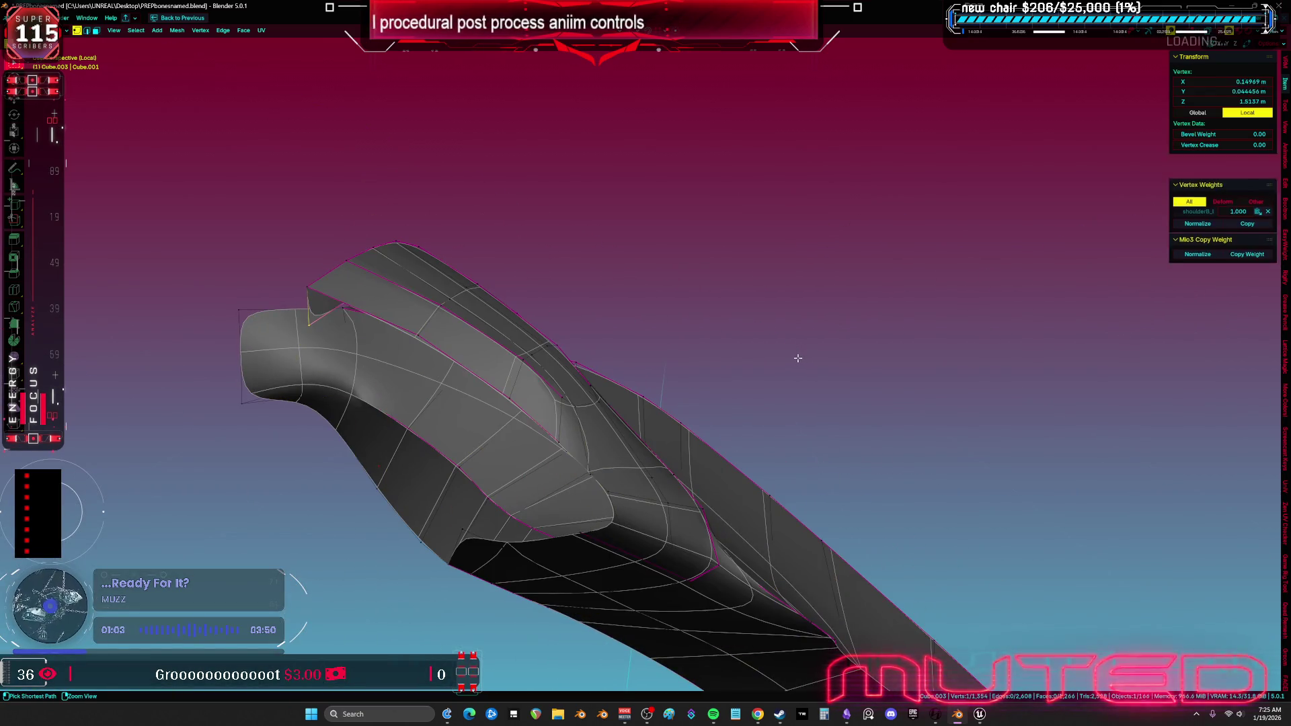
pyautogui.keyDown('ctrl'); pyautogui.click(746, 404); pyautogui.keyUp('ctrl')
pyautogui.hotkey('ctrl', 'l')
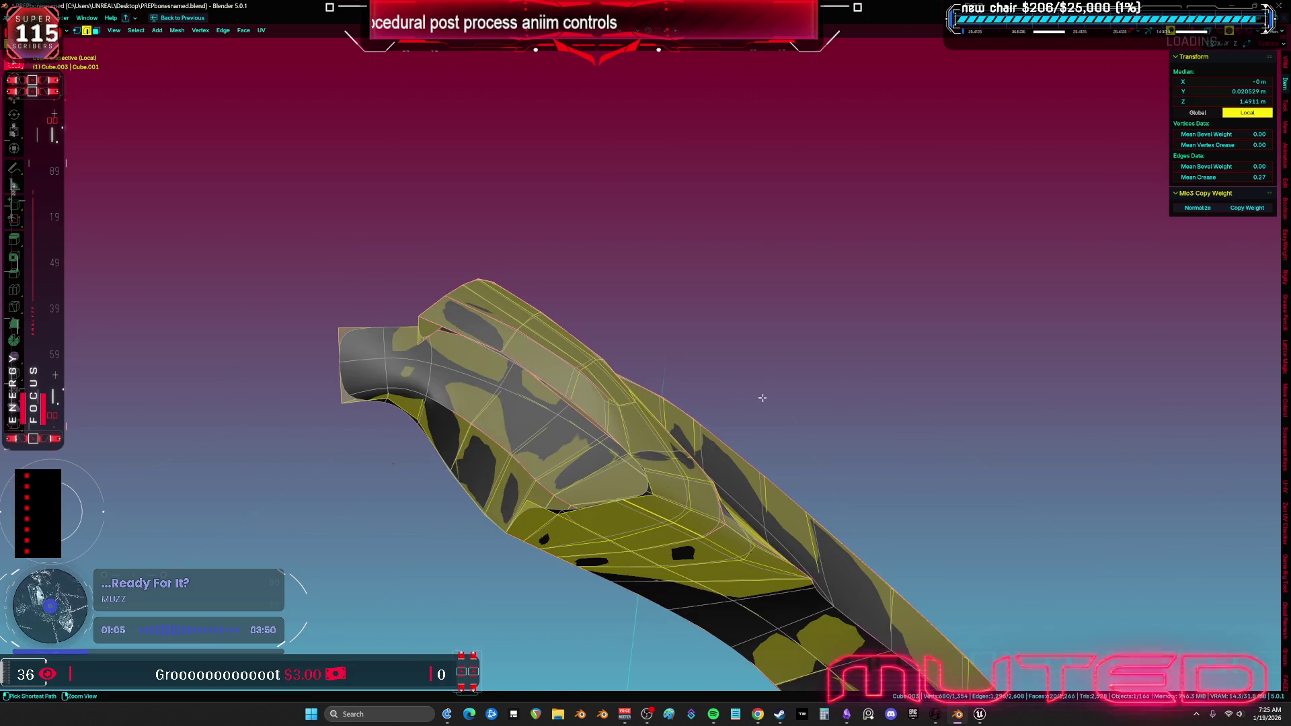
pyautogui.hotkey('ctrl', 'space')
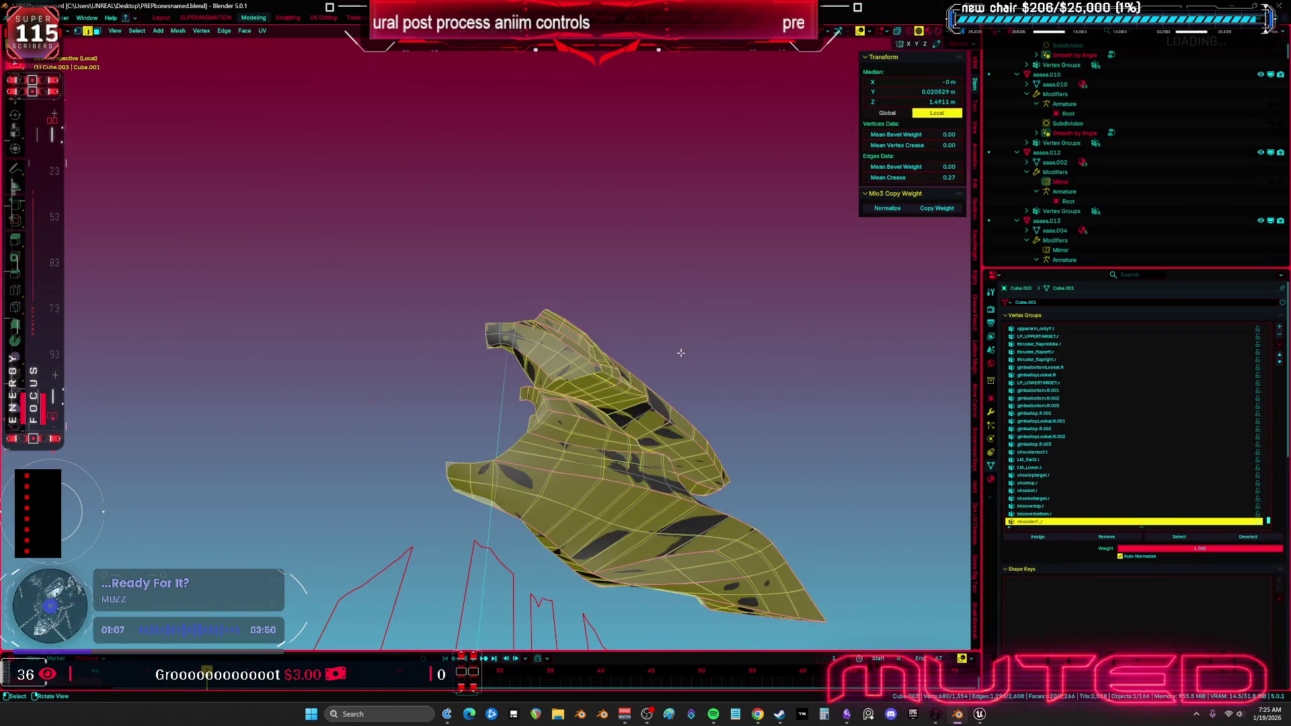
# Separate the selected shoulder pad part into its own object and enter Edit Mode on it.
pyautogui.scroll(-4, 682, 350)
pyautogui.click(624, 364)
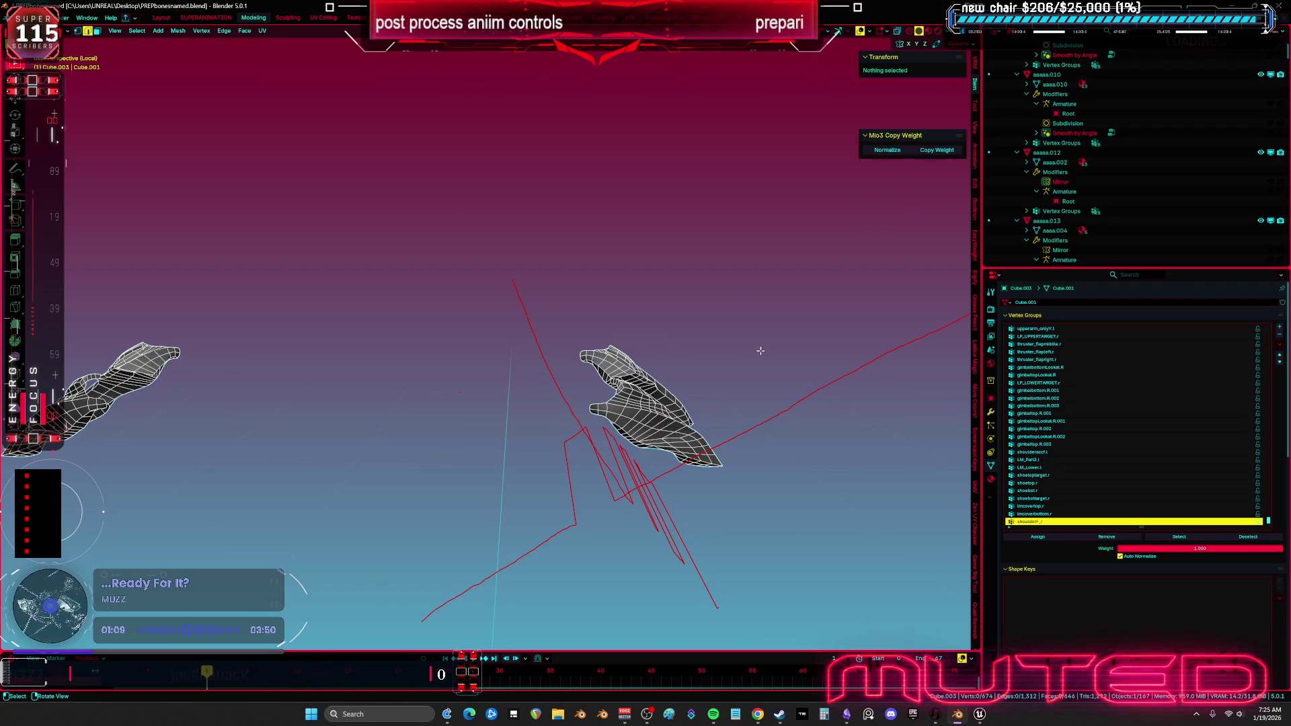
pyautogui.press('Tab')
pyautogui.click(633, 417)
pyautogui.press('Tab')
pyautogui.scroll(1, 634, 416)
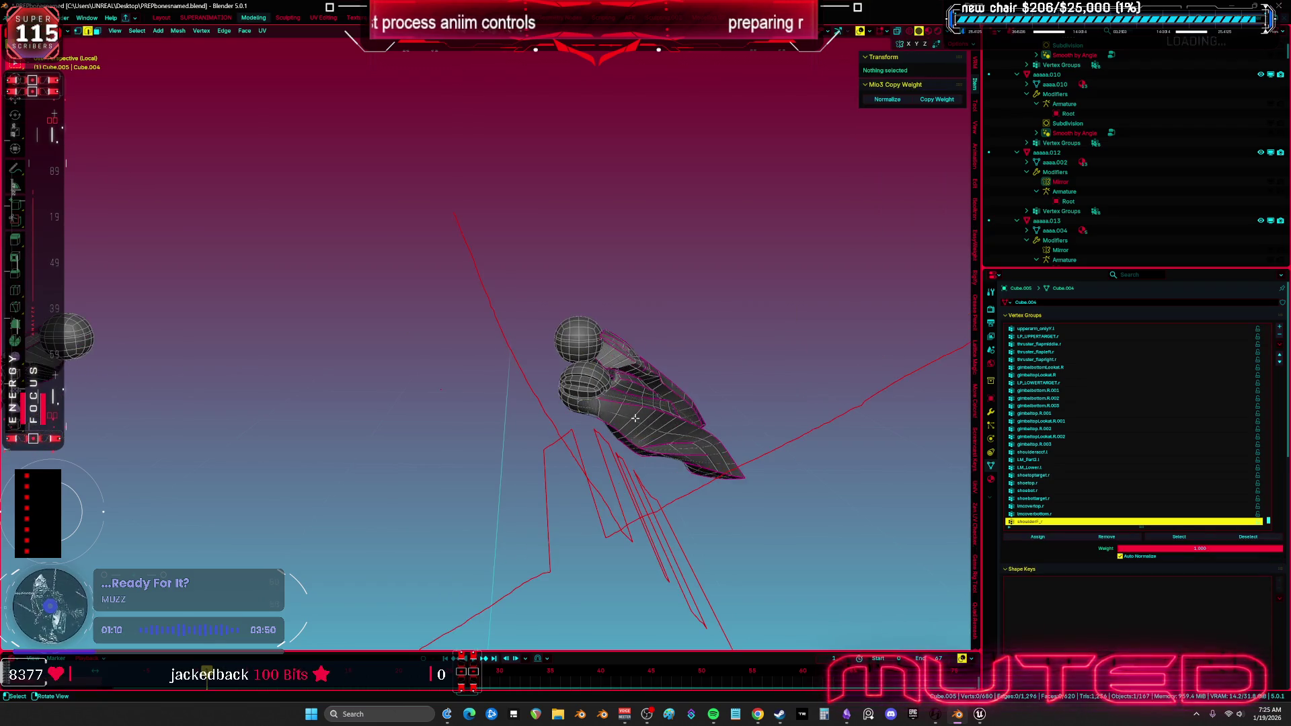
pyautogui.press('a')
pyautogui.hotkey('alt', 'a')
pyautogui.press('a')
pyautogui.moveTo(632, 417); pyautogui.dragTo(1010, 434)
# Add a Solidify modifier to the new shoulder pad object.
pyautogui.click(990, 411)
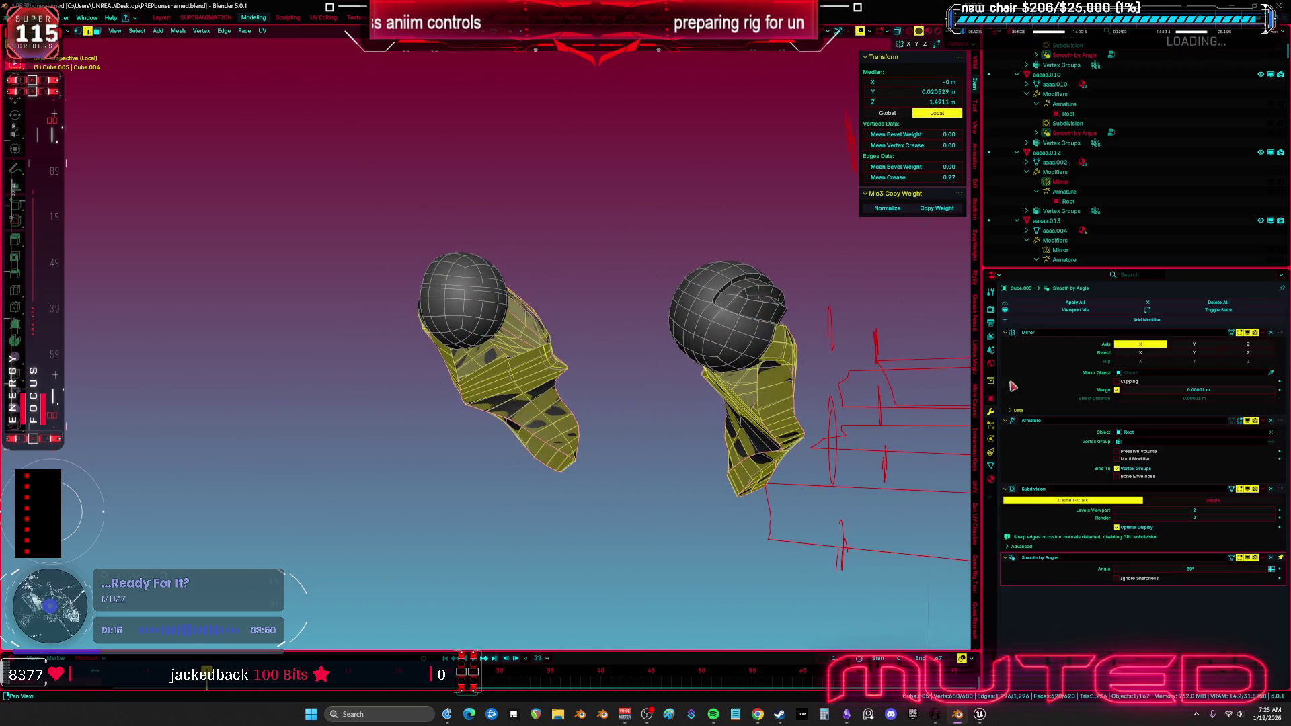
pyautogui.click(1039, 322)
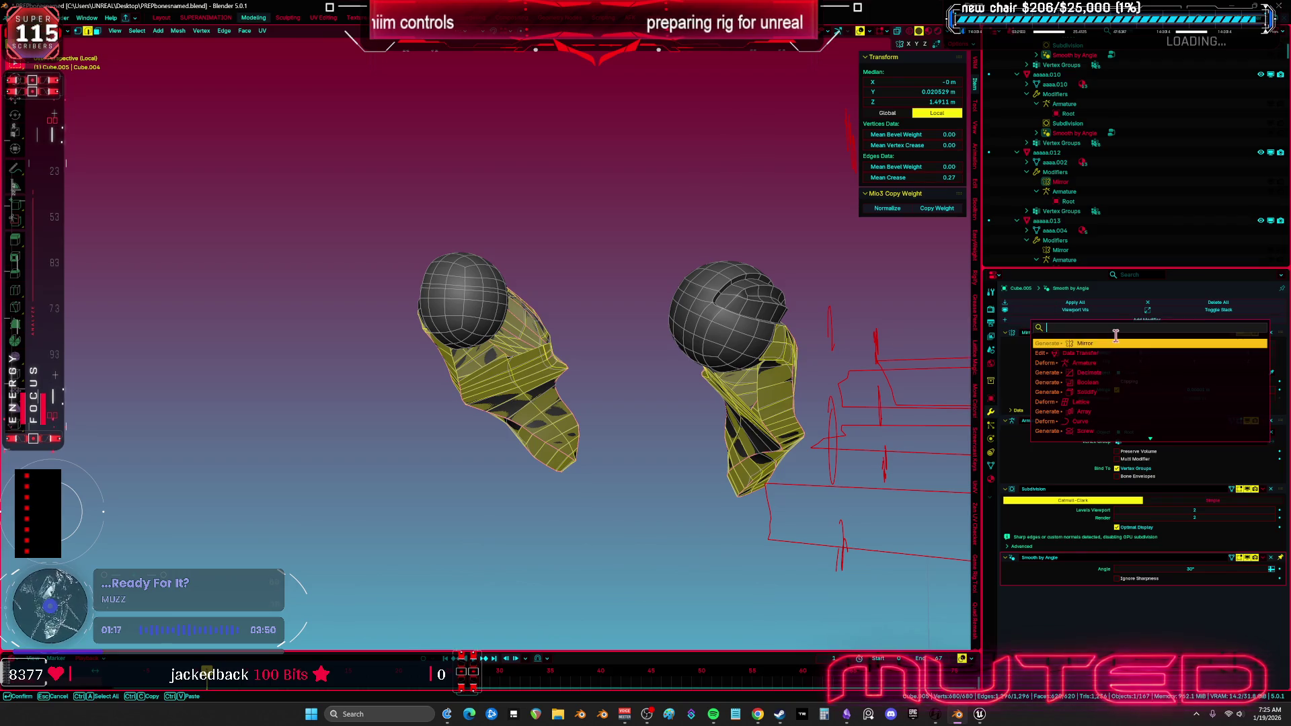
pyautogui.click(1094, 390)
pyautogui.moveTo(942, 387); pyautogui.dragTo(814, 382)
pyautogui.moveTo(507, 305)
pyautogui.mouseDown()
pyautogui.moveTo(686, 357)
pyautogui.moveTo(513, 377)
pyautogui.moveTo(333, 435)
pyautogui.moveTo(432, 438)
pyautogui.moveTo(519, 352)
pyautogui.moveTo(642, 364)
pyautogui.mouseUp()
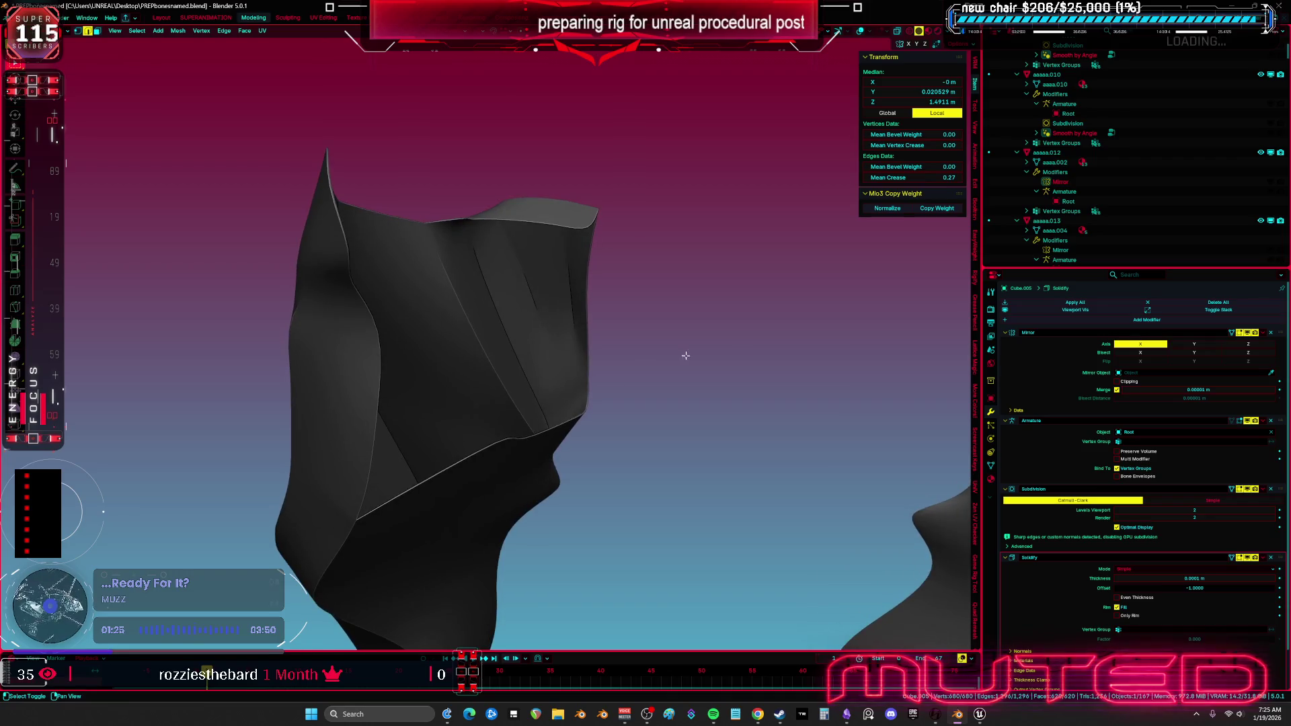
# Try Solidify thicknesses of 0.0071, 0.0121 and -0.0049 m with offset 0, toggling Even Thickness.
pyautogui.scroll(-2, 1063, 496)
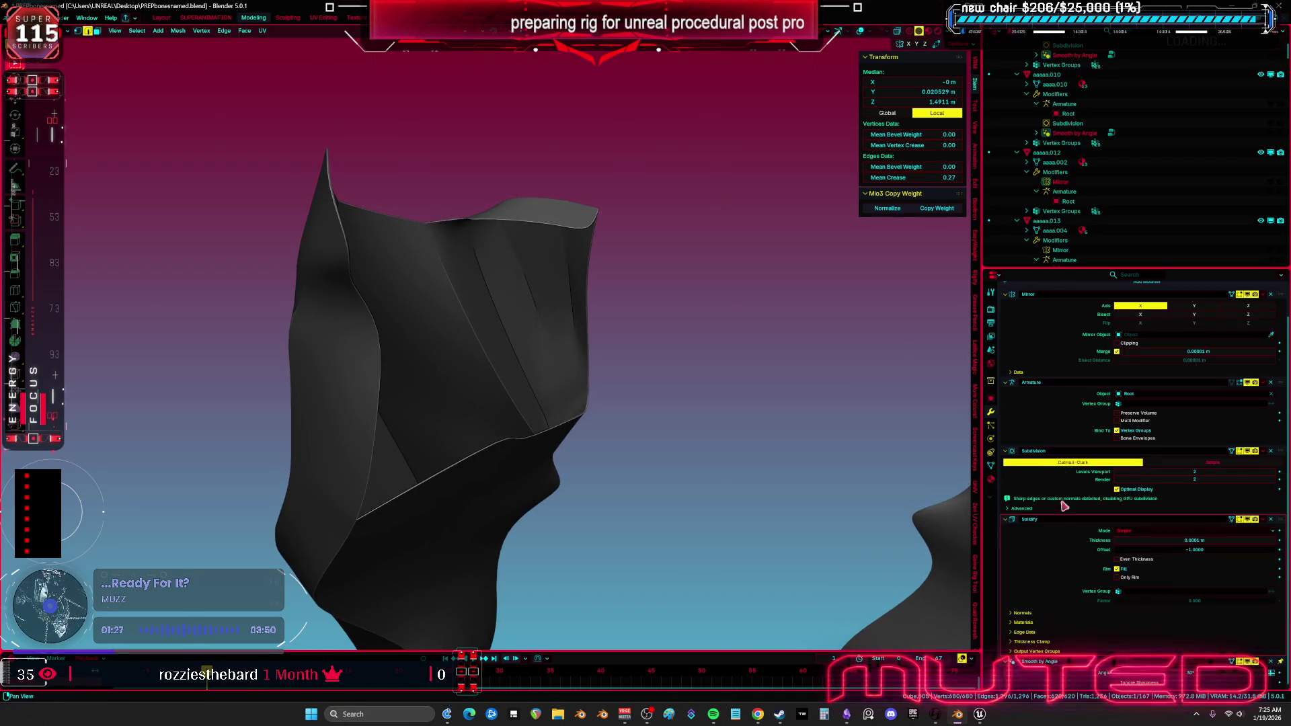
pyautogui.moveTo(1191, 540); pyautogui.dragTo(1219, 540)
pyautogui.moveTo(605, 404)
pyautogui.mouseDown()
pyautogui.moveTo(711, 467)
pyautogui.moveTo(691, 461)
pyautogui.moveTo(679, 426)
pyautogui.mouseUp()
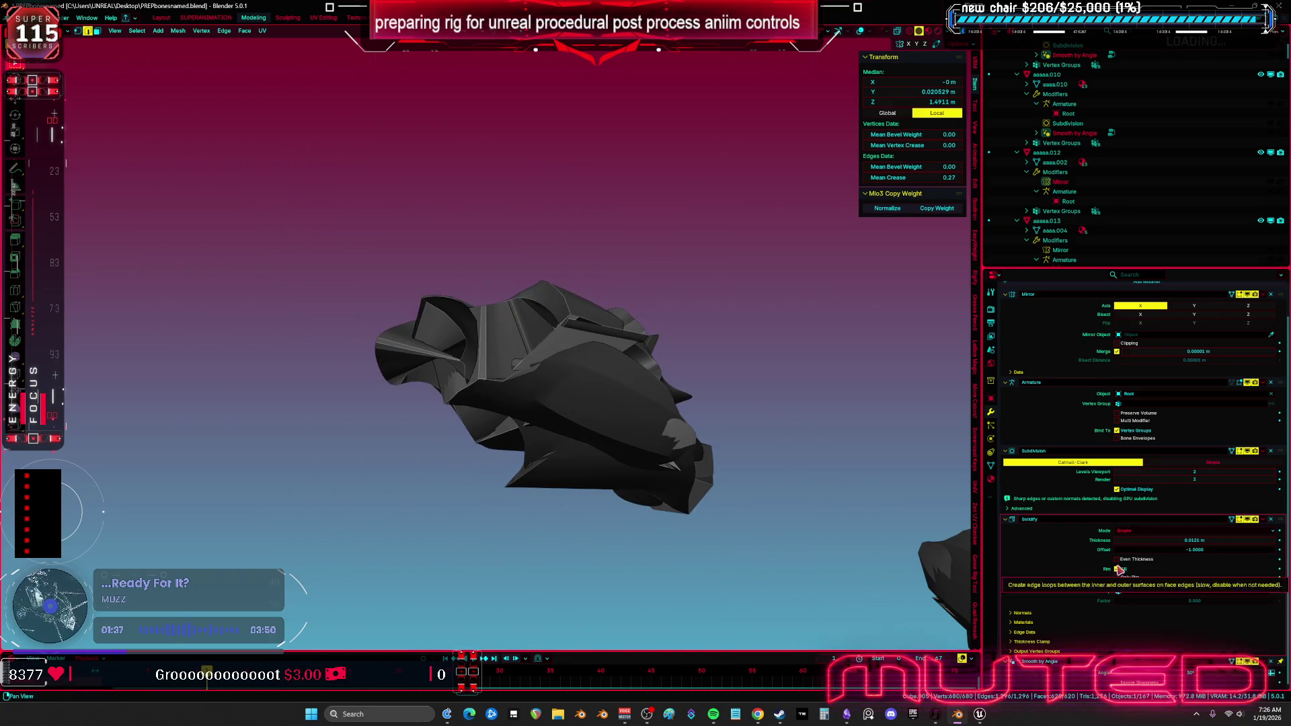
pyautogui.click(1117, 559)
pyautogui.moveTo(672, 484); pyautogui.dragTo(713, 479)
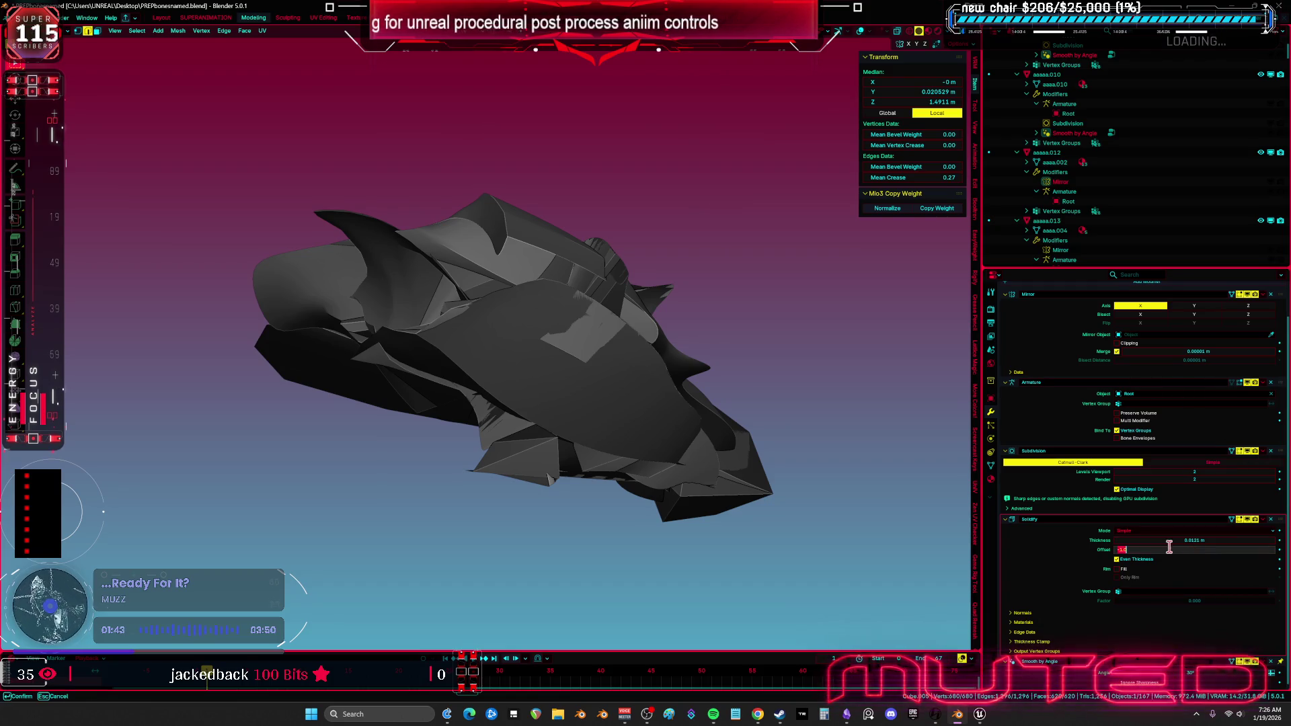
pyautogui.press('Return')
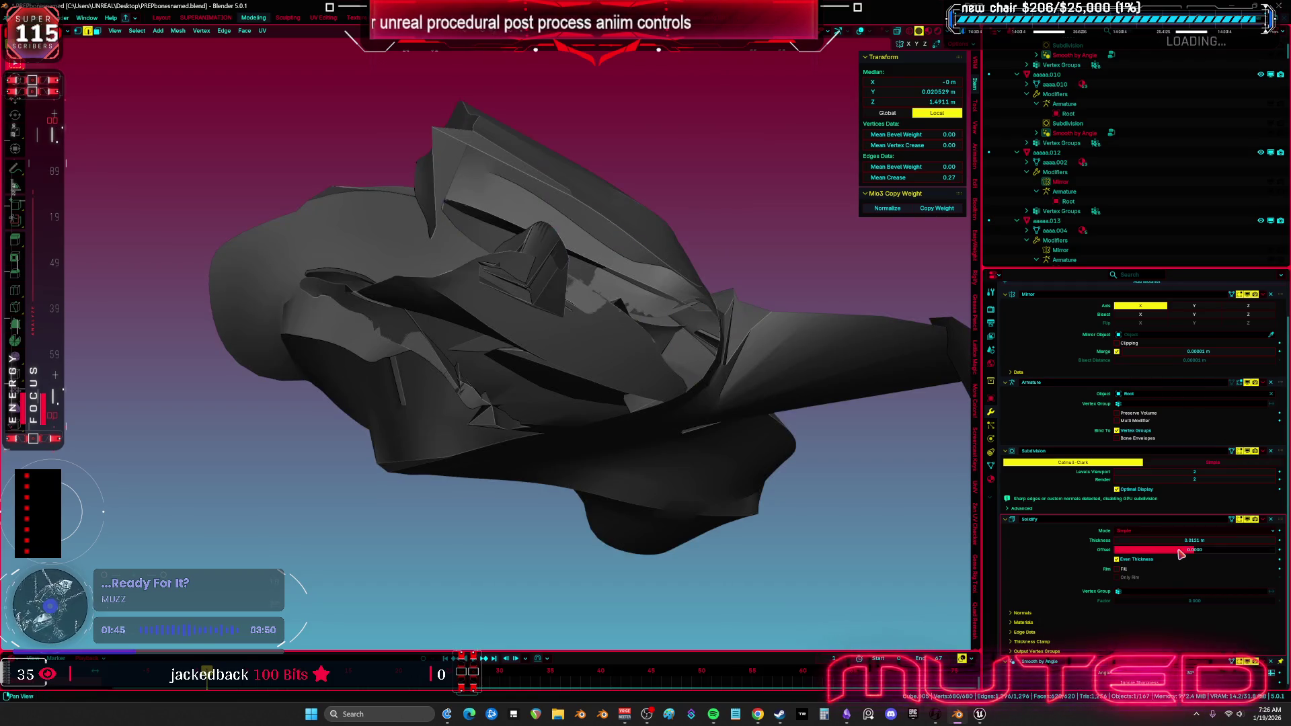
pyautogui.moveTo(1185, 542)
pyautogui.mouseDown()
pyautogui.moveTo(1151, 542)
pyautogui.moveTo(1175, 541)
pyautogui.mouseUp()
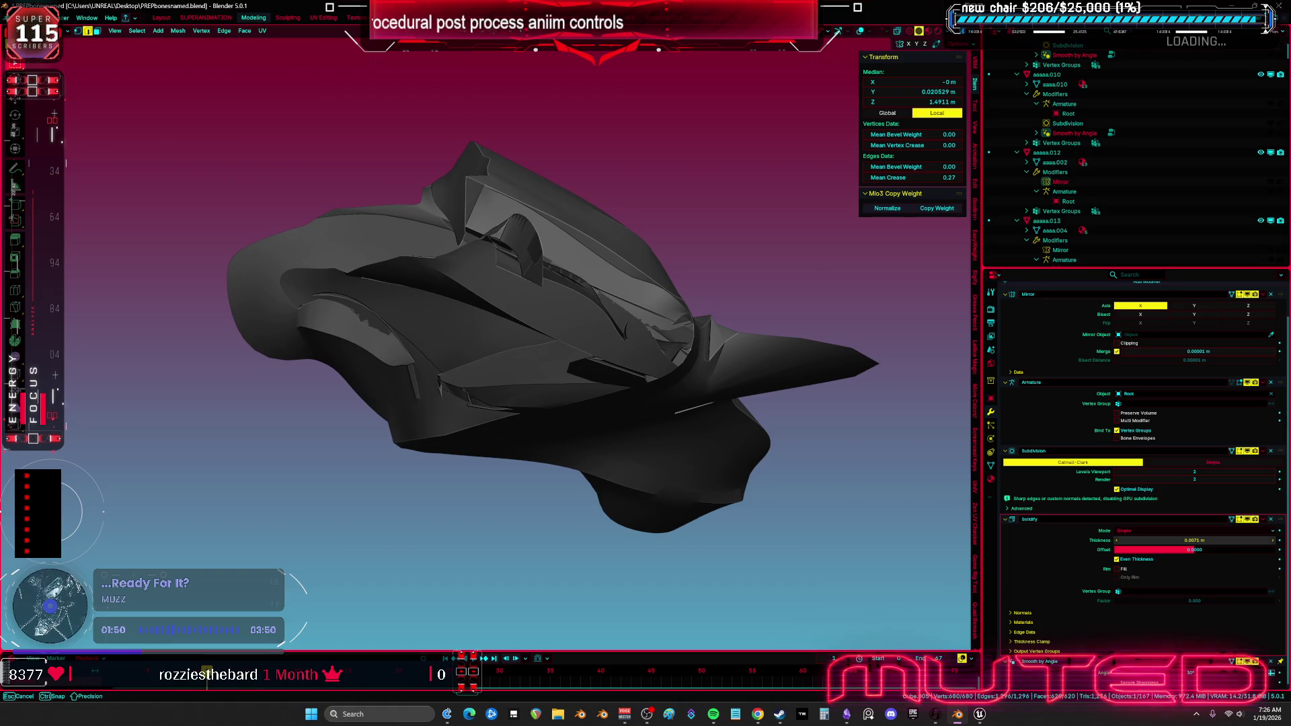
pyautogui.click(1117, 560)
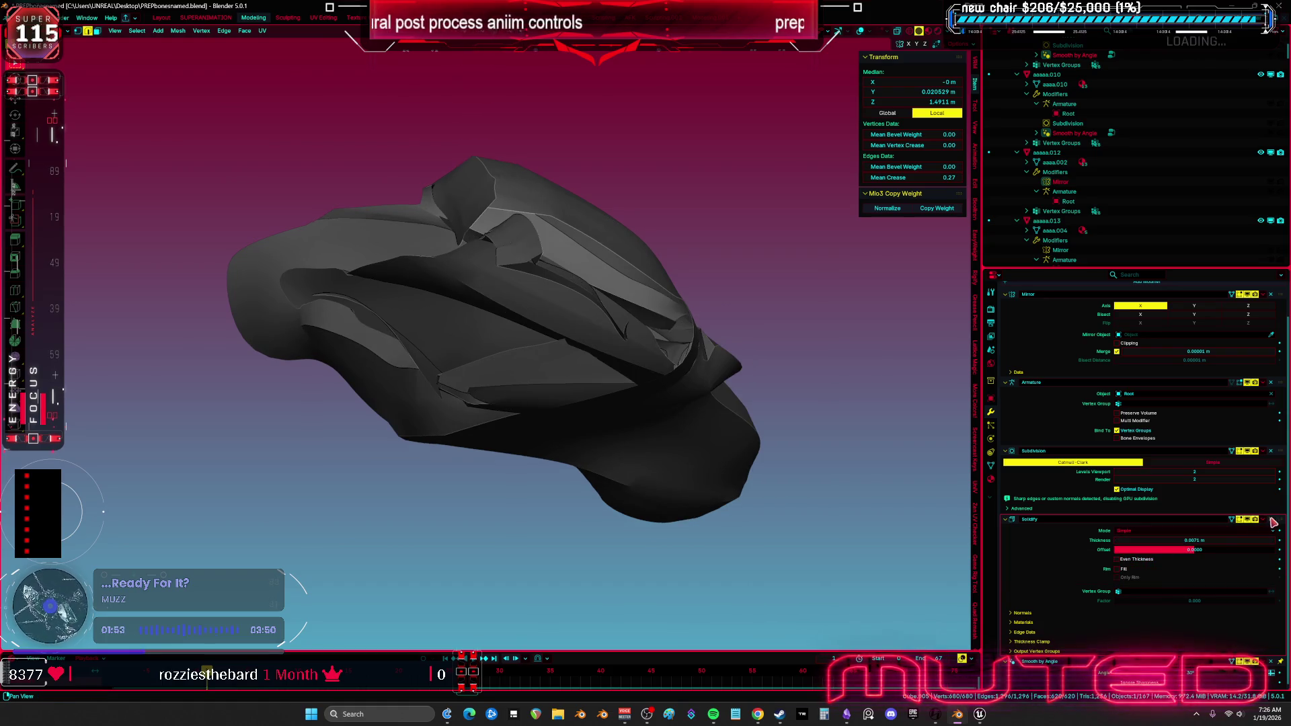
# Delete the Solidify modifier and reselect the whole shoulder pad mesh.
pyautogui.click(1271, 520)
pyautogui.click(523, 328)
pyautogui.moveTo(523, 328)
pyautogui.mouseDown()
pyautogui.moveTo(571, 318)
pyautogui.moveTo(567, 288)
pyautogui.moveTo(447, 369)
pyautogui.moveTo(455, 381)
pyautogui.moveTo(388, 343)
pyautogui.moveTo(537, 330)
pyautogui.moveTo(550, 282)
pyautogui.moveTo(509, 376)
pyautogui.mouseUp()
pyautogui.press('a')
# Add a new edge loop across the shoulder pad with a loop cut.
pyautogui.click(339, 348)
pyautogui.moveTo(572, 406); pyautogui.dragTo(566, 373)
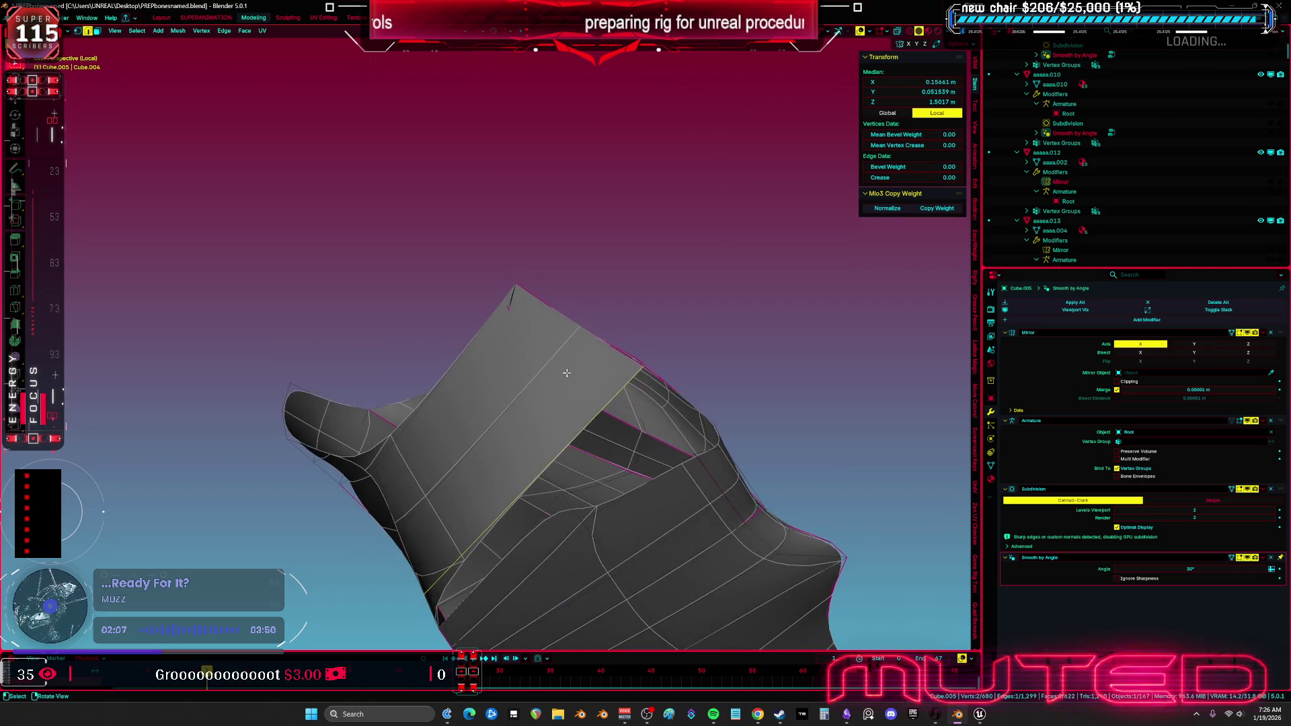
pyautogui.moveTo(707, 449)
pyautogui.mouseDown()
pyautogui.moveTo(597, 516)
pyautogui.moveTo(615, 438)
pyautogui.mouseUp()
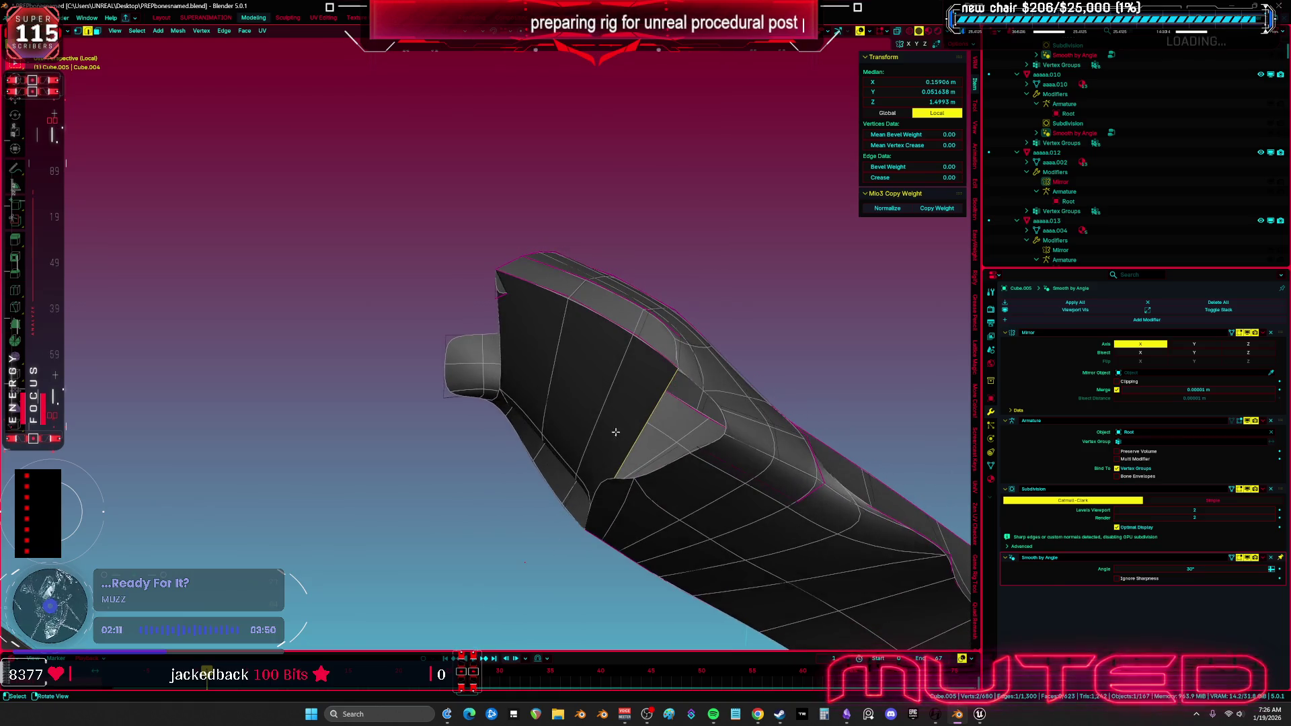
pyautogui.hotkey('ctrl', 'r')
pyautogui.click(624, 366)
pyautogui.moveTo(624, 366); pyautogui.dragTo(596, 416)
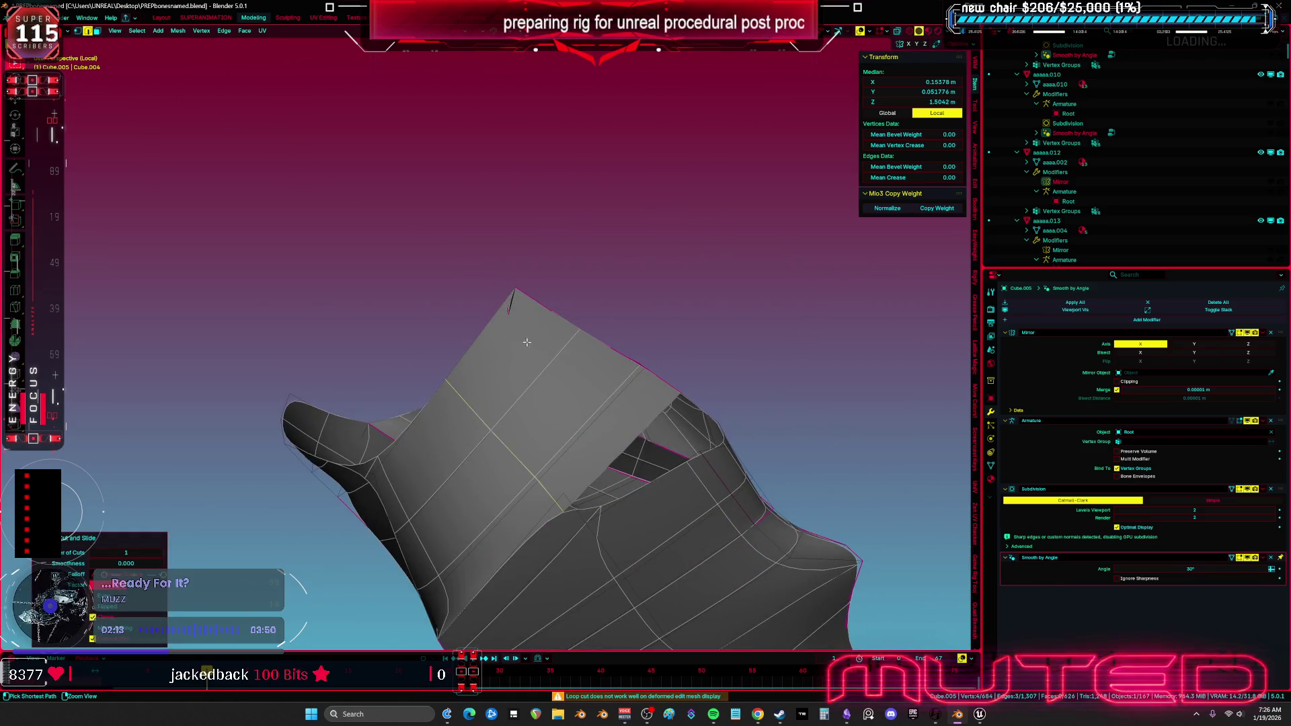
pyautogui.moveTo(542, 367)
pyautogui.mouseDown()
pyautogui.moveTo(565, 403)
pyautogui.moveTo(595, 370)
pyautogui.mouseUp()
# In see-through view, merge a stray vertex onto the last selected vertex.
pyautogui.hotkey('alt', 'z')
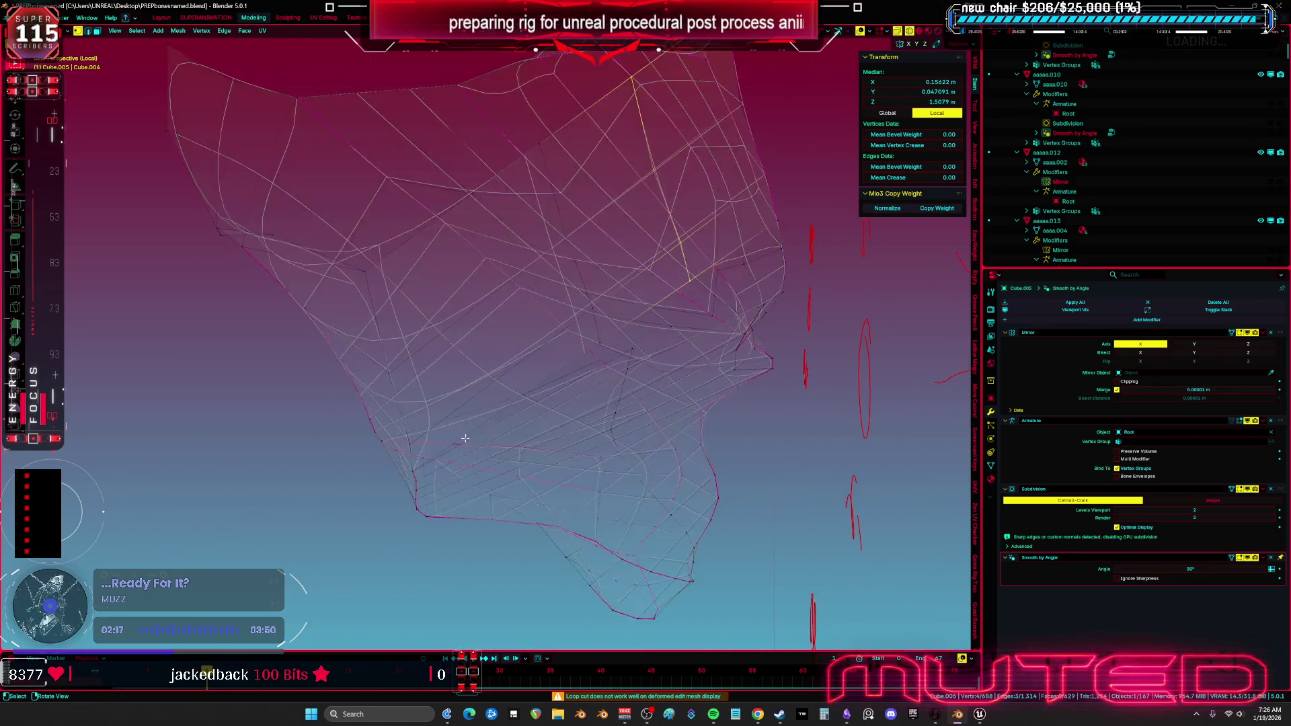
pyautogui.press('a')
pyautogui.click(639, 358)
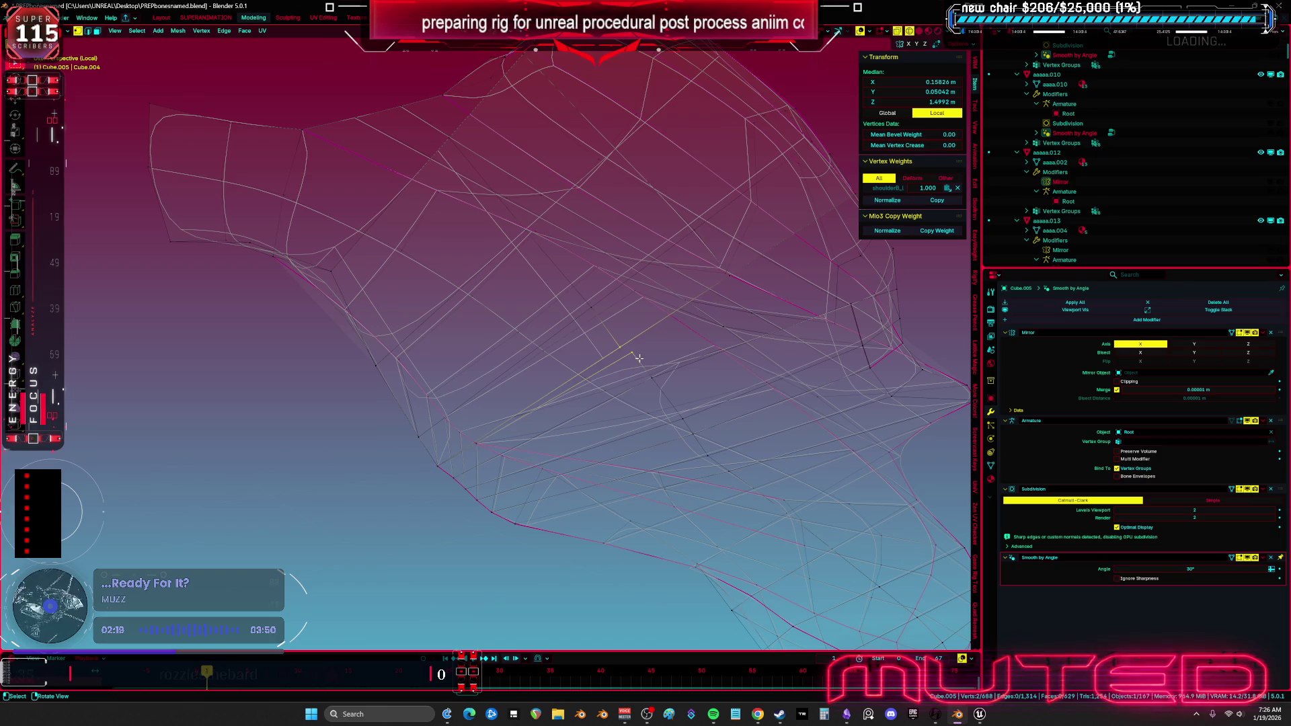
pyautogui.click(618, 402)
pyautogui.hotkey('alt', 'z')
pyautogui.moveTo(619, 409)
pyautogui.mouseDown()
pyautogui.moveTo(539, 415)
pyautogui.moveTo(566, 407)
pyautogui.moveTo(432, 343)
pyautogui.moveTo(412, 274)
pyautogui.moveTo(453, 237)
pyautogui.mouseUp()
# Connect the selected vertices with a new edge and delete one face.
pyautogui.press('j')
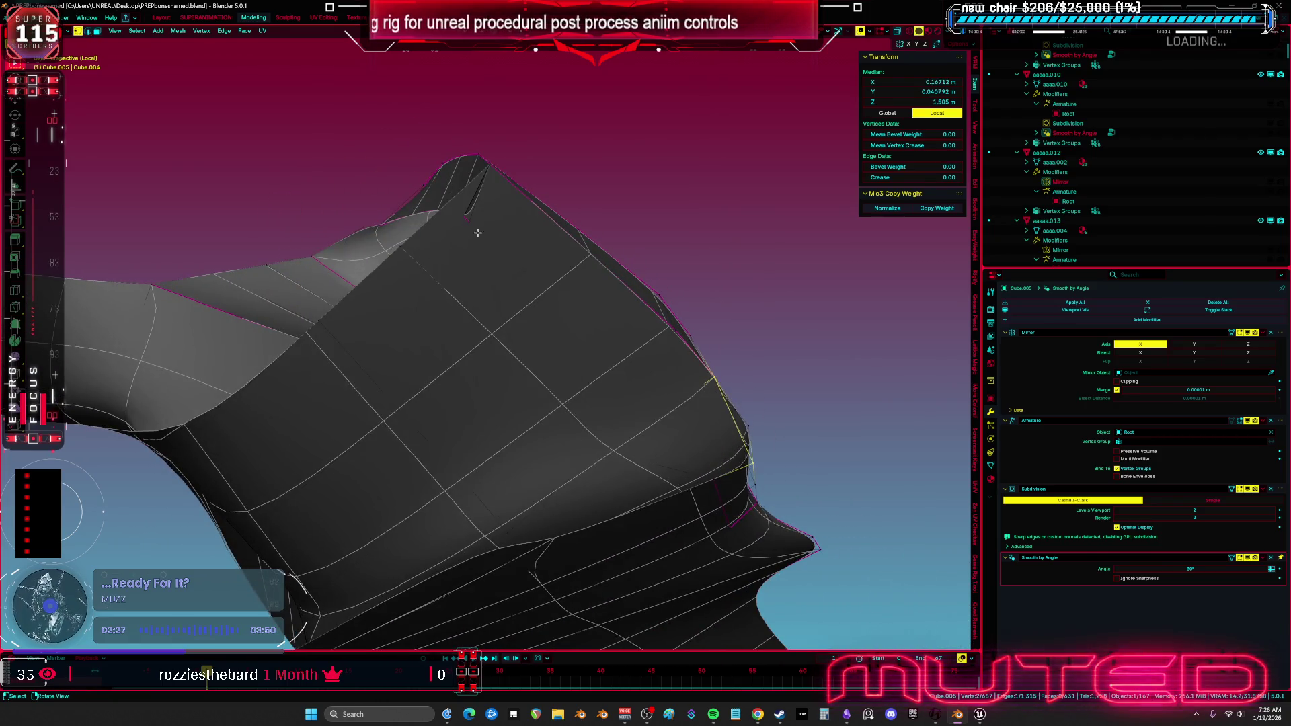
pyautogui.hotkey('ctrl', 'r')
pyautogui.press('Escape')
pyautogui.moveTo(535, 289)
pyautogui.mouseDown()
pyautogui.moveTo(700, 326)
pyautogui.moveTo(658, 348)
pyautogui.mouseUp()
pyautogui.click(635, 372)
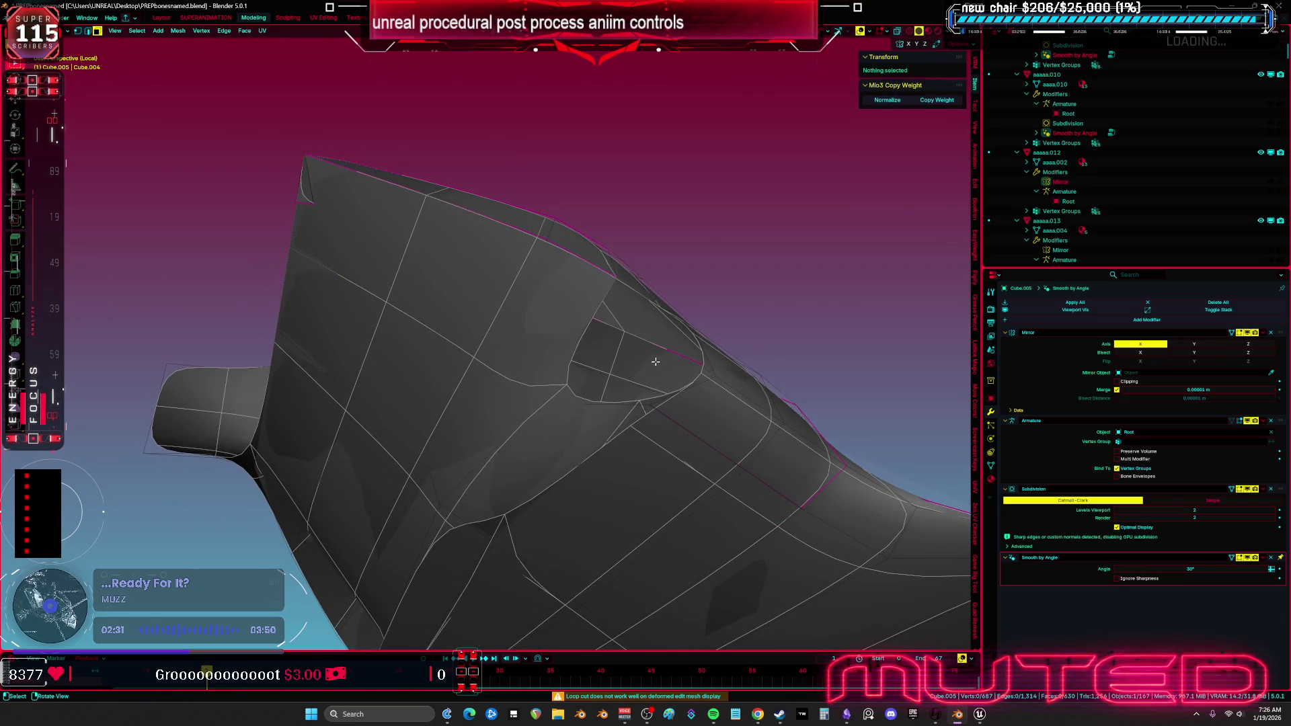
pyautogui.press('a')
pyautogui.moveTo(606, 383); pyautogui.dragTo(596, 401)
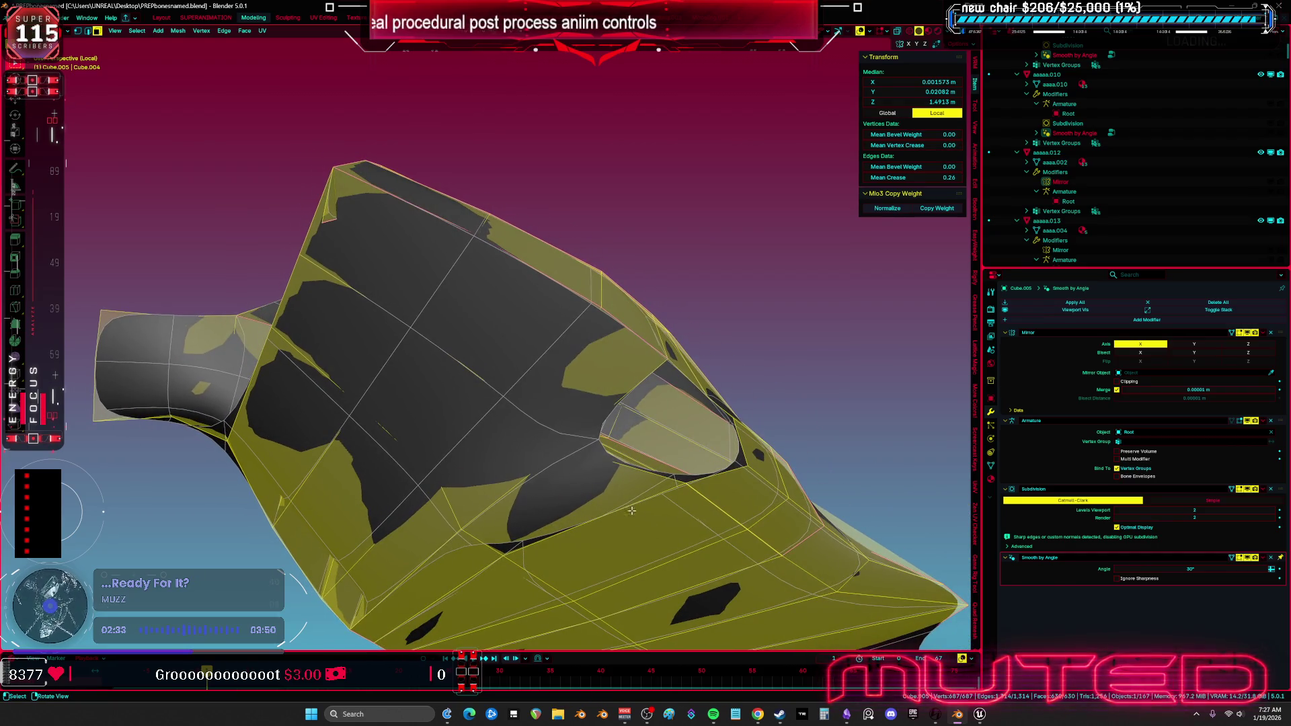
# Select a face on the pad while toggling the see-through display.
pyautogui.click(634, 514)
pyautogui.hotkey('alt', 'z')
pyautogui.scroll(3, 672, 470)
pyautogui.hotkey('alt', 'z')
pyautogui.hotkey('alt', 'z')
pyautogui.moveTo(699, 427)
pyautogui.mouseDown()
pyautogui.moveTo(673, 404)
pyautogui.moveTo(672, 447)
pyautogui.mouseUp()
pyautogui.hotkey('alt', 'z')
pyautogui.scroll(4, 715, 408)
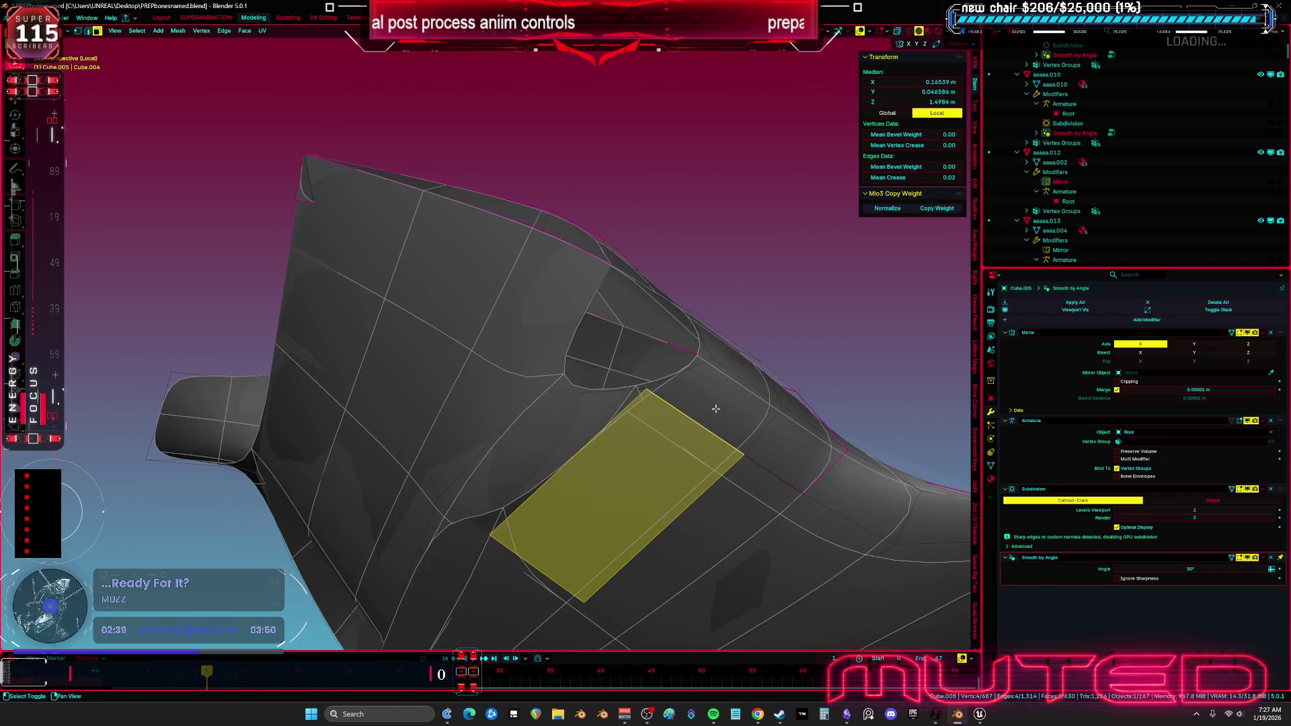
pyautogui.moveTo(715, 408)
pyautogui.mouseDown()
pyautogui.moveTo(703, 412)
pyautogui.moveTo(704, 384)
pyautogui.moveTo(536, 366)
pyautogui.moveTo(633, 411)
pyautogui.mouseUp()
# Reselect faces from several angles, ending with a single face selected.
pyautogui.keyDown('ctrl'); pyautogui.click(633, 411); pyautogui.keyUp('ctrl')
pyautogui.click(700, 447)
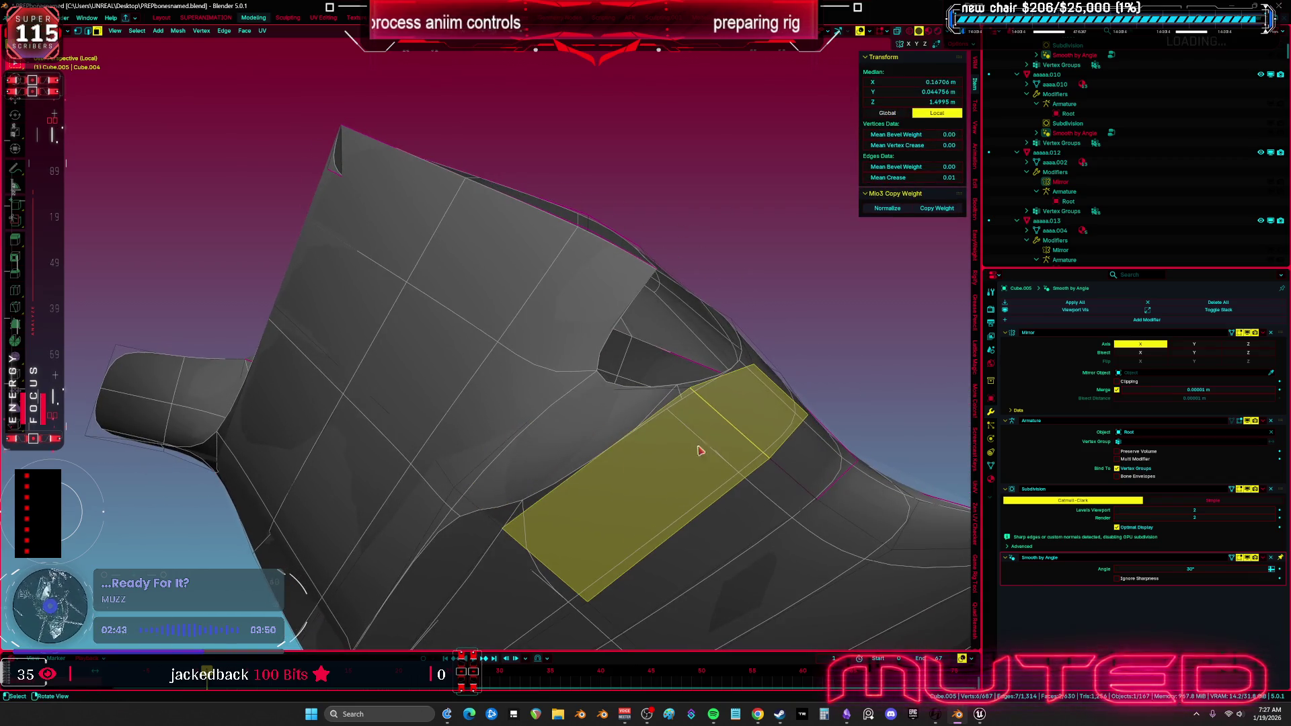
pyautogui.keyDown('shift'); pyautogui.click(693, 445); pyautogui.keyUp('shift')
pyautogui.press('a')
pyautogui.moveTo(692, 445); pyautogui.dragTo(603, 488)
pyautogui.moveTo(577, 433)
pyautogui.mouseDown()
pyautogui.moveTo(565, 493)
pyautogui.moveTo(573, 465)
pyautogui.moveTo(605, 474)
pyautogui.mouseUp()
pyautogui.click(643, 486)
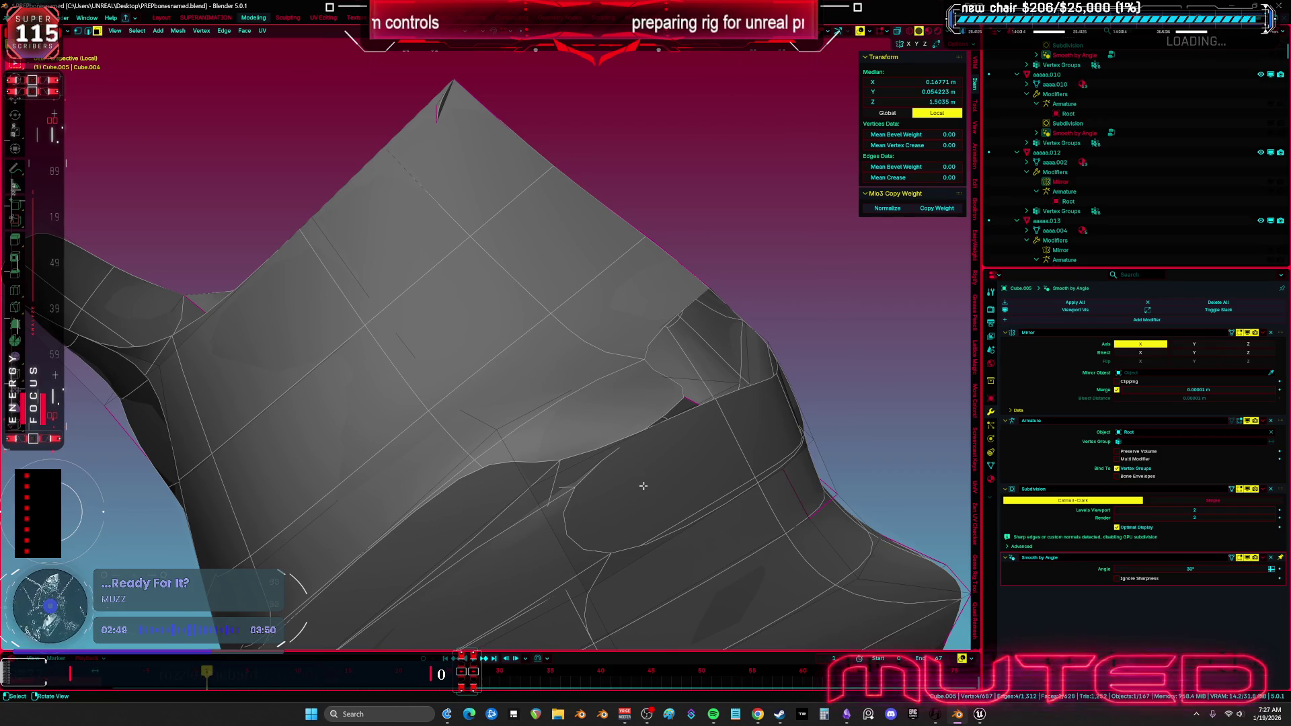
# Move a single vertex of the shoulder pad to a new position.
pyautogui.click(361, 410)
pyautogui.press('a')
pyautogui.moveTo(361, 411)
pyautogui.mouseDown()
pyautogui.moveTo(524, 364)
pyautogui.moveTo(535, 404)
pyautogui.mouseUp()
pyautogui.hotkey('shift', 'z')
pyautogui.press('1')
pyautogui.click(533, 403)
pyautogui.press('g')
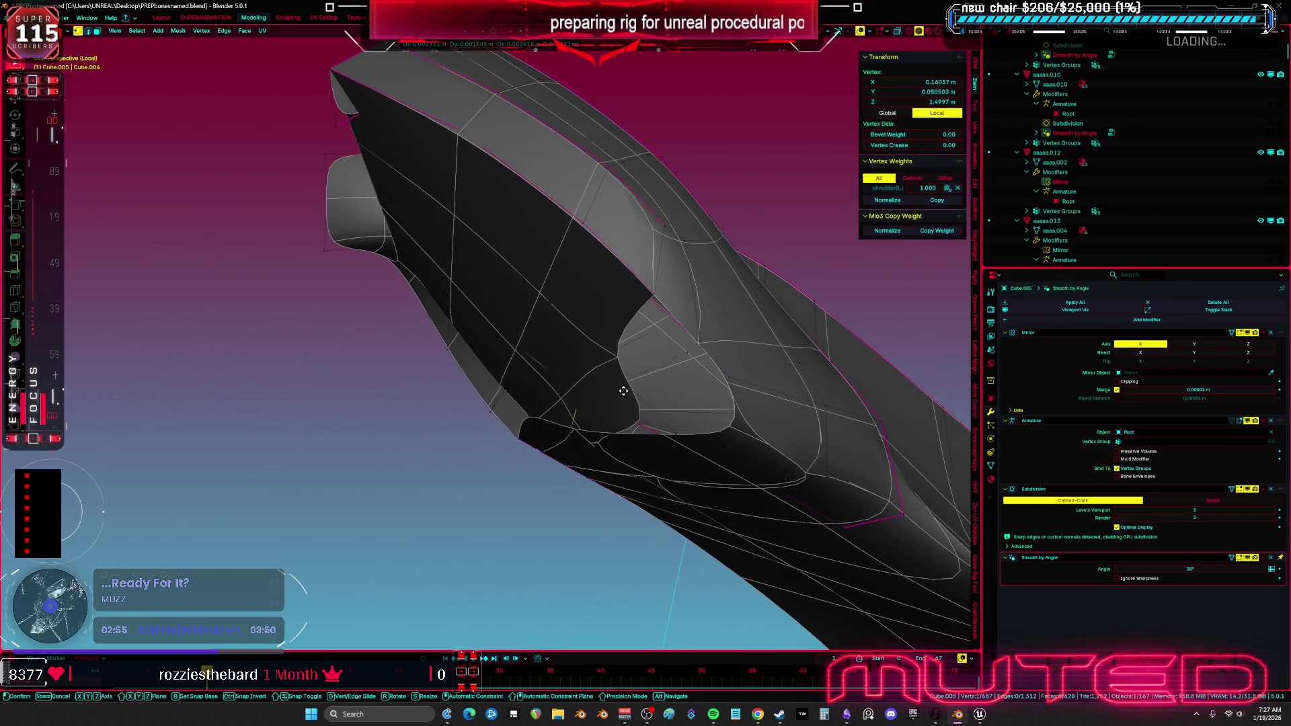
pyautogui.click(625, 386)
pyautogui.moveTo(625, 386)
pyautogui.mouseDown()
pyautogui.moveTo(620, 369)
pyautogui.moveTo(571, 418)
pyautogui.mouseUp()
# Delete a face, hide the Mirror modifier in the viewport, and fill the hole.
pyautogui.press('3')
pyautogui.click(608, 390)
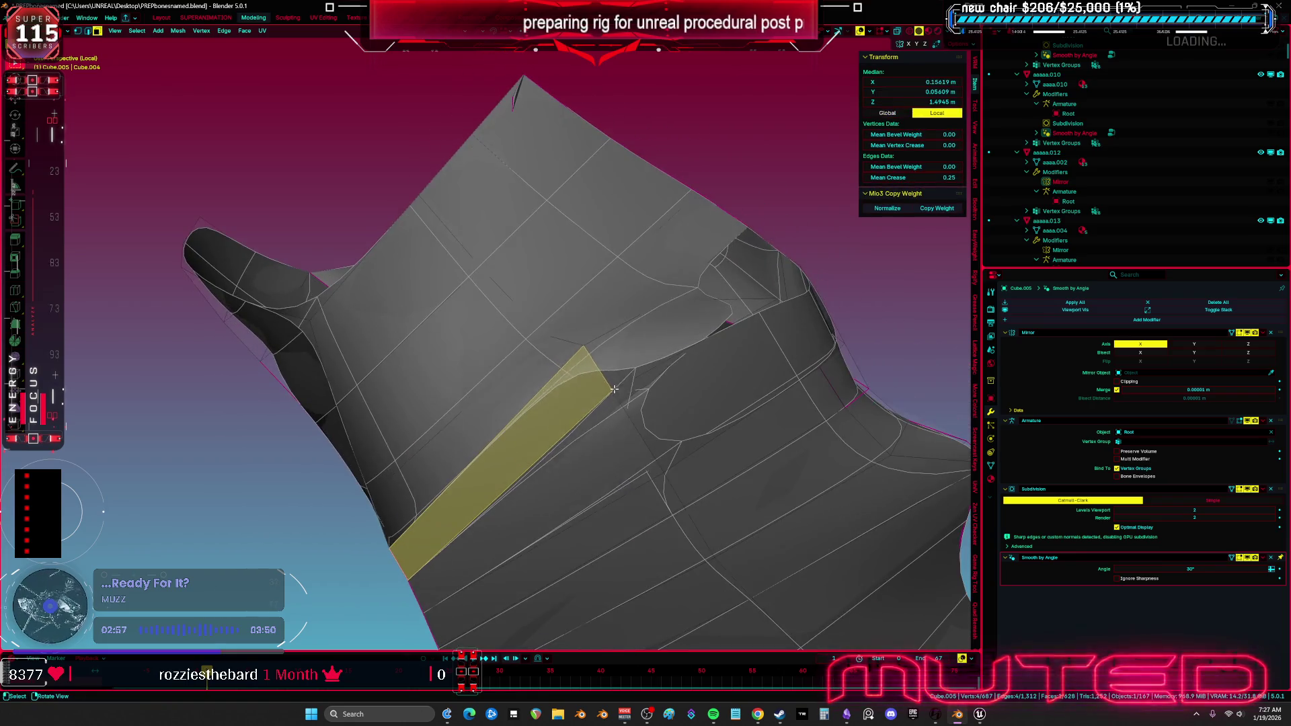
pyautogui.click(611, 392)
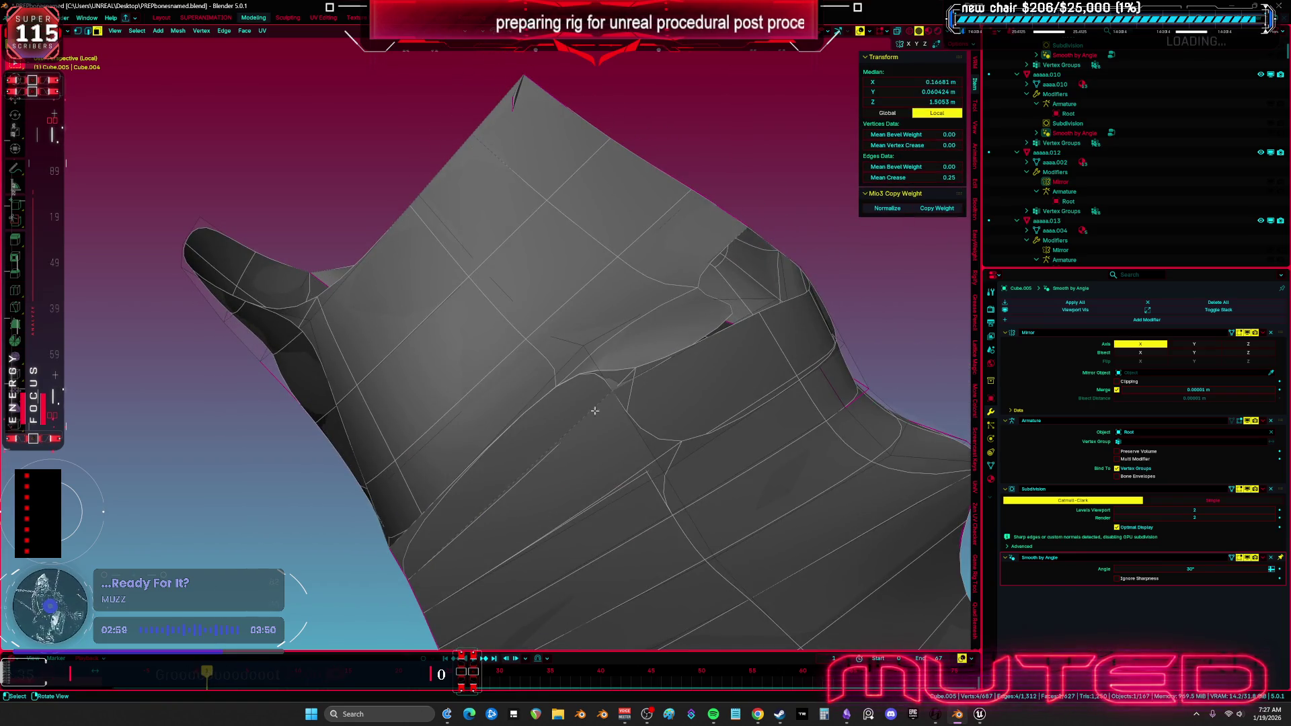
pyautogui.click(1239, 332)
pyautogui.press('f')
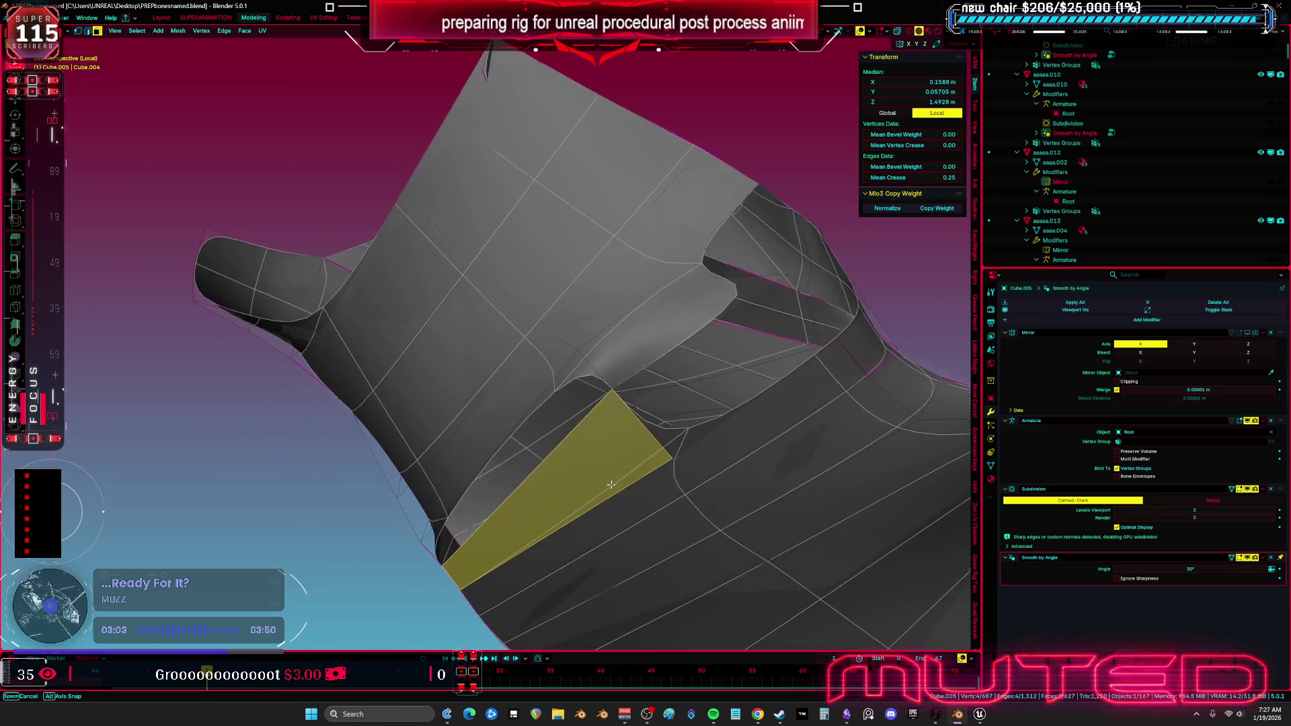
pyautogui.press('a')
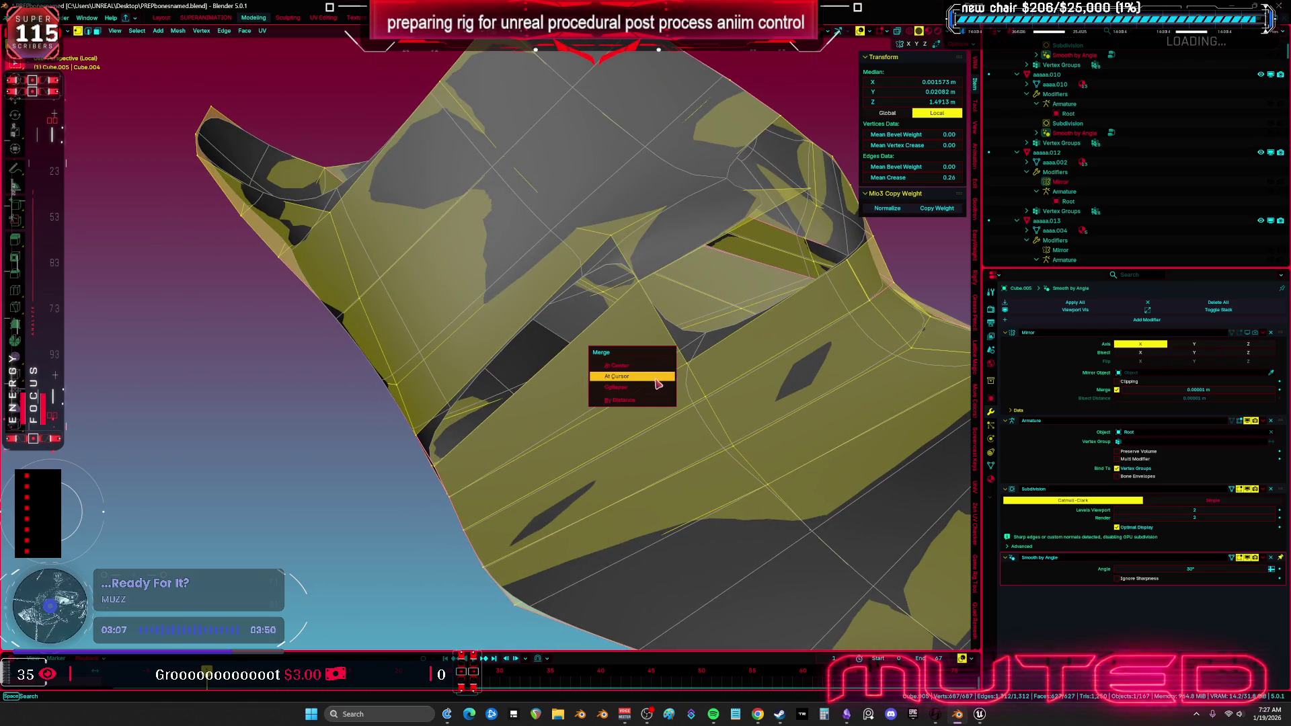
# Merge overlapping vertices by distance and confirm a new edge loop.
pyautogui.click(458, 431)
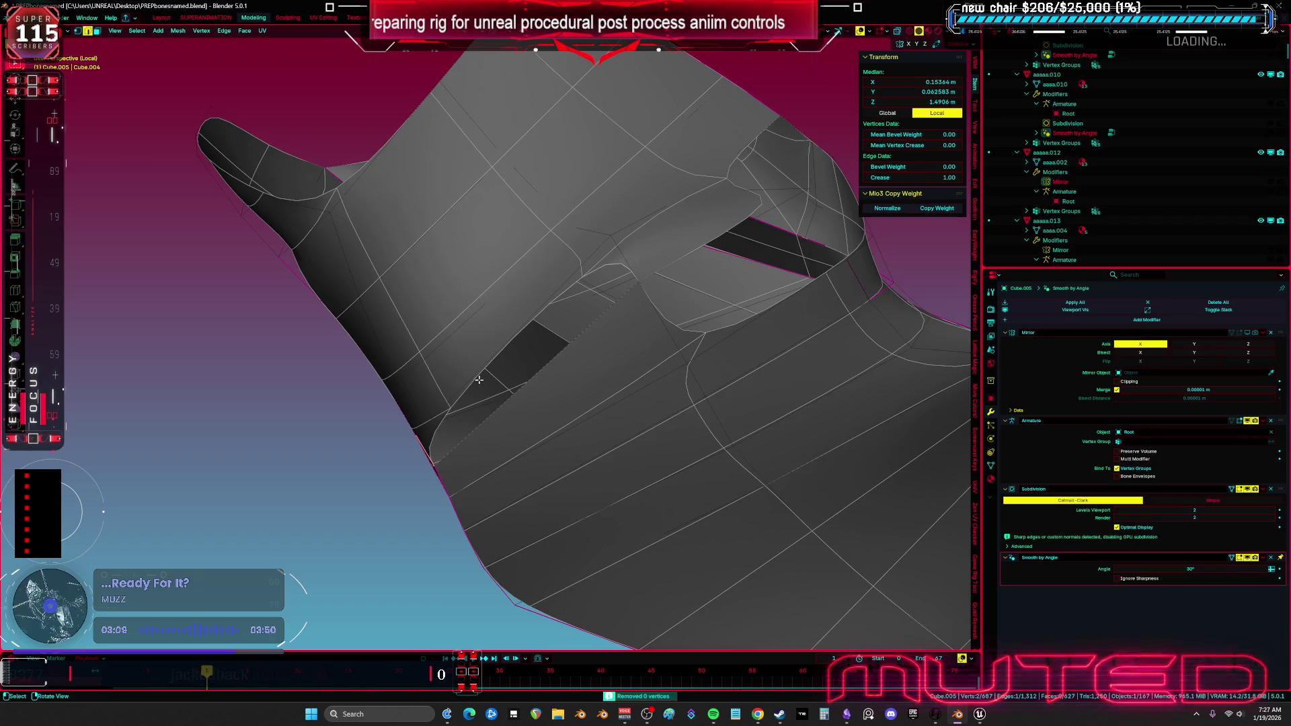
pyautogui.press('a')
pyautogui.hotkey('alt', 'a')
pyautogui.press('a')
pyautogui.moveTo(729, 299)
pyautogui.mouseDown()
pyautogui.moveTo(715, 342)
pyautogui.moveTo(682, 307)
pyautogui.moveTo(619, 342)
pyautogui.mouseUp()
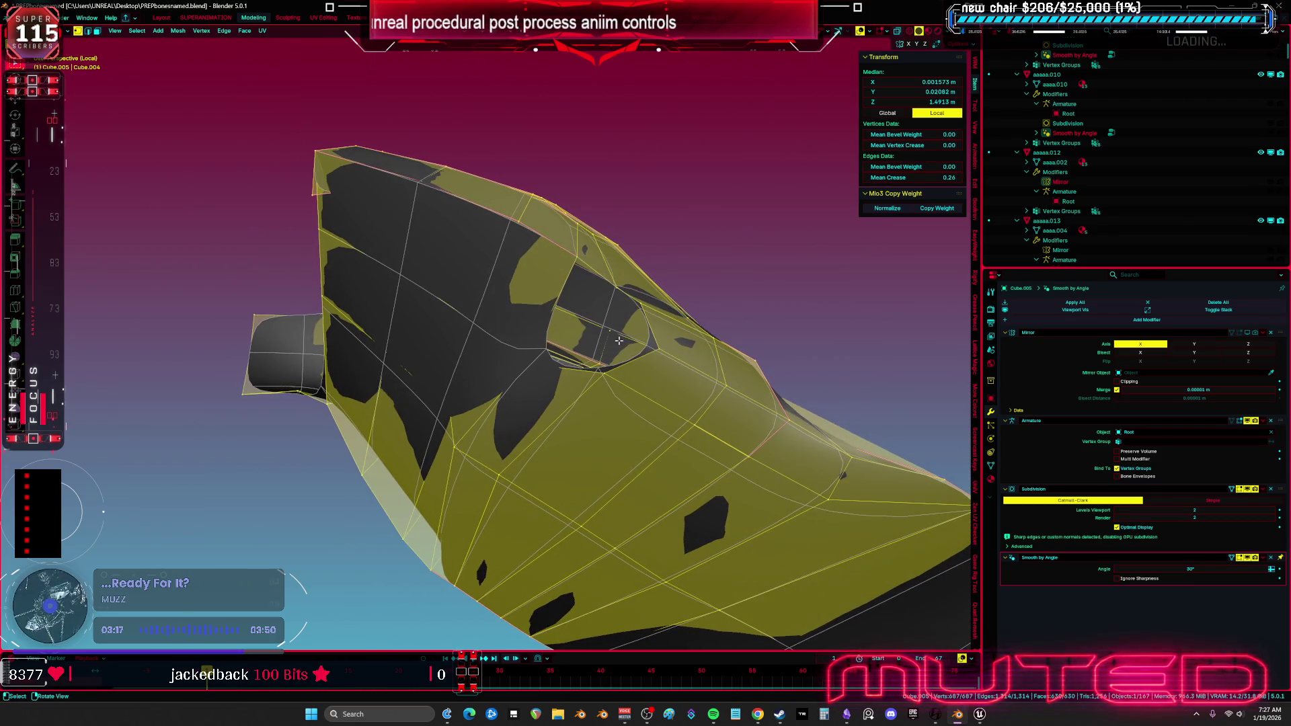
pyautogui.click(499, 253)
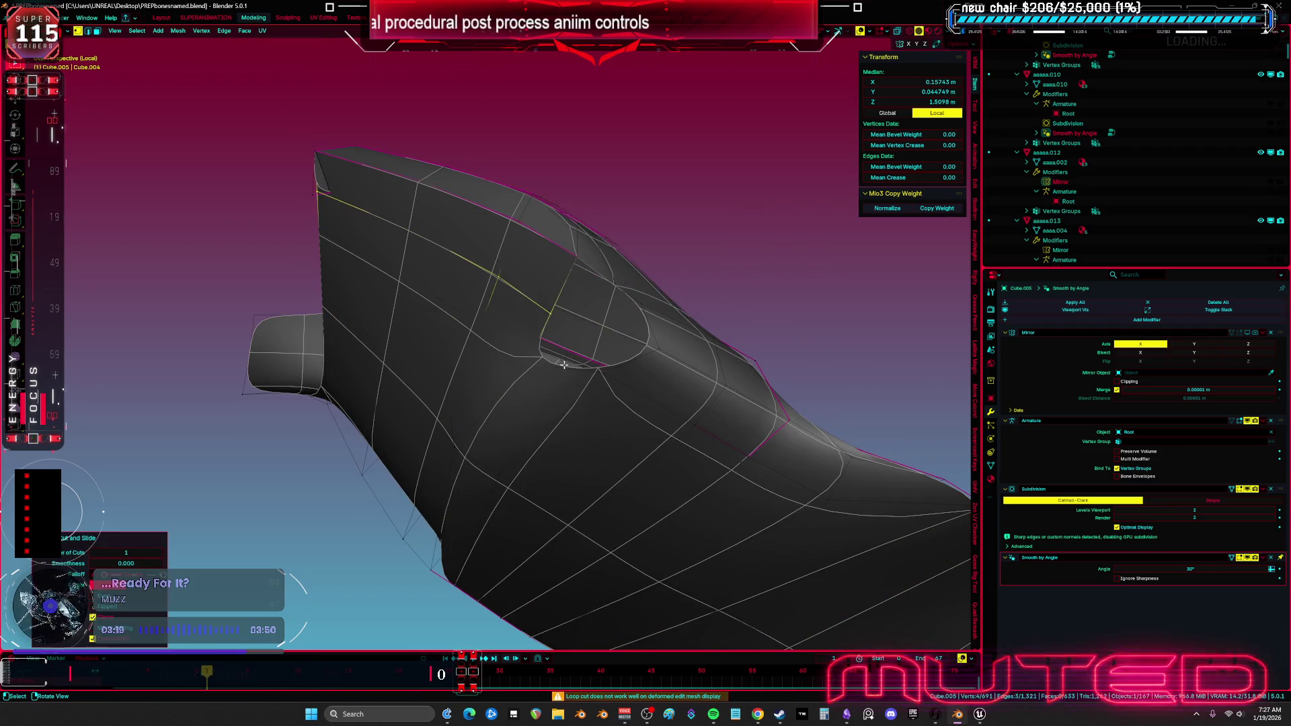
pyautogui.press('a')
pyautogui.moveTo(585, 302)
pyautogui.mouseDown()
pyautogui.moveTo(514, 297)
pyautogui.moveTo(526, 320)
pyautogui.mouseUp()
# Merge the selected vertices at their center.
pyautogui.click(561, 296)
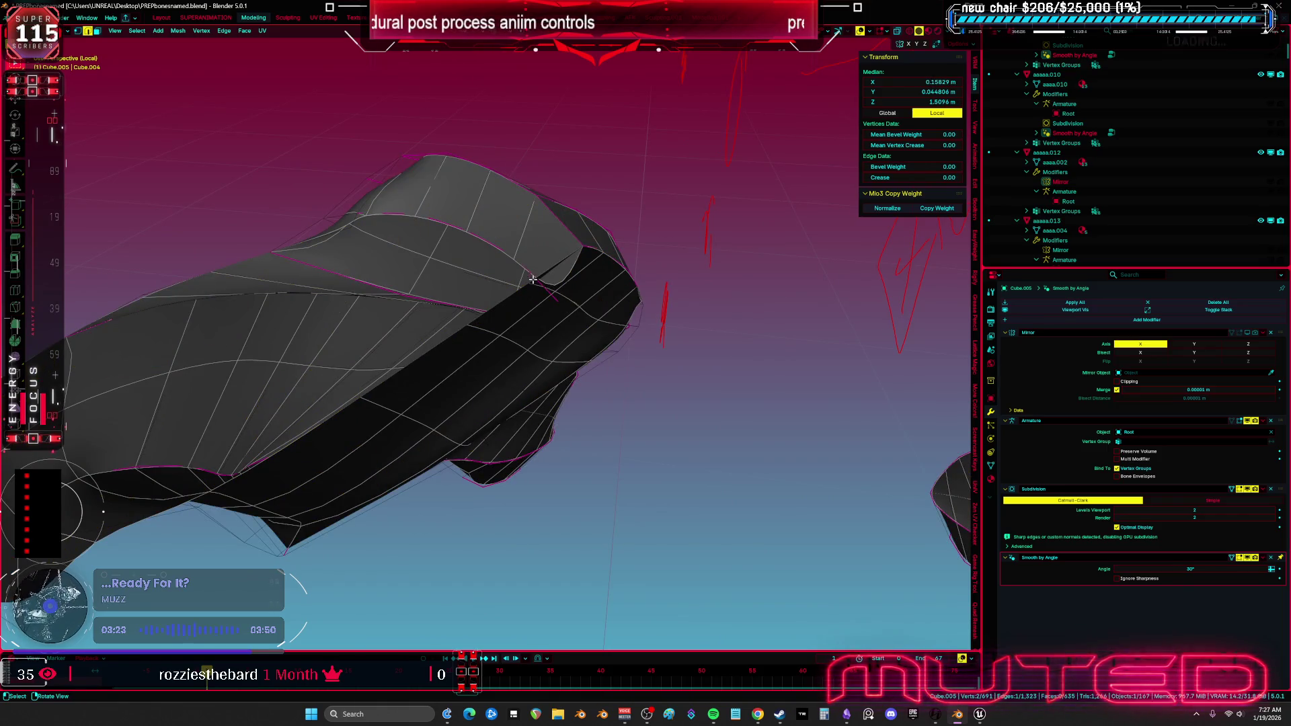
pyautogui.press('1')
pyautogui.click(558, 300)
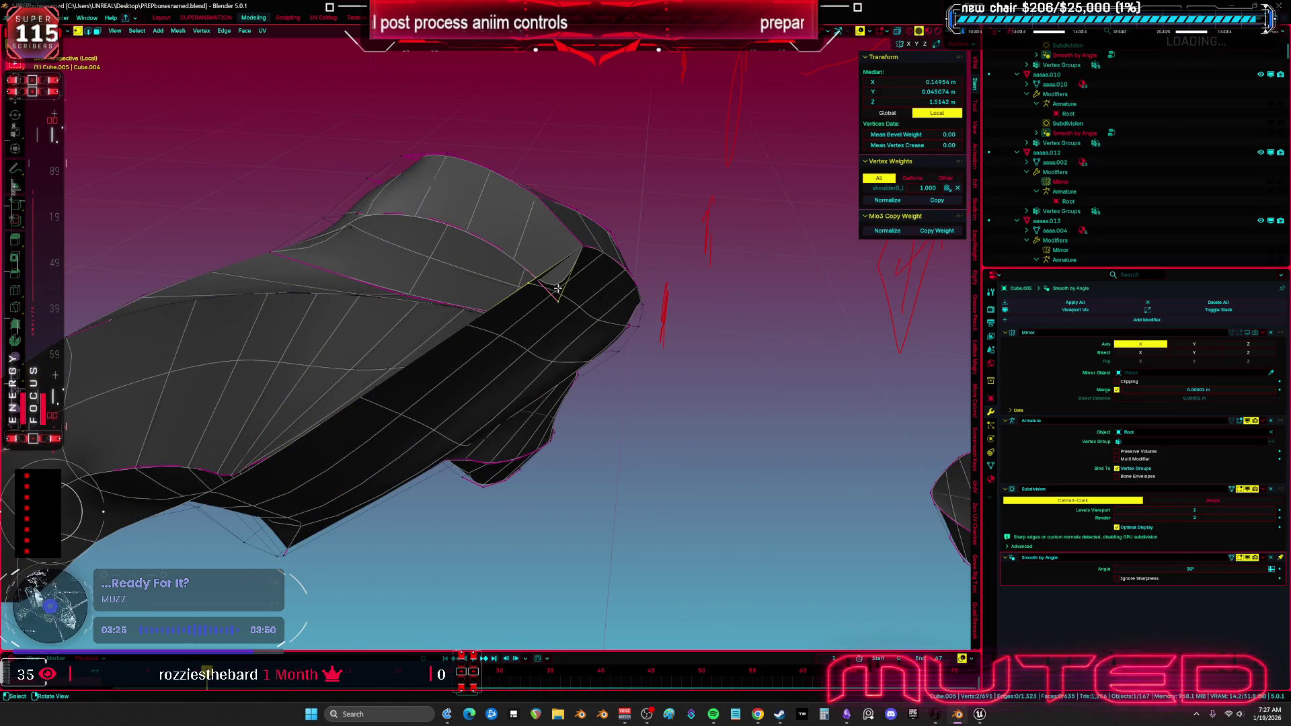
pyautogui.press('m')
pyautogui.click(544, 233)
pyautogui.moveTo(546, 240)
pyautogui.mouseDown()
pyautogui.moveTo(669, 308)
pyautogui.moveTo(682, 334)
pyautogui.moveTo(683, 289)
pyautogui.mouseUp()
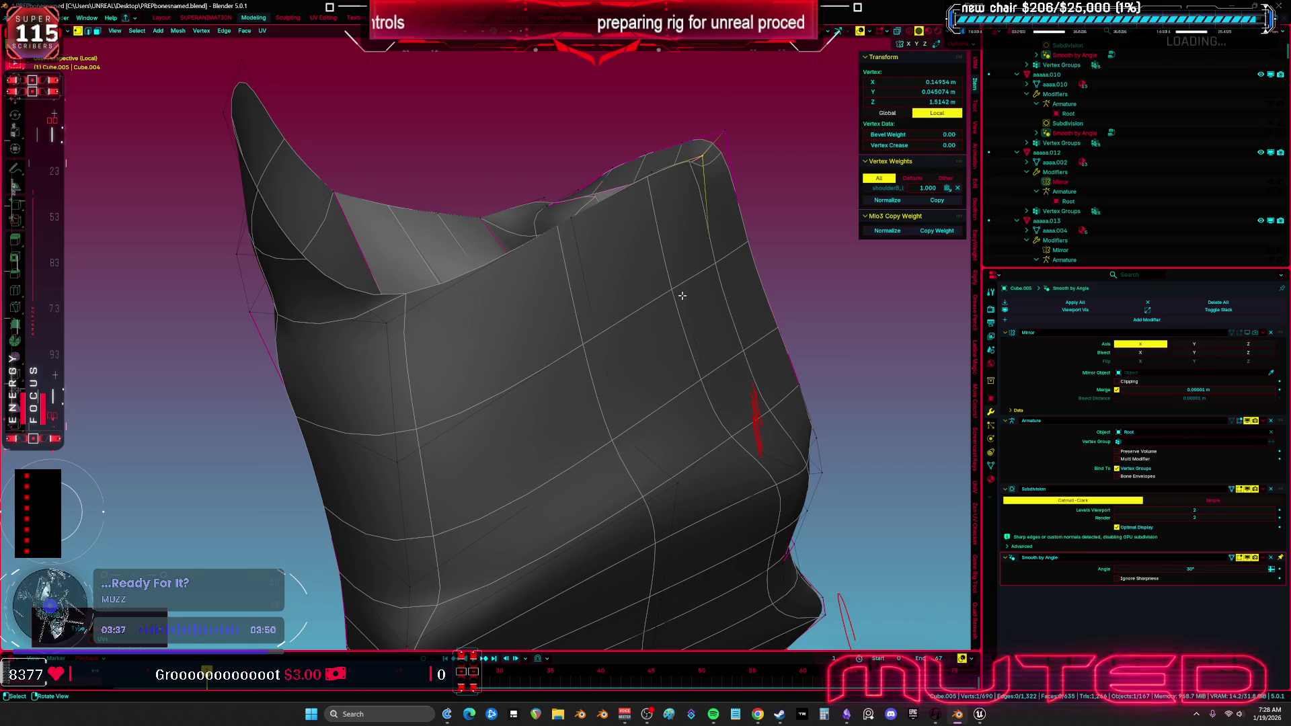
pyautogui.moveTo(692, 273)
pyautogui.mouseDown()
pyautogui.moveTo(722, 404)
pyautogui.moveTo(615, 340)
pyautogui.moveTo(603, 283)
pyautogui.mouseUp()
# Give the selected rim edges a full edge crease of 1.
pyautogui.hotkey('alt', 'a')
pyautogui.press('a')
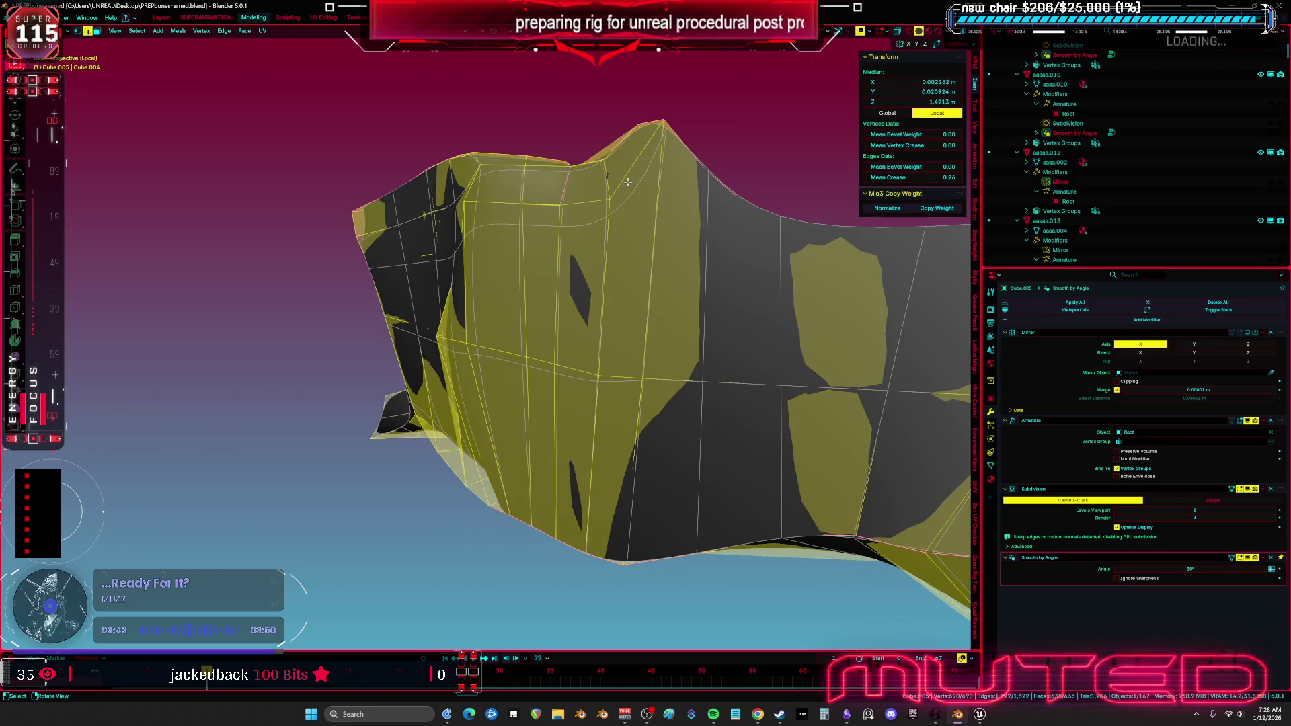
pyautogui.moveTo(626, 184); pyautogui.dragTo(635, 276)
pyautogui.keyDown('shift'); pyautogui.click(634, 276); pyautogui.keyUp('shift')
pyautogui.click(810, 445)
pyautogui.moveTo(810, 446)
pyautogui.mouseDown()
pyautogui.moveTo(794, 497)
pyautogui.moveTo(735, 519)
pyautogui.moveTo(648, 496)
pyautogui.moveTo(683, 491)
pyautogui.moveTo(670, 323)
pyautogui.mouseUp()
pyautogui.keyDown('shift'); pyautogui.click(636, 287); pyautogui.keyUp('shift')
pyautogui.hotkey('shift', 'e')
pyautogui.write('1')
pyautogui.press('Return')
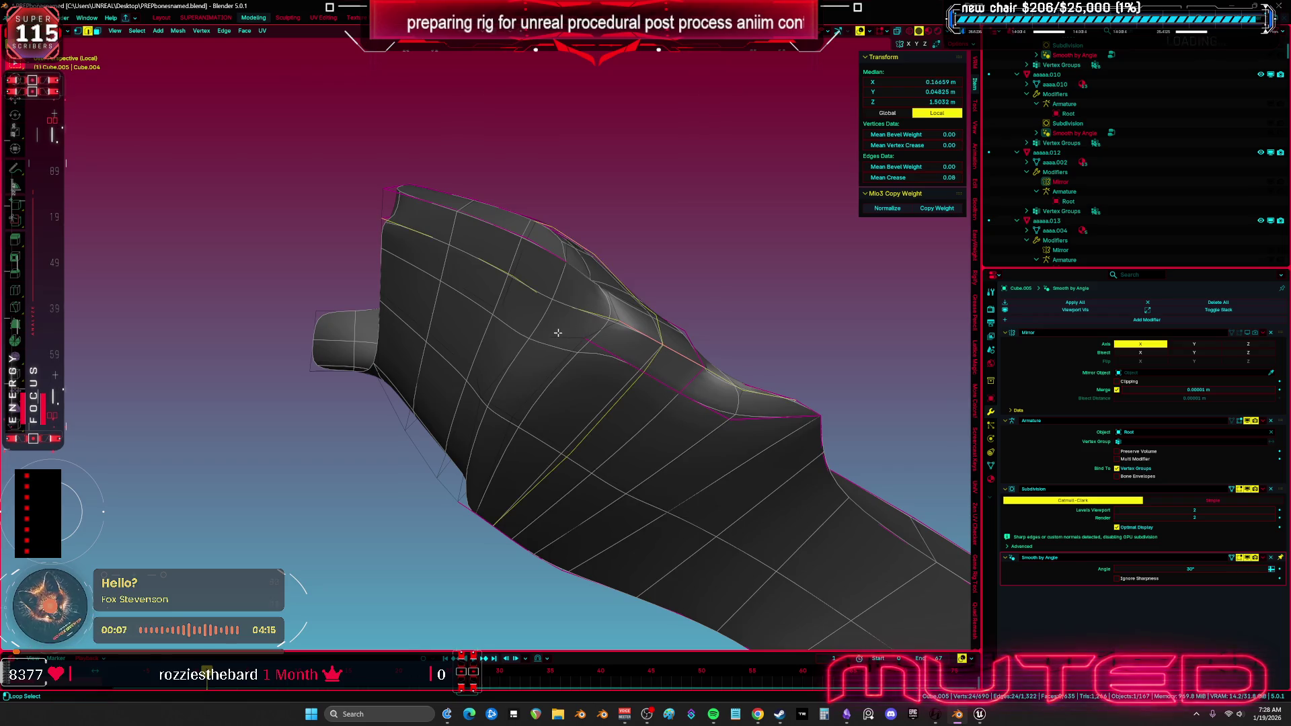
# Select another edge and switch the shoulder pad into Sculpt Mode.
pyautogui.click(570, 313)
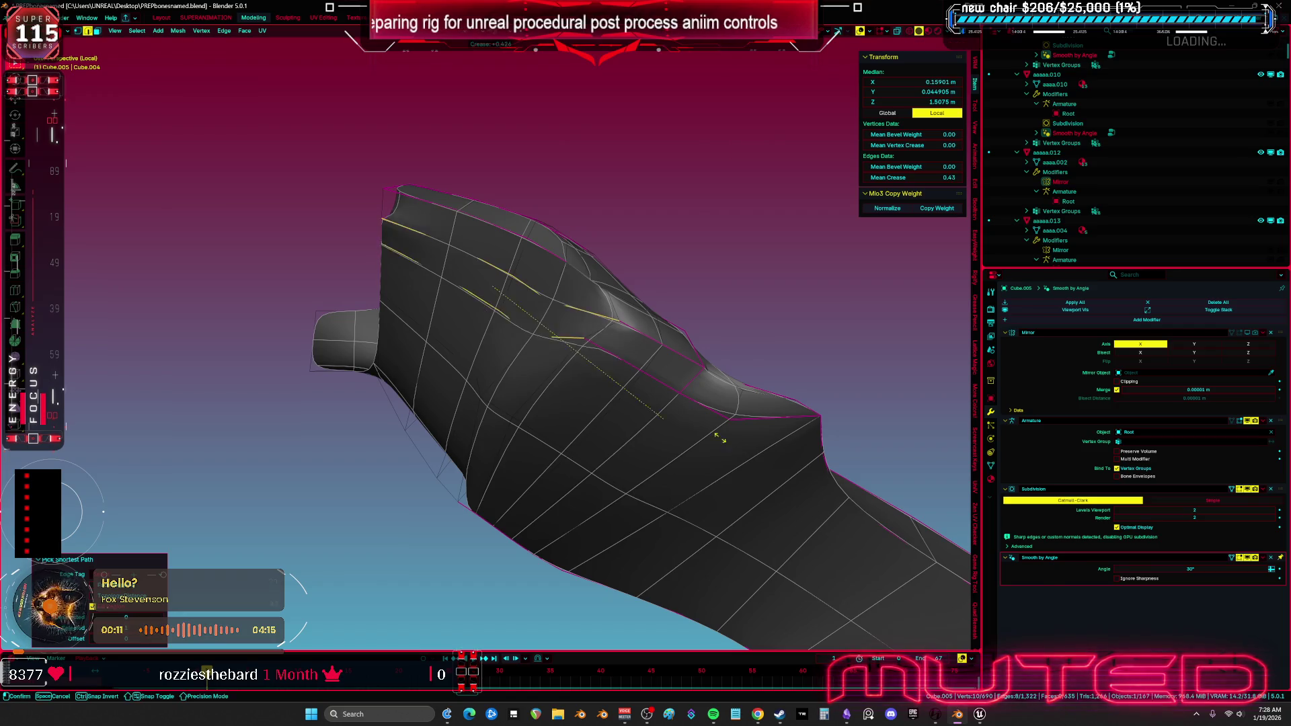
pyautogui.moveTo(561, 386); pyautogui.dragTo(564, 366)
pyautogui.hotkey('ctrl', 'Tab')
pyautogui.click(547, 435)
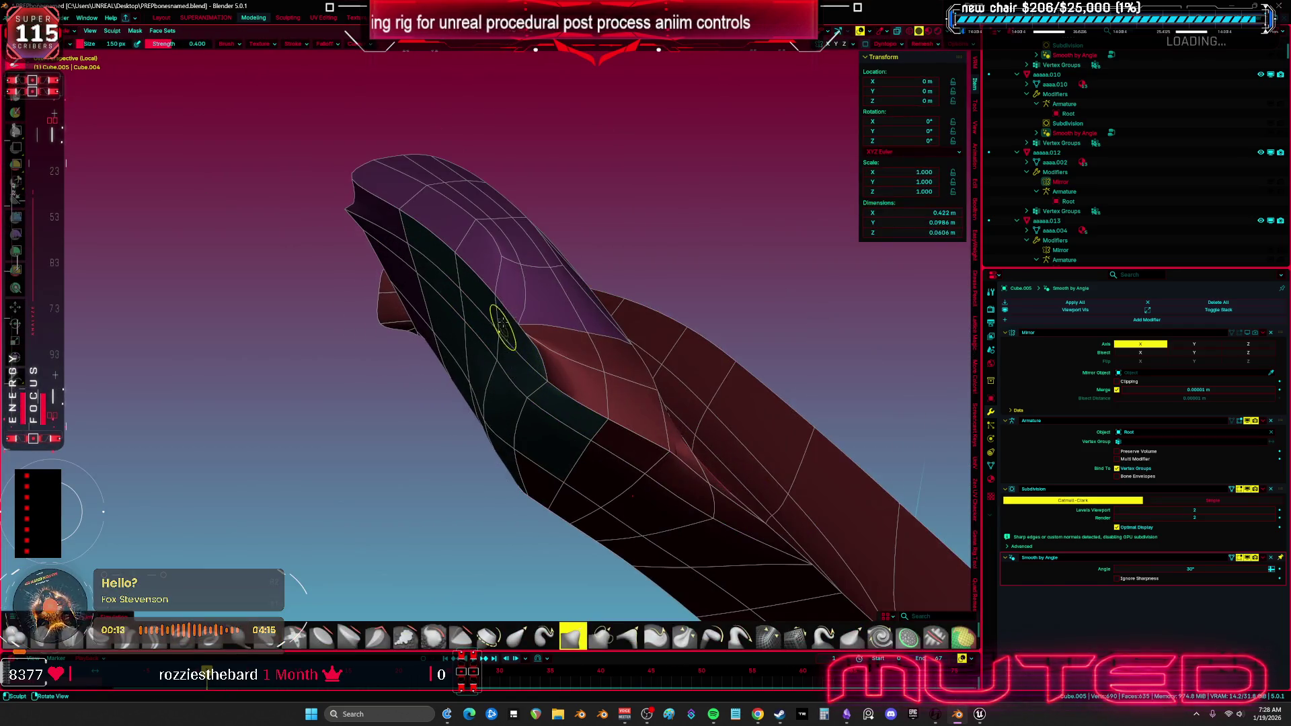
pyautogui.moveTo(527, 310); pyautogui.dragTo(513, 318)
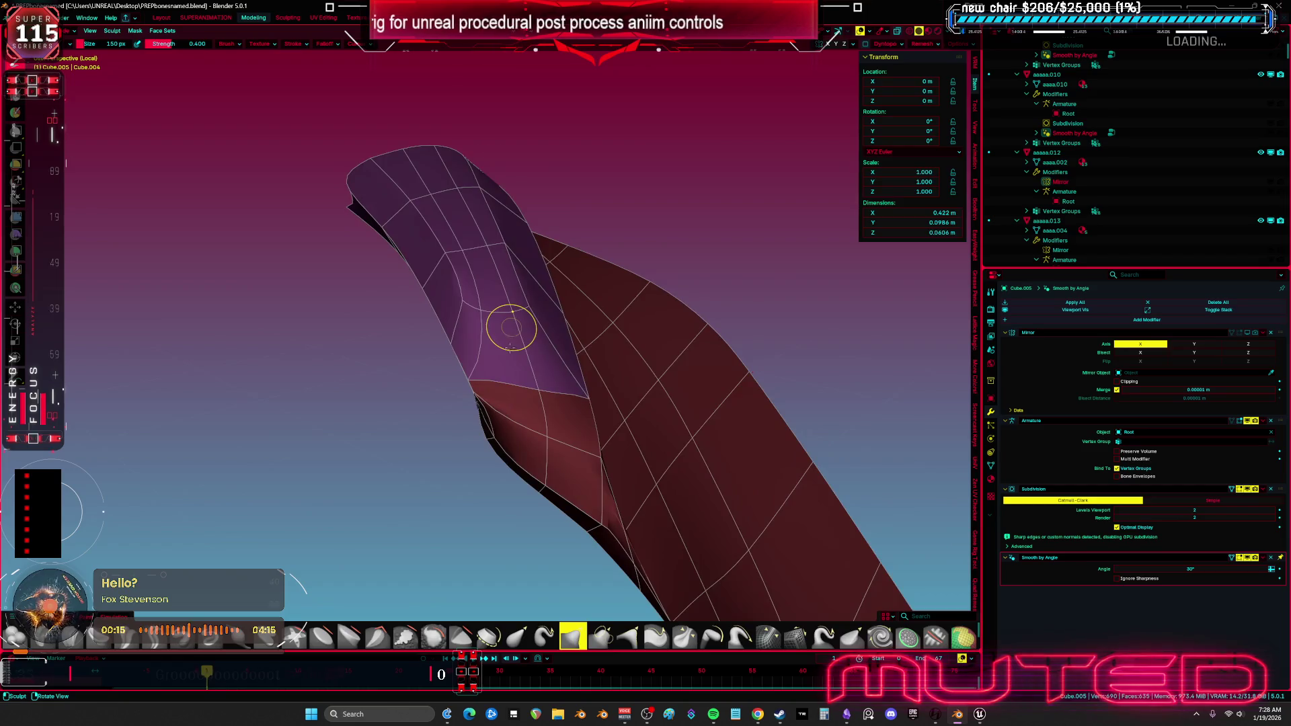
pyautogui.press('Tab')
pyautogui.moveTo(503, 388)
pyautogui.mouseDown()
pyautogui.moveTo(555, 401)
pyautogui.moveTo(562, 368)
pyautogui.moveTo(489, 377)
pyautogui.moveTo(572, 364)
pyautogui.moveTo(581, 339)
pyautogui.moveTo(585, 364)
pyautogui.moveTo(489, 334)
pyautogui.mouseUp()
pyautogui.click(587, 366)
pyautogui.press('a')
pyautogui.moveTo(477, 249)
pyautogui.mouseDown()
pyautogui.moveTo(504, 411)
pyautogui.moveTo(453, 405)
pyautogui.moveTo(471, 372)
pyautogui.moveTo(558, 299)
pyautogui.moveTo(479, 318)
pyautogui.moveTo(470, 269)
pyautogui.mouseUp()
pyautogui.click(503, 411)
pyautogui.press('a')
pyautogui.click(479, 318)
pyautogui.click(470, 269)
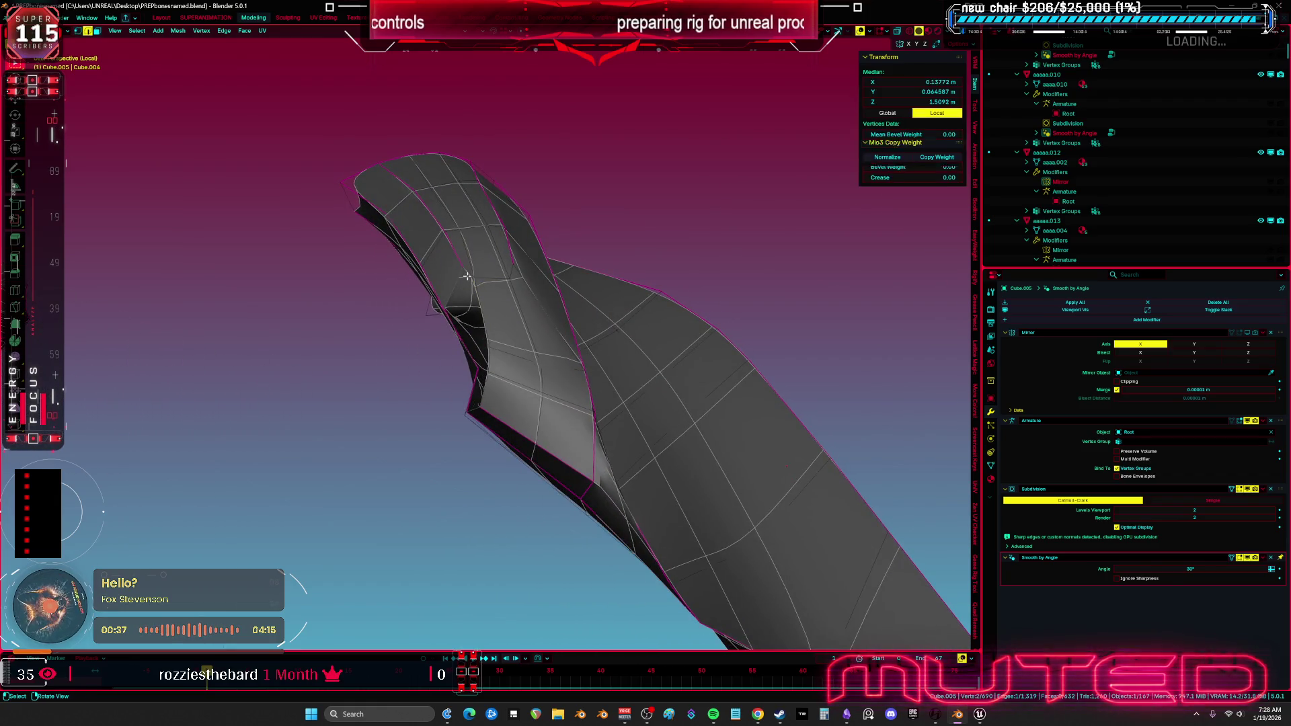
pyautogui.moveTo(499, 321); pyautogui.dragTo(564, 336)
pyautogui.press('a')
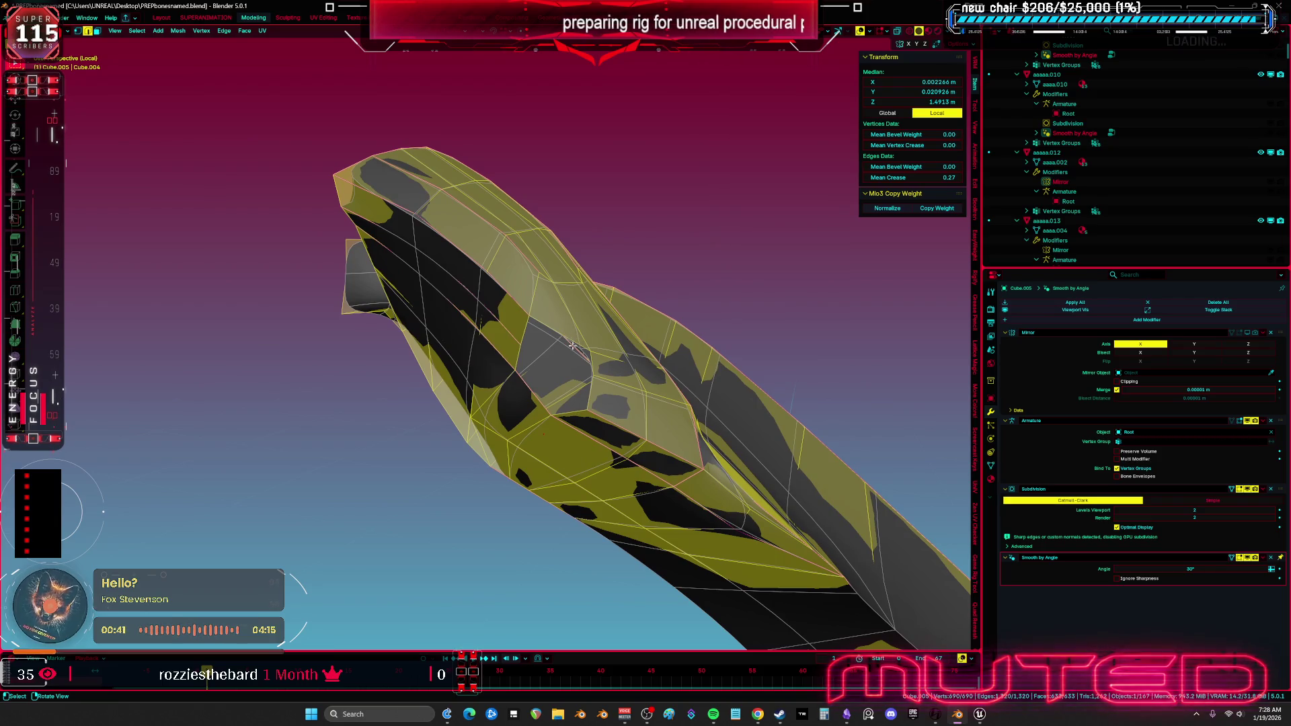
pyautogui.click(584, 339)
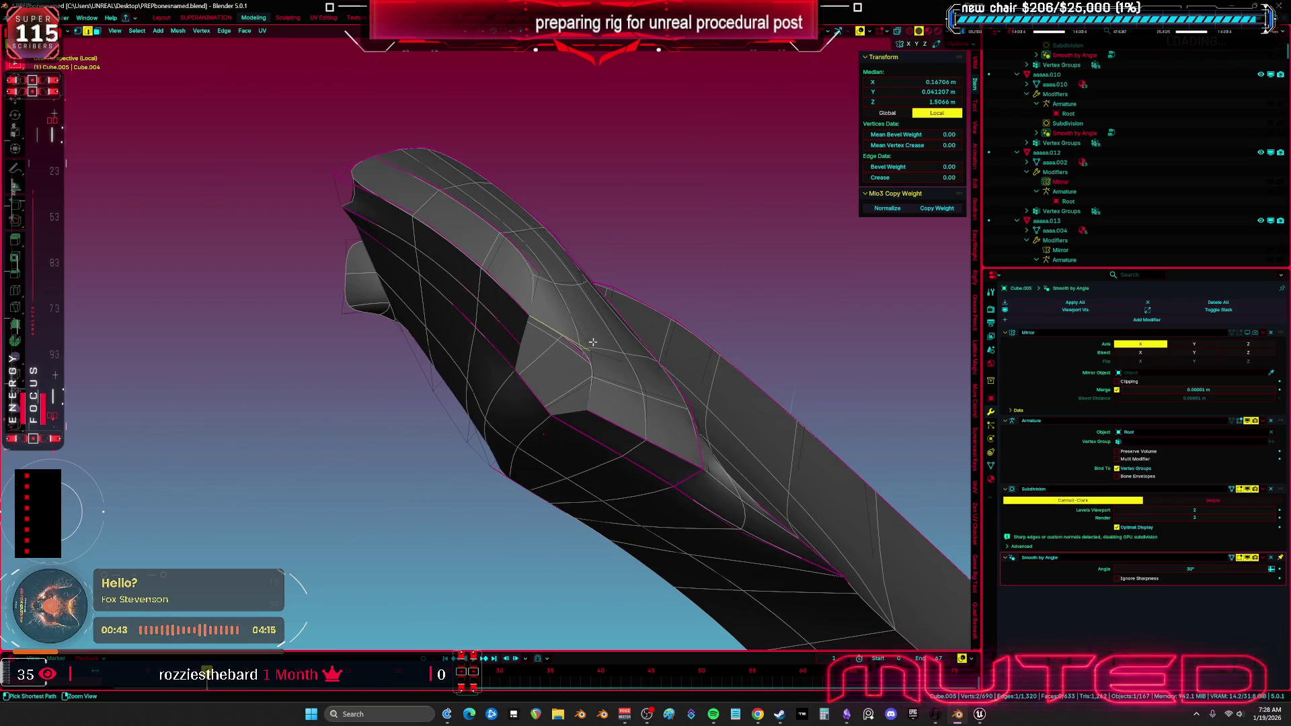
pyautogui.press('Tab')
pyautogui.hotkey('ctrl', 'Tab')
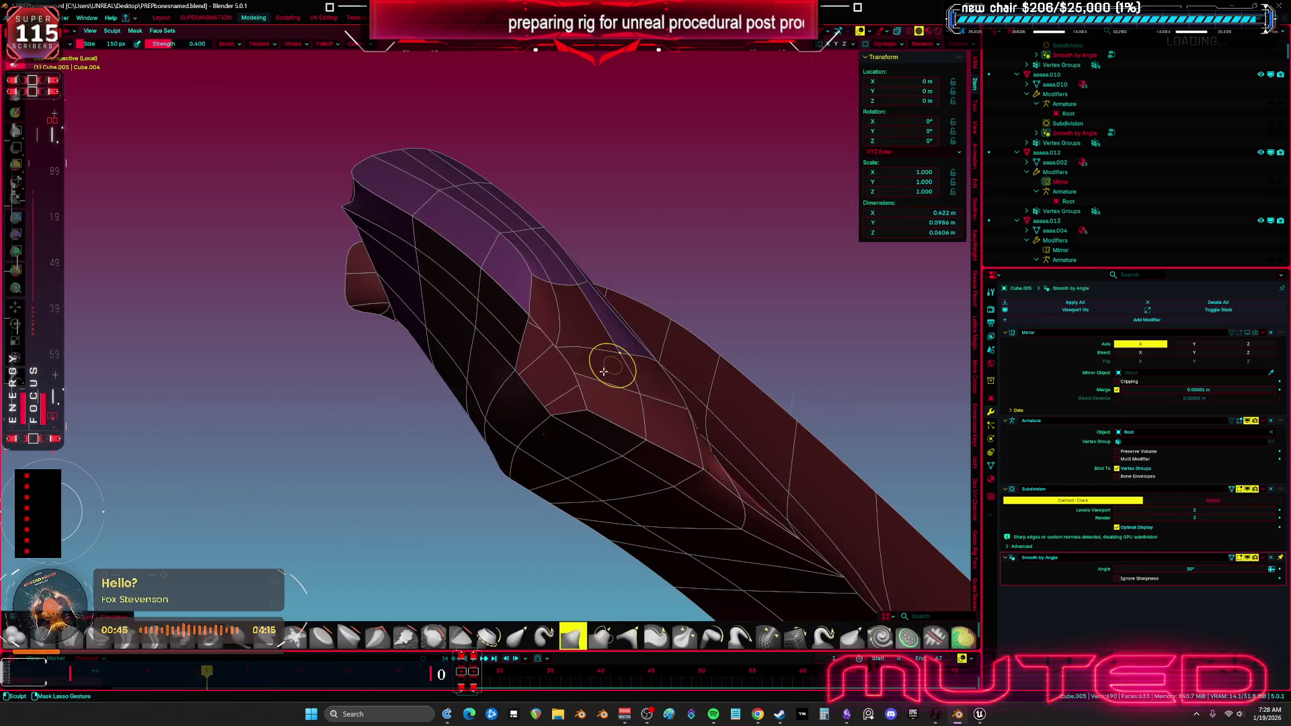
pyautogui.hotkey('ctrl', 'Tab')
pyautogui.press('Tab')
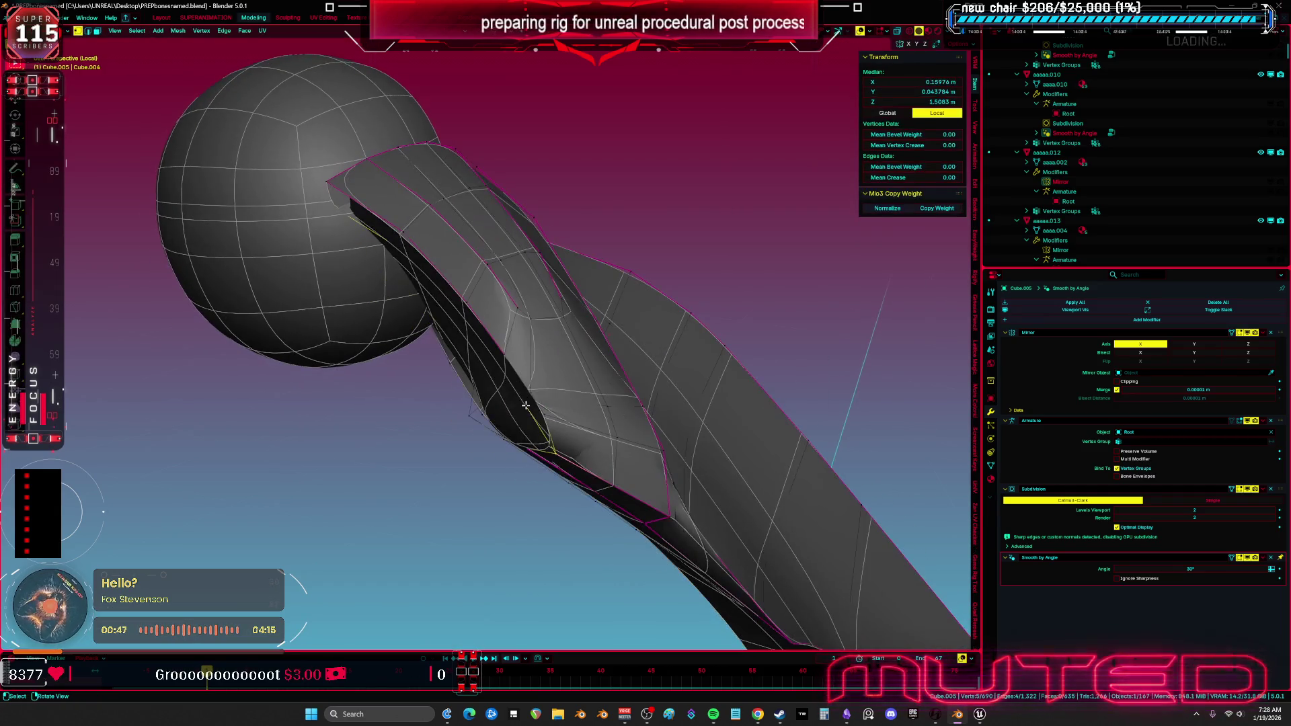
# Delete the stray face from the shoulder pad mesh.
pyautogui.press('a')
pyautogui.scroll(6, 628, 381)
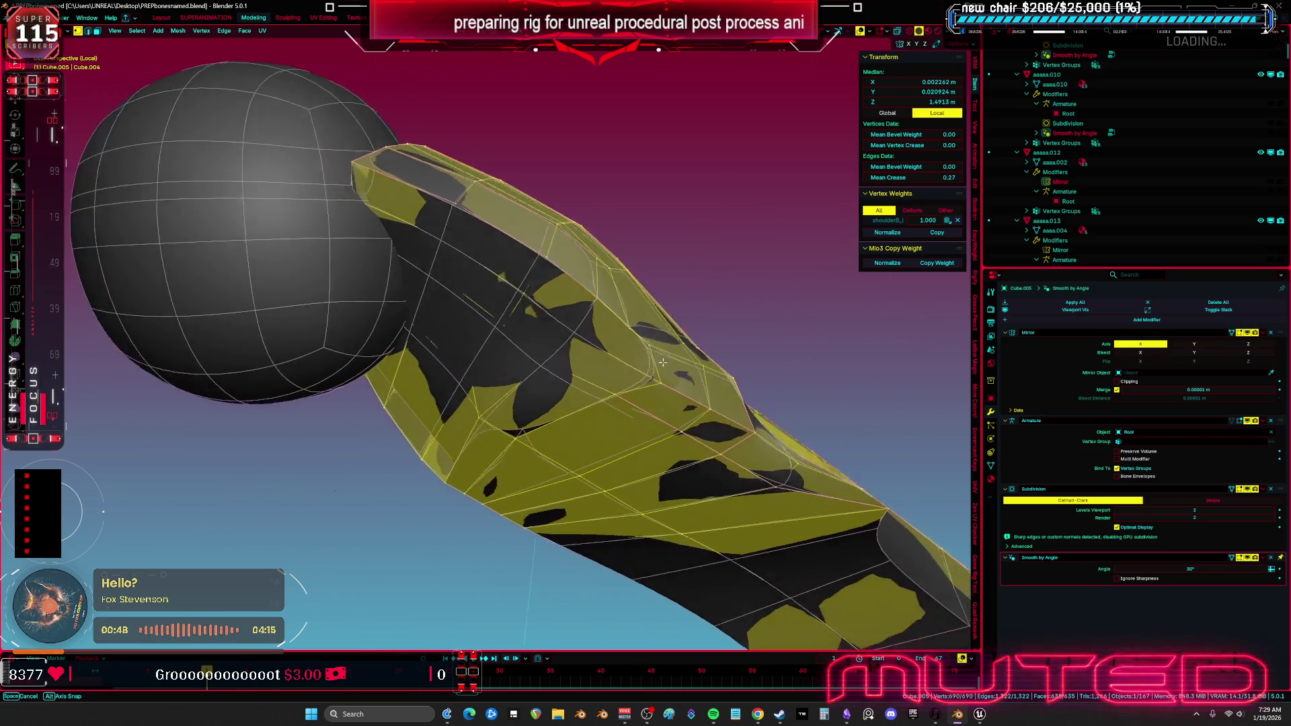
pyautogui.click(625, 338)
pyautogui.press('x')
pyautogui.click(626, 335)
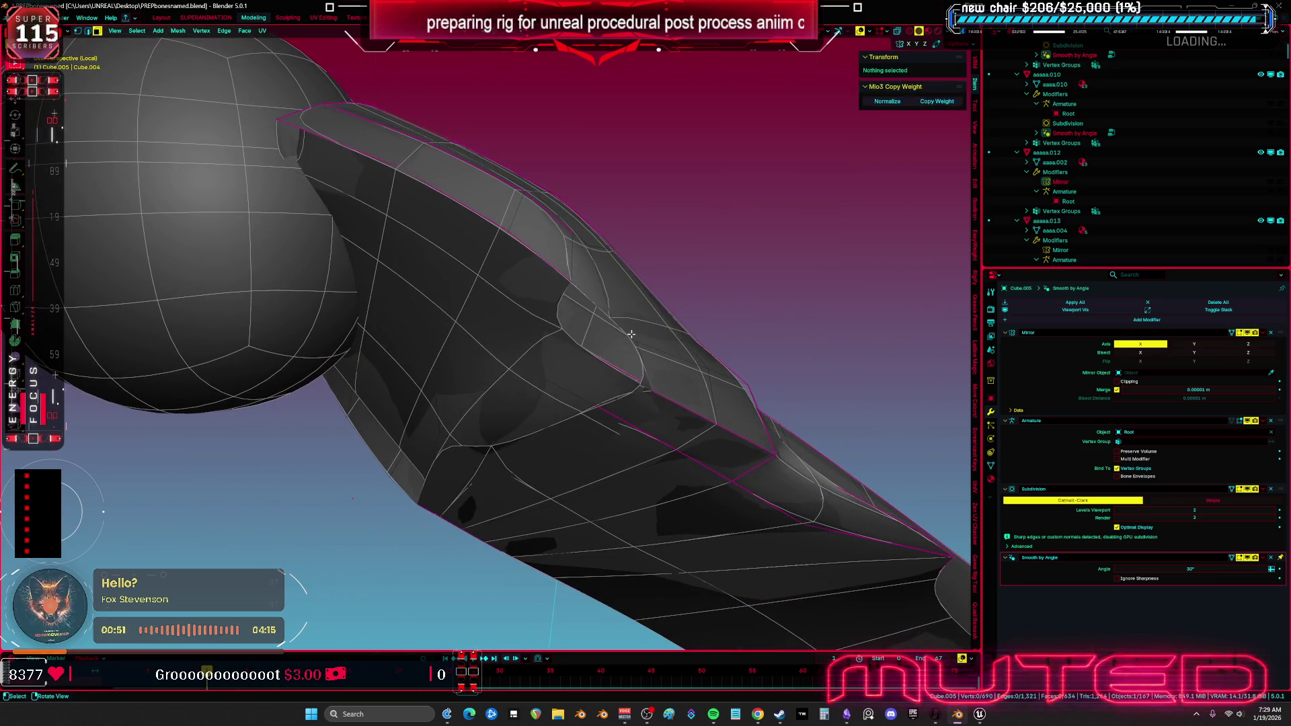
pyautogui.press('a')
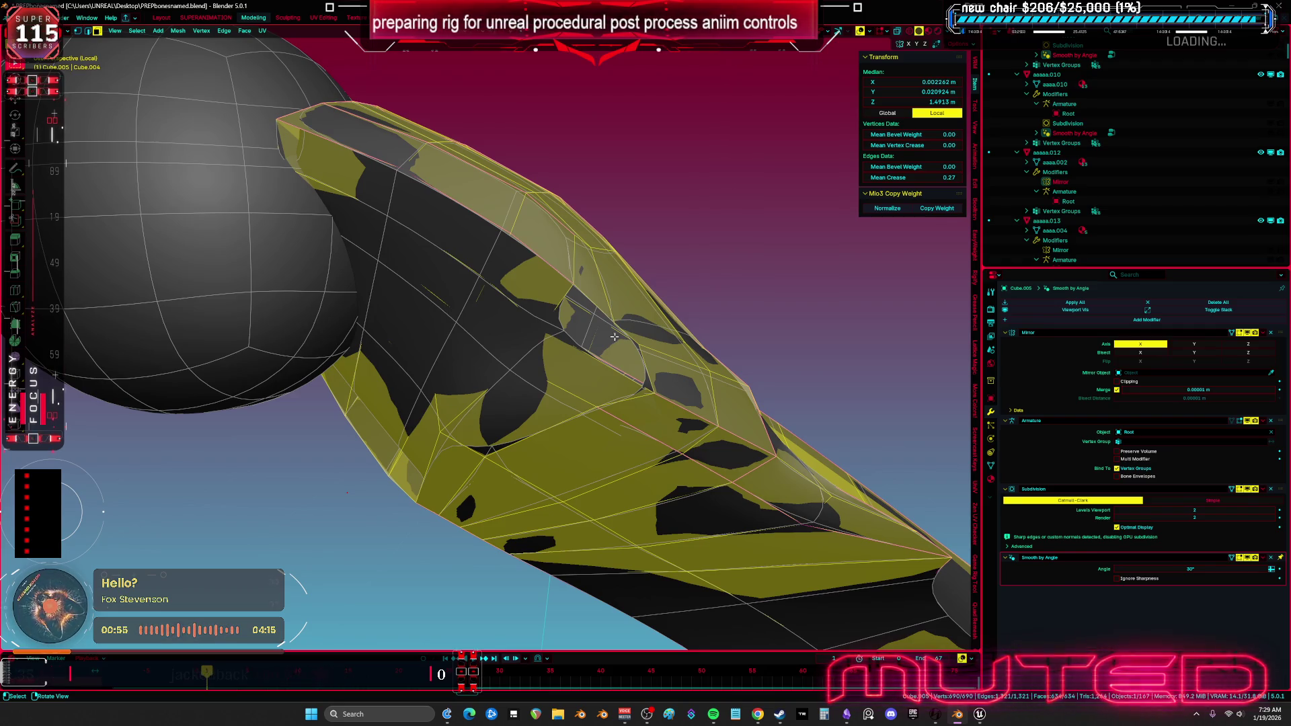
pyautogui.moveTo(627, 485)
pyautogui.mouseDown()
pyautogui.moveTo(548, 334)
pyautogui.moveTo(630, 217)
pyautogui.mouseUp()
# Delete the faces beside the ridge edge, leaving a hole.
pyautogui.press('1')
pyautogui.click(630, 216)
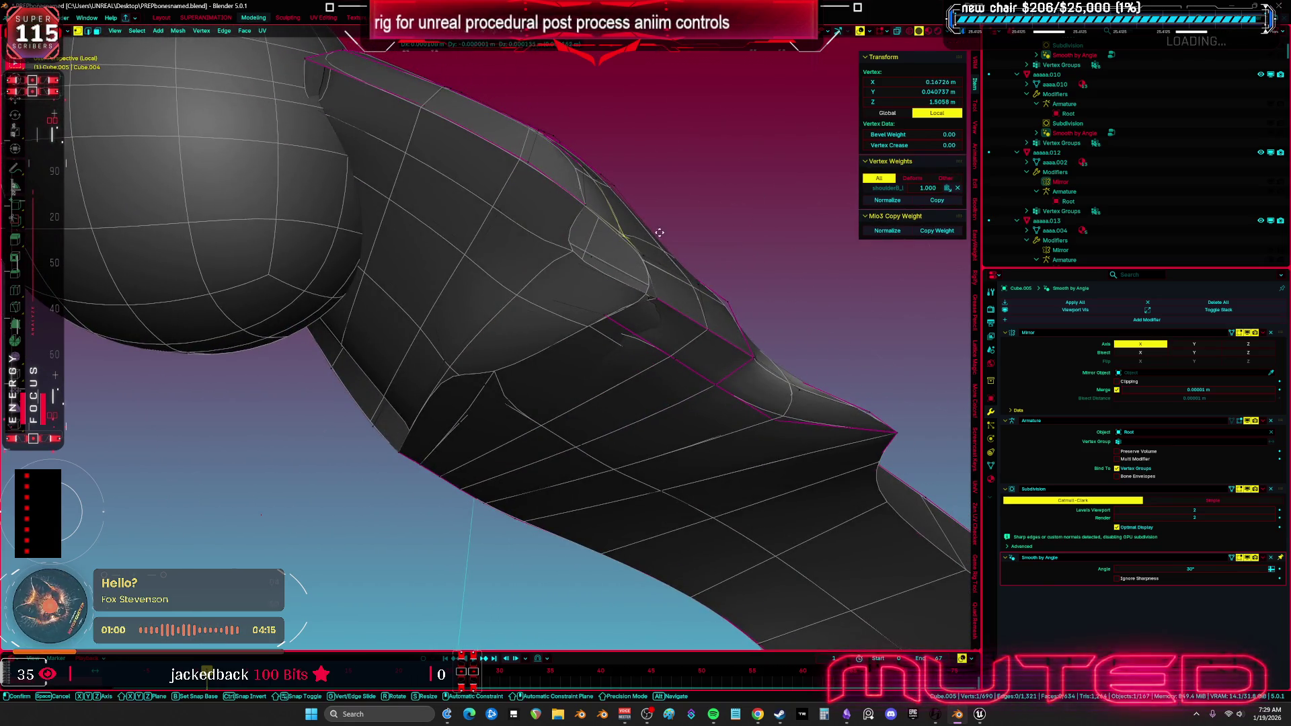
pyautogui.keyDown('shift'); pyautogui.click(617, 224); pyautogui.keyUp('shift')
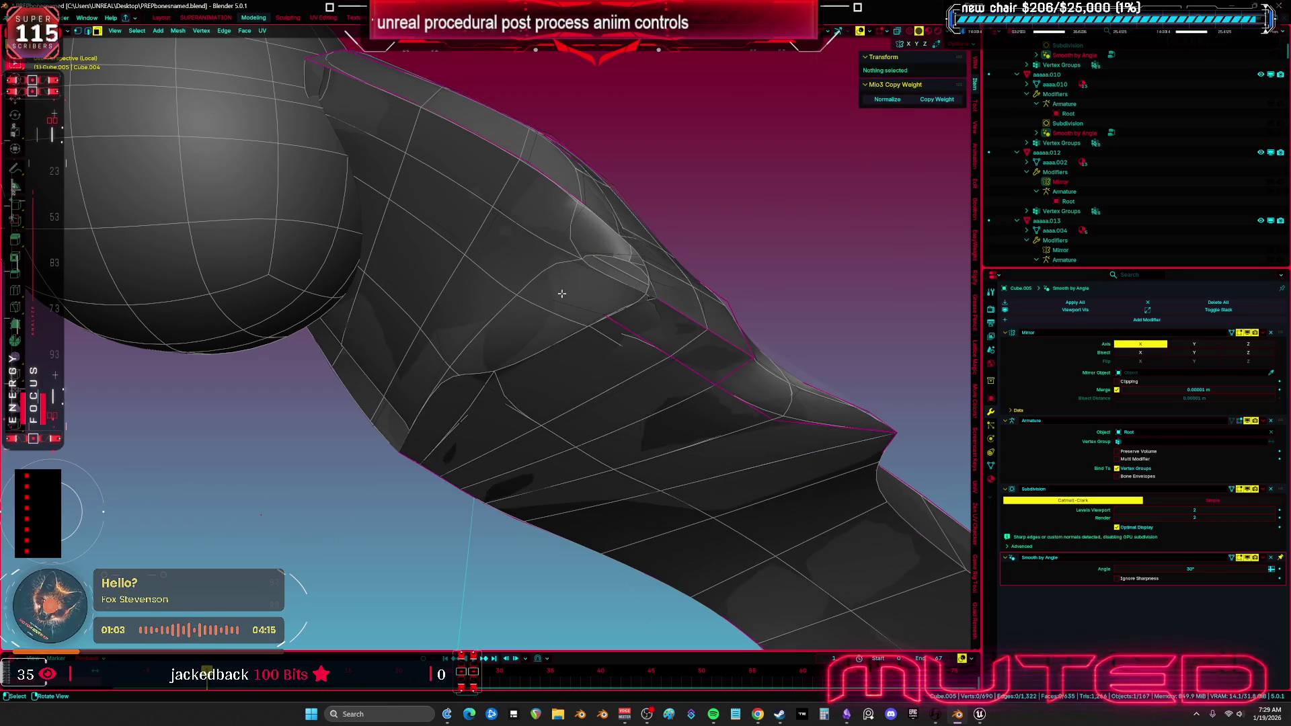
pyautogui.press('3')
pyautogui.click(605, 279)
pyautogui.press('x')
pyautogui.click(525, 336)
# Fill the hole from its border edge and leave local view to show the full rig.
pyautogui.press('2')
pyautogui.click(656, 251)
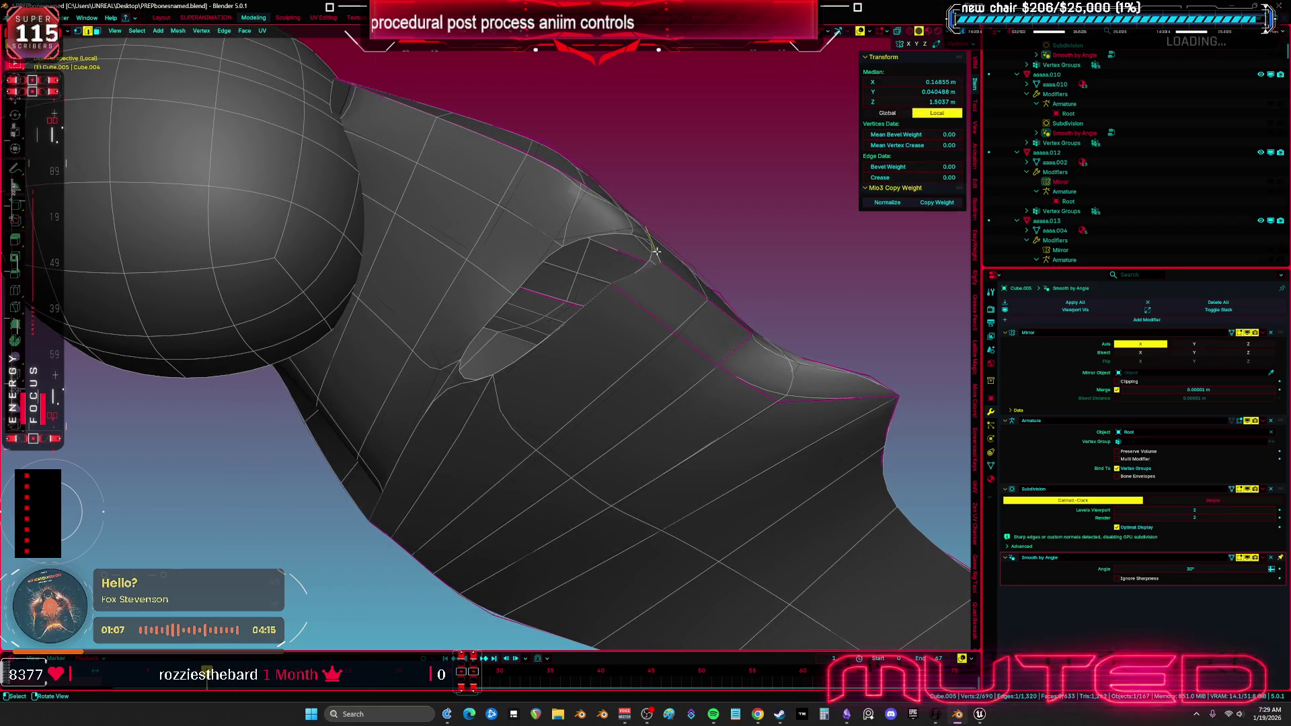
pyautogui.press('f')
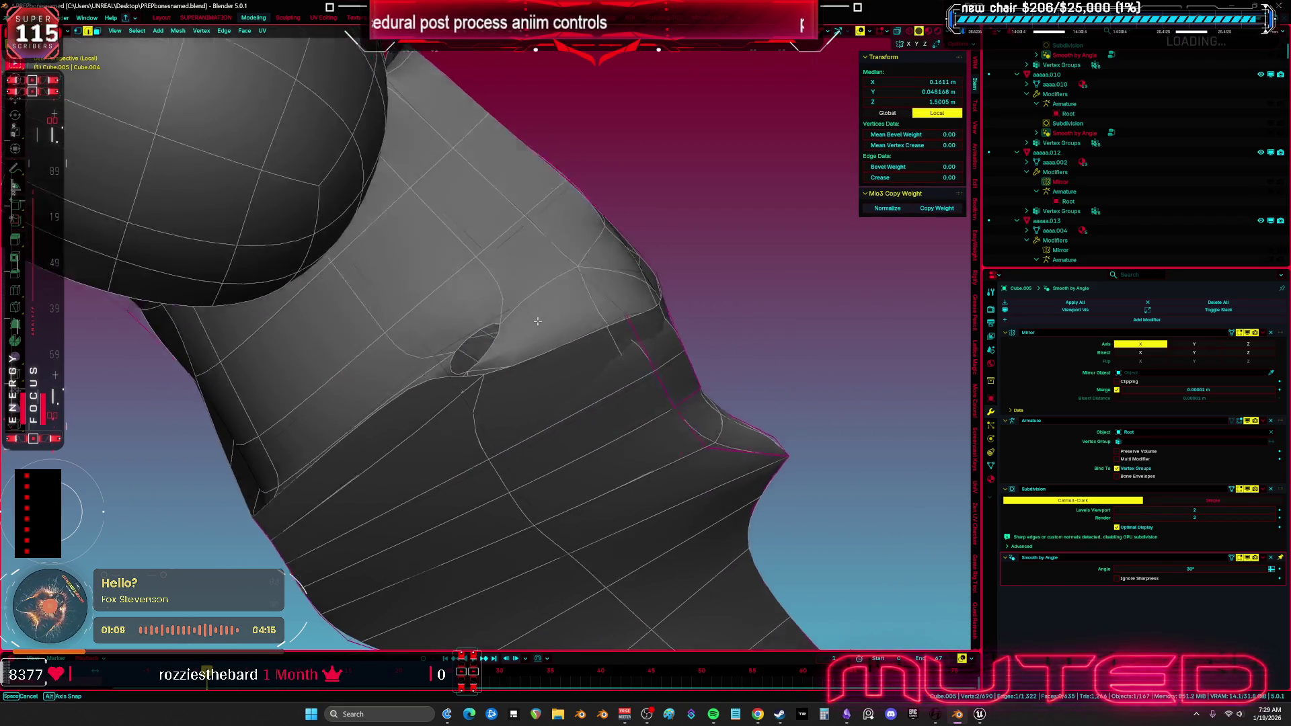
pyautogui.scroll(-3, 504, 330)
pyautogui.press('a')
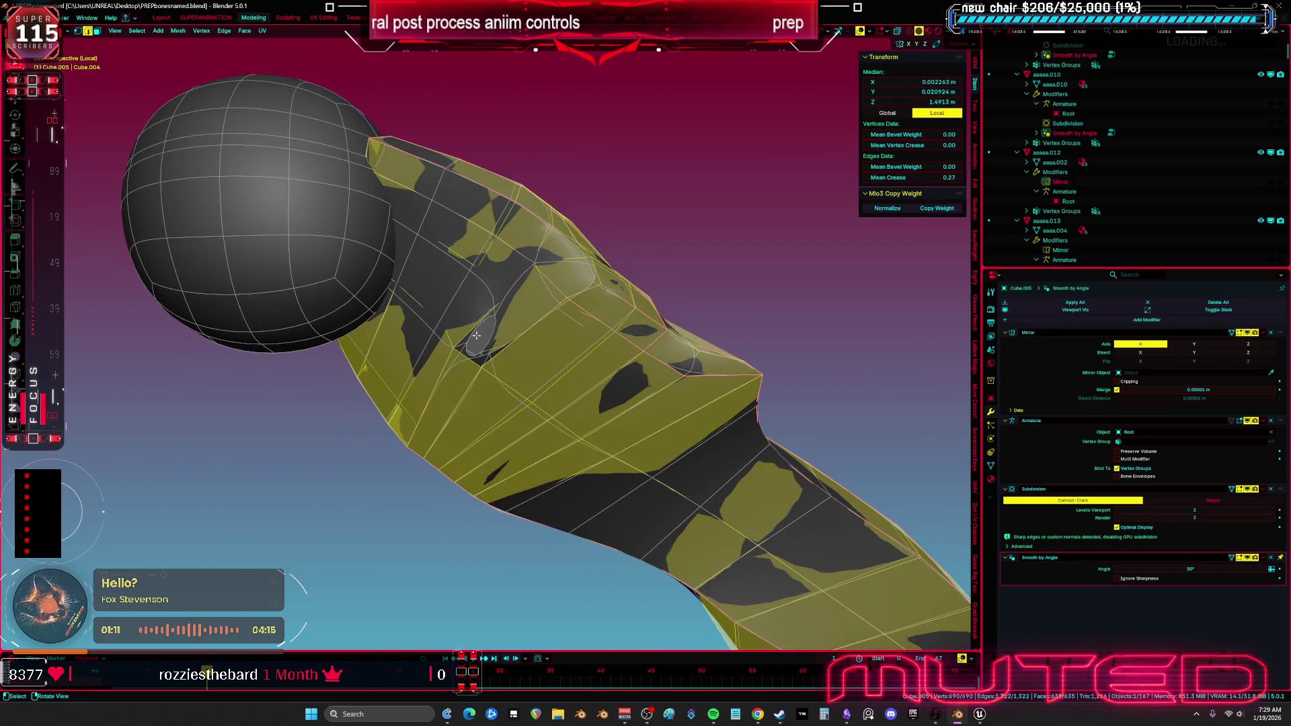
pyautogui.press('/')
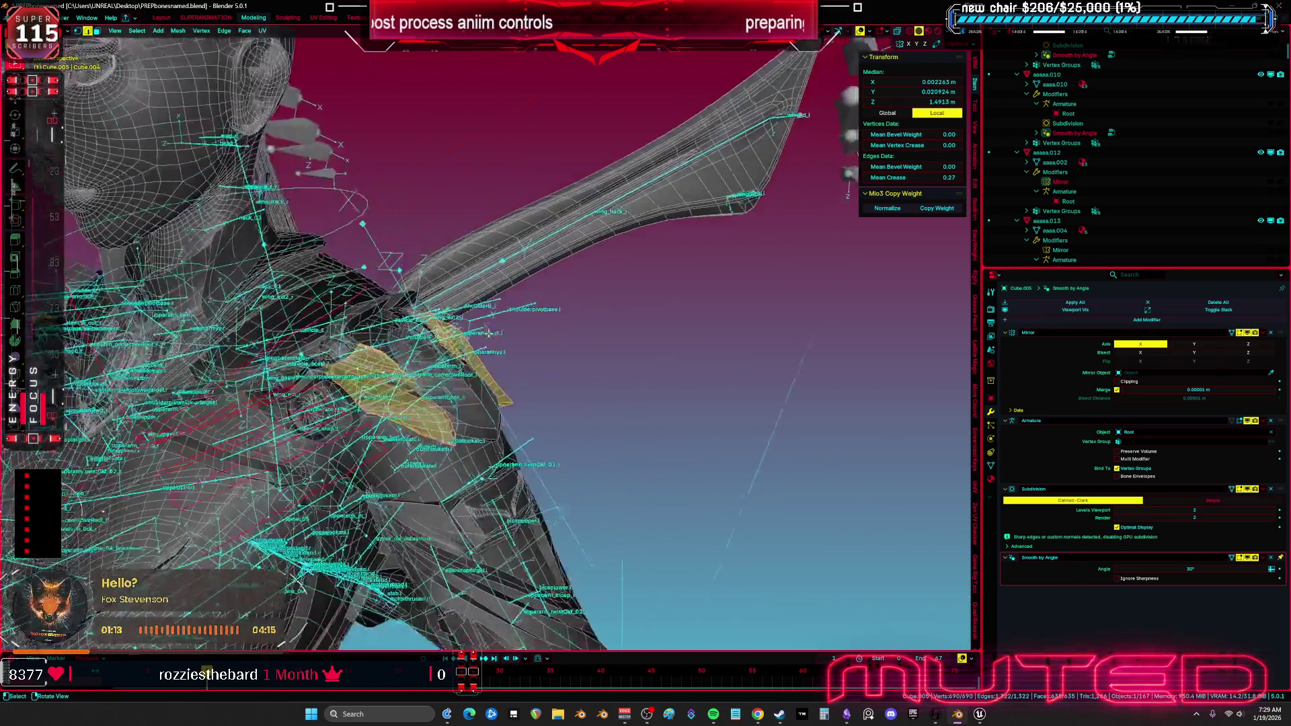
# Isolate the shoulder pad meshes and inspect them in see-through mode.
pyautogui.press('/')
pyautogui.moveTo(605, 323); pyautogui.dragTo(710, 311)
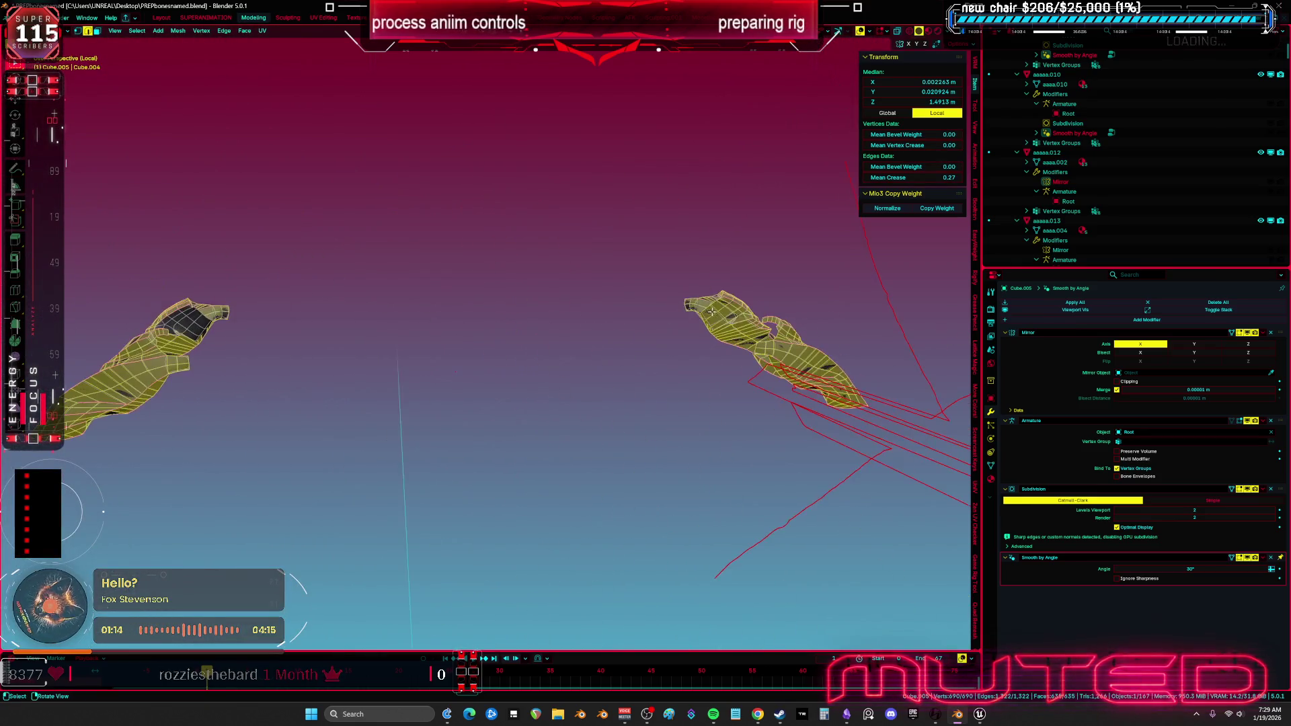
pyautogui.click(721, 314)
pyautogui.press('KP_Decimal')
pyautogui.scroll(-5, 672, 316)
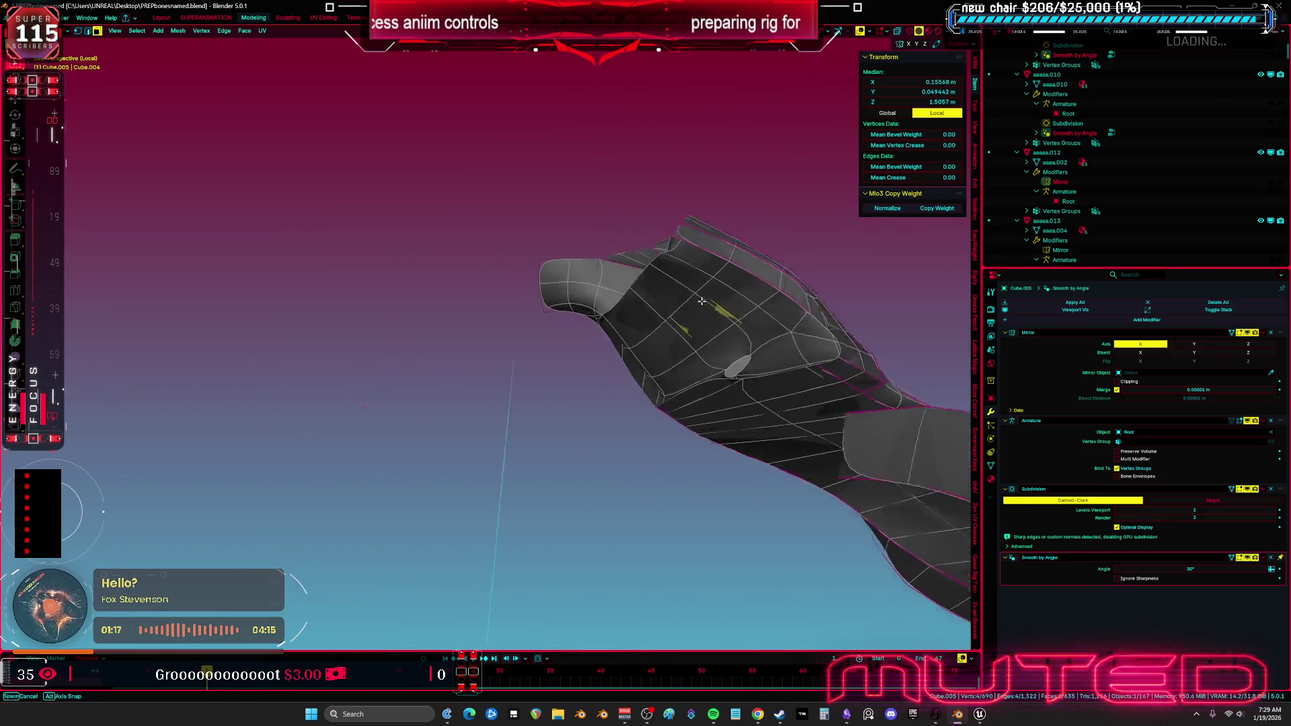
pyautogui.press('a')
pyautogui.scroll(6, 649, 258)
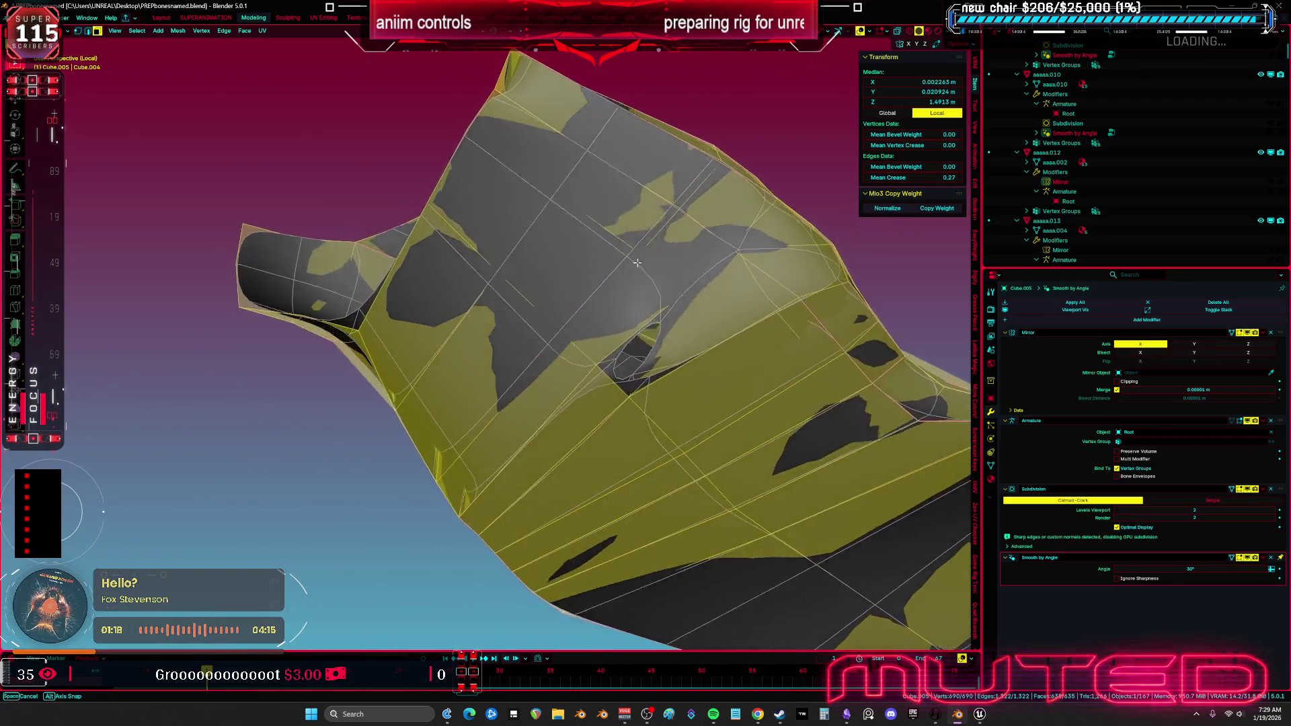
pyautogui.hotkey('alt', 'z')
pyautogui.moveTo(656, 293)
pyautogui.mouseDown()
pyautogui.moveTo(538, 279)
pyautogui.moveTo(482, 172)
pyautogui.moveTo(623, 239)
pyautogui.mouseUp()
# Select a band of faces across the pad, cancel moving it, and preview without overlays.
pyautogui.click(482, 172)
pyautogui.keyDown('alt'); pyautogui.click(532, 182); pyautogui.keyUp('alt')
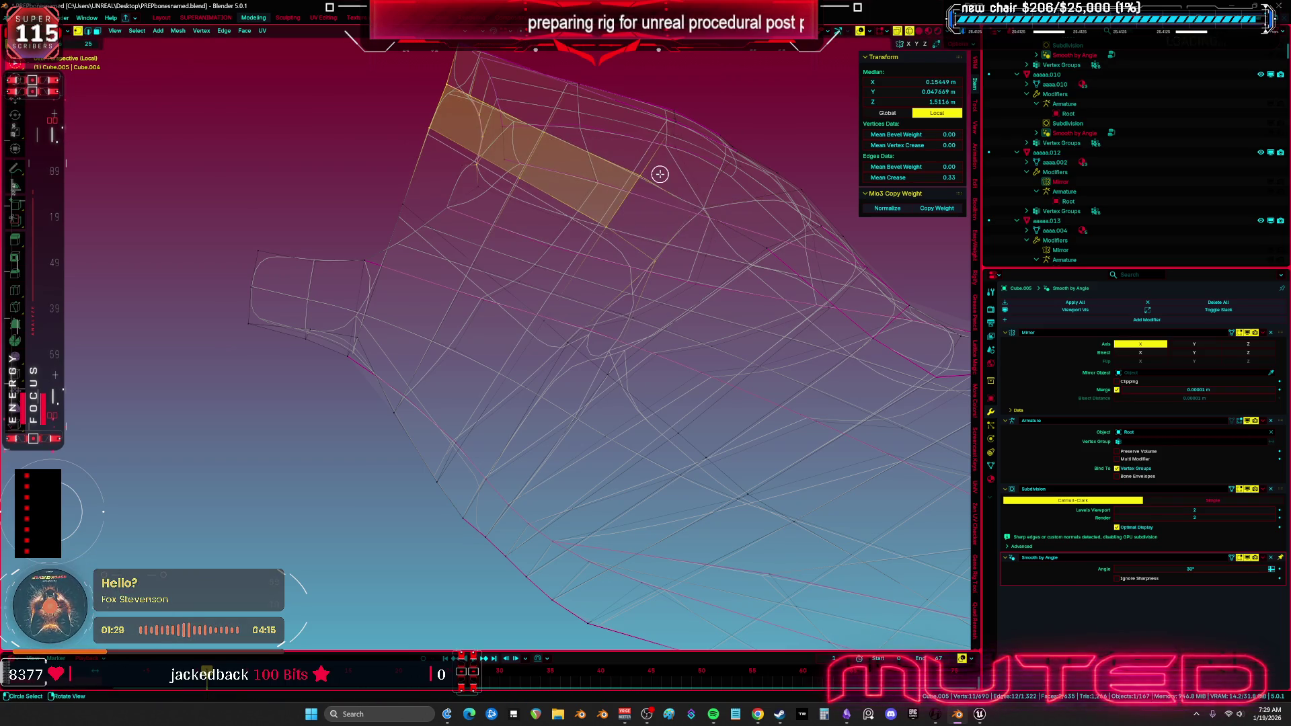
pyautogui.press('g')
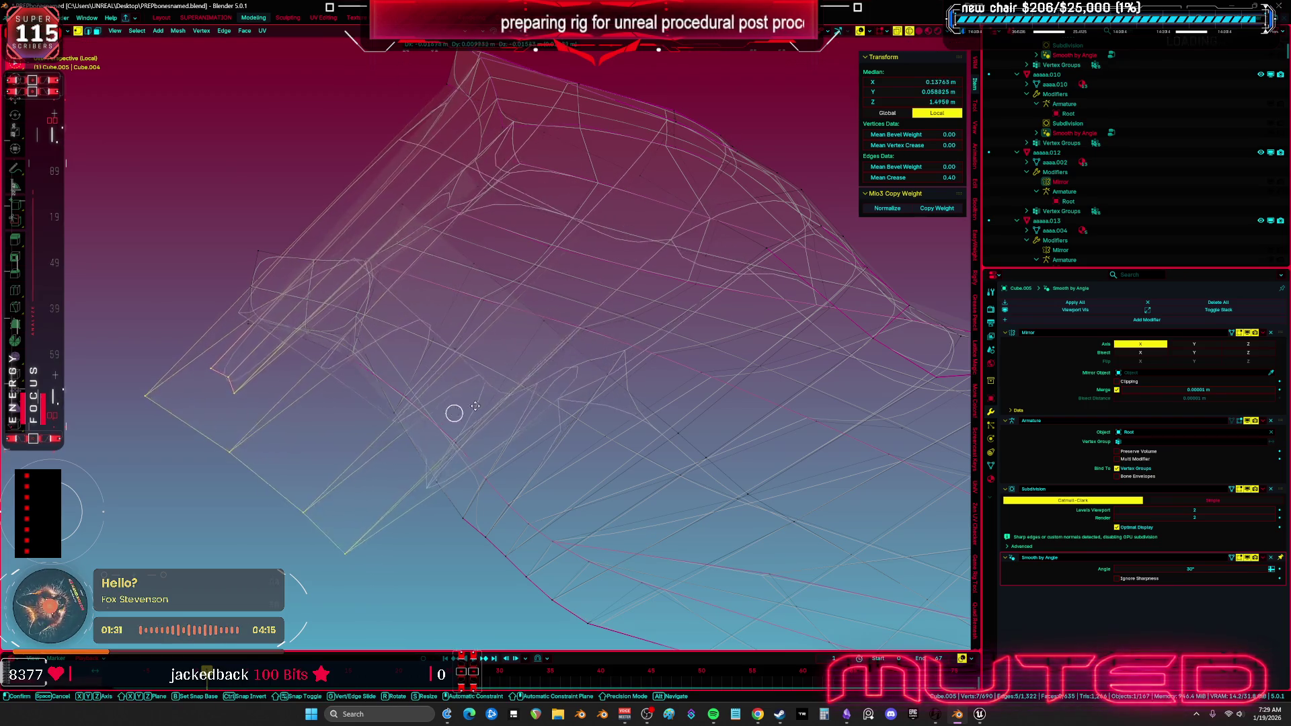
pyautogui.press('Escape')
pyautogui.press('a')
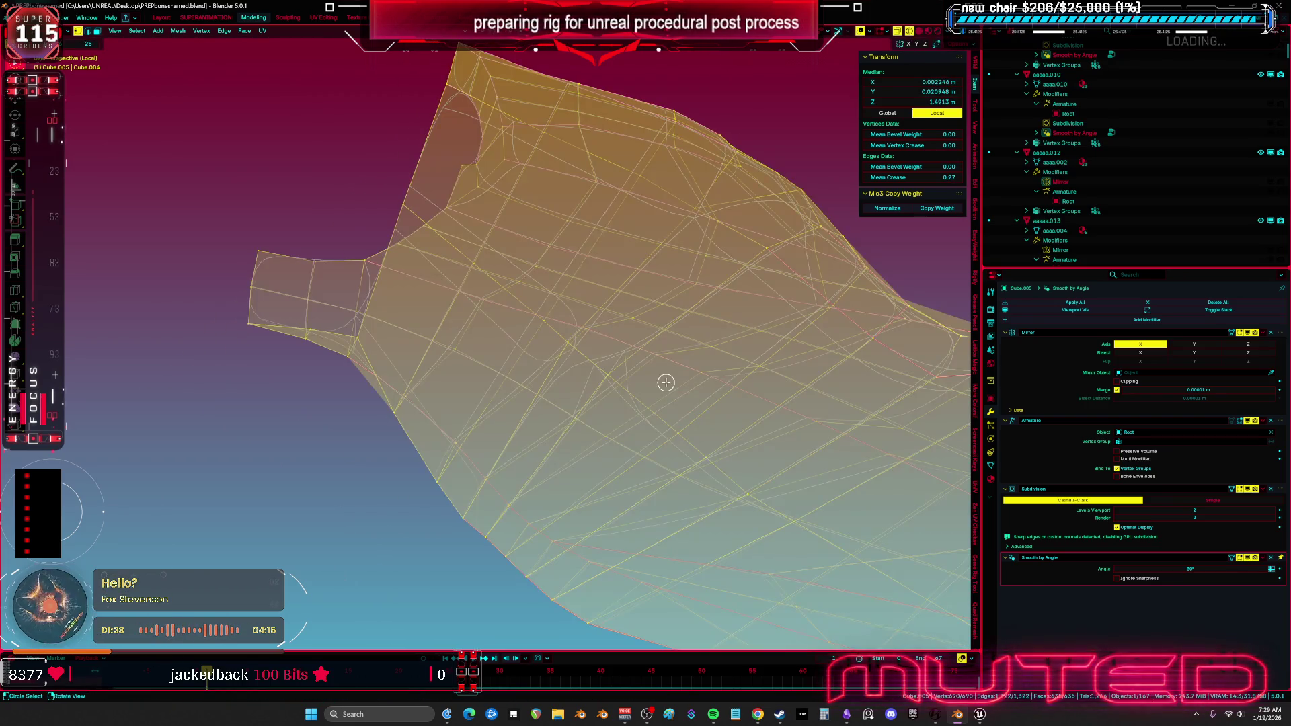
pyautogui.moveTo(657, 414)
pyautogui.mouseDown()
pyautogui.moveTo(568, 366)
pyautogui.moveTo(634, 340)
pyautogui.moveTo(567, 365)
pyautogui.moveTo(755, 399)
pyautogui.moveTo(637, 427)
pyautogui.moveTo(601, 421)
pyautogui.moveTo(516, 508)
pyautogui.moveTo(524, 548)
pyautogui.moveTo(527, 452)
pyautogui.moveTo(502, 383)
pyautogui.moveTo(496, 288)
pyautogui.mouseUp()
pyautogui.hotkey('alt', 'z')
pyautogui.hotkey('shift', 'alt', 'z')
pyautogui.hotkey('shift', 'alt', 'z')
# Check the pad in wireframe display, then return to solid shading with nothing selected.
pyautogui.press('Tab')
pyautogui.press('Tab')
pyautogui.press('c')
pyautogui.click(452, 461)
pyautogui.moveTo(453, 461)
pyautogui.mouseDown()
pyautogui.moveTo(510, 404)
pyautogui.moveTo(440, 383)
pyautogui.mouseUp()
pyautogui.press('Escape')
pyautogui.press('z')
pyautogui.click(352, 398)
pyautogui.moveTo(351, 398)
pyautogui.mouseDown()
pyautogui.moveTo(316, 417)
pyautogui.moveTo(357, 404)
pyautogui.mouseUp()
pyautogui.hotkey('shift', 'z')
pyautogui.hotkey('alt', 'a')
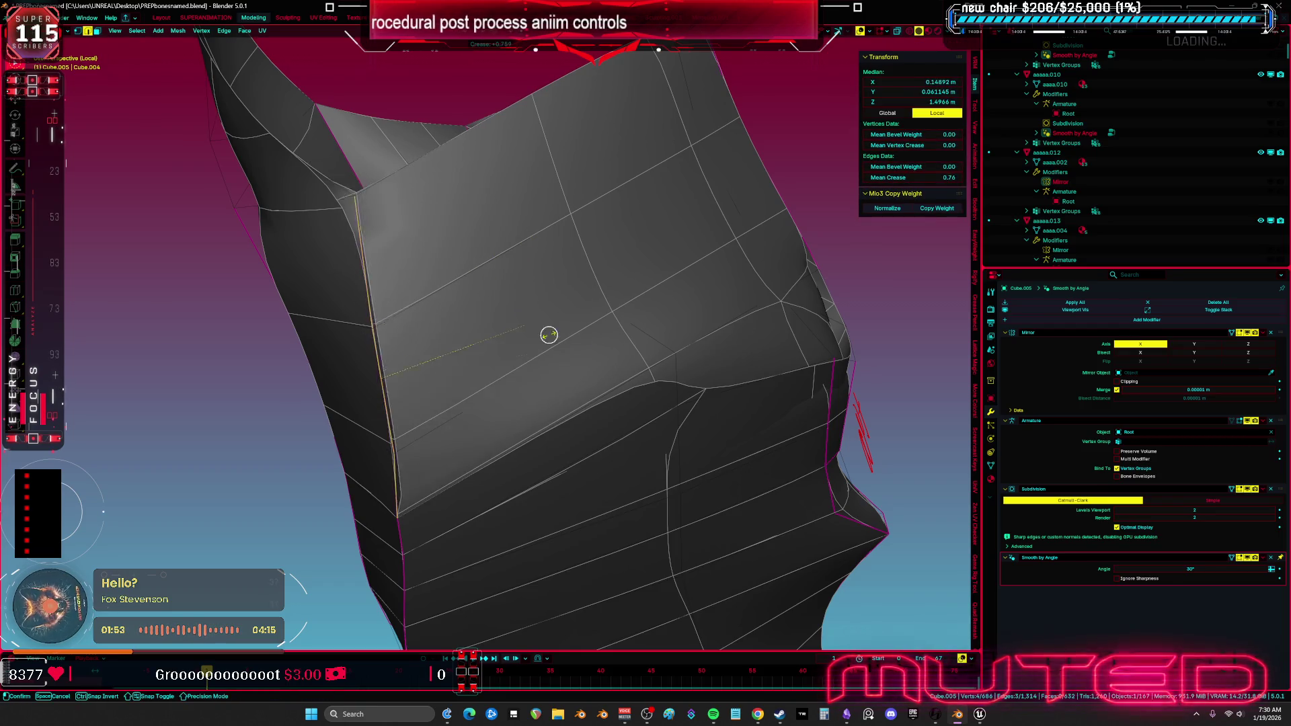
# Remove the Mirror modifier from the shoulder pad after viewing it from below.
pyautogui.moveTo(568, 359)
pyautogui.mouseDown()
pyautogui.moveTo(522, 374)
pyautogui.moveTo(531, 405)
pyautogui.mouseUp()
pyautogui.moveTo(404, 343)
pyautogui.mouseDown()
pyautogui.moveTo(349, 305)
pyautogui.moveTo(300, 320)
pyautogui.moveTo(406, 336)
pyautogui.mouseUp()
pyautogui.hotkey('shift', 'z')
pyautogui.press('a')
pyautogui.scroll(-3, 406, 336)
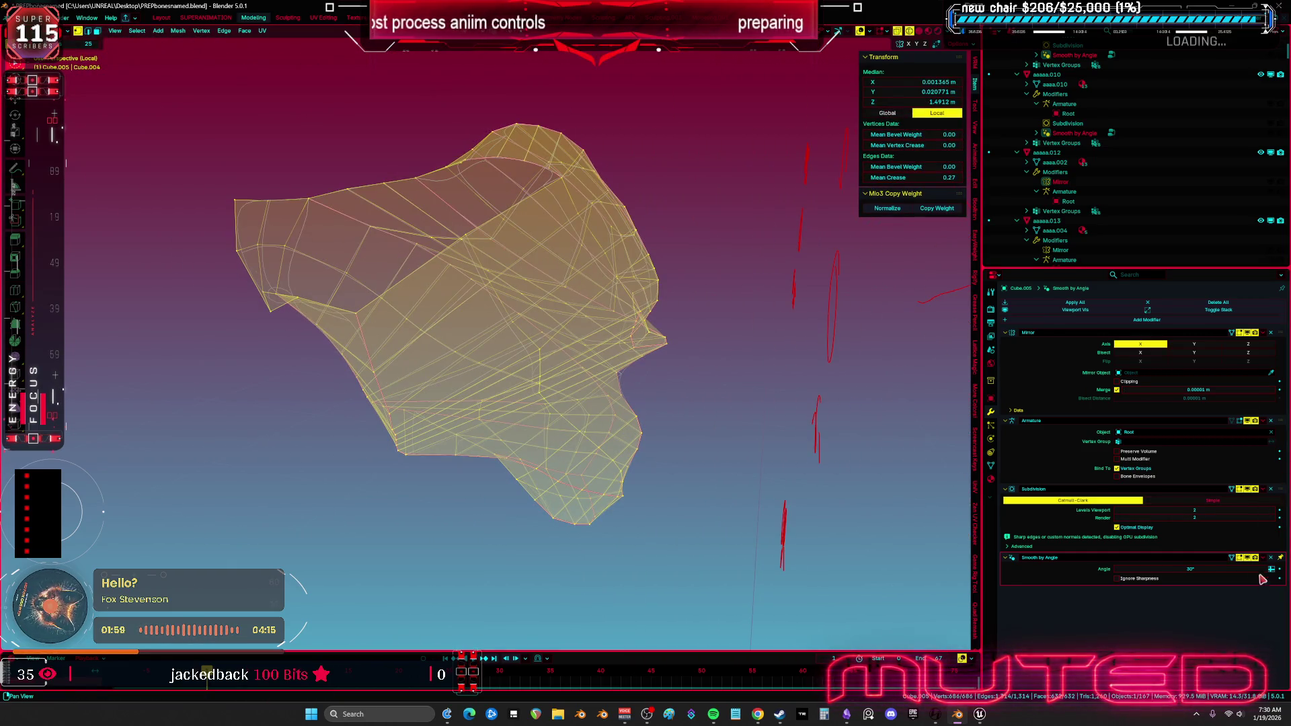
pyautogui.click(1270, 332)
# Select the pad's open edge loop and attempt a Grid Fill, then clear the selection.
pyautogui.moveTo(510, 365)
pyautogui.mouseDown()
pyautogui.moveTo(511, 330)
pyautogui.moveTo(522, 352)
pyautogui.moveTo(473, 410)
pyautogui.moveTo(501, 367)
pyautogui.moveTo(626, 363)
pyautogui.moveTo(666, 348)
pyautogui.moveTo(726, 357)
pyautogui.moveTo(542, 357)
pyautogui.moveTo(518, 286)
pyautogui.moveTo(453, 363)
pyautogui.moveTo(556, 307)
pyautogui.moveTo(418, 297)
pyautogui.mouseUp()
pyautogui.keyDown('alt'); pyautogui.click(482, 307); pyautogui.keyUp('alt')
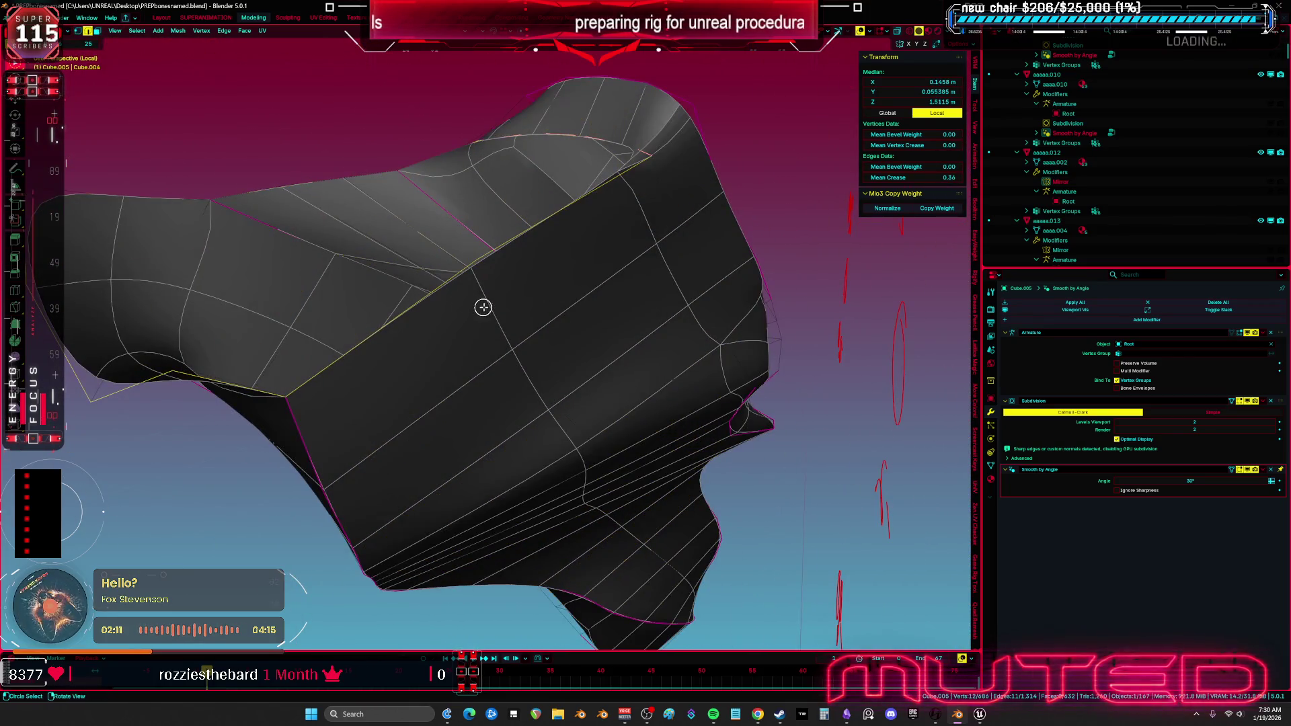
pyautogui.hotkey('ctrl', 'f')
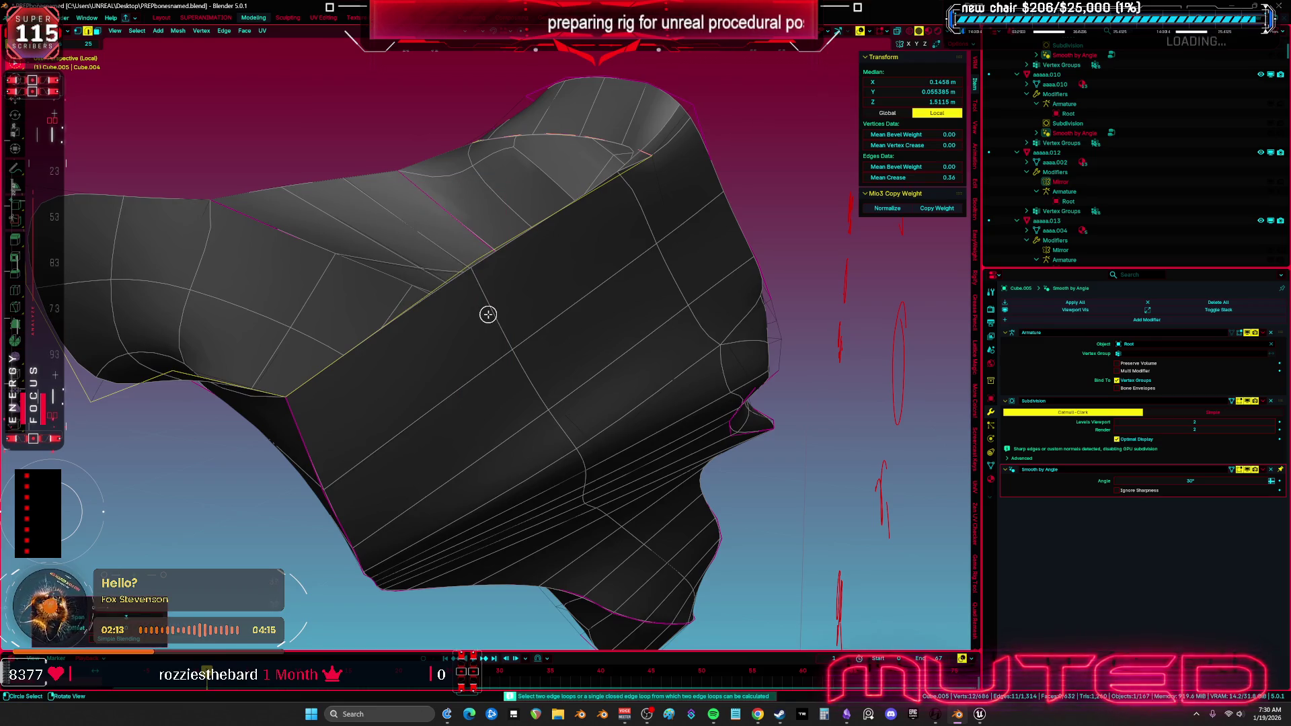
pyautogui.press('a')
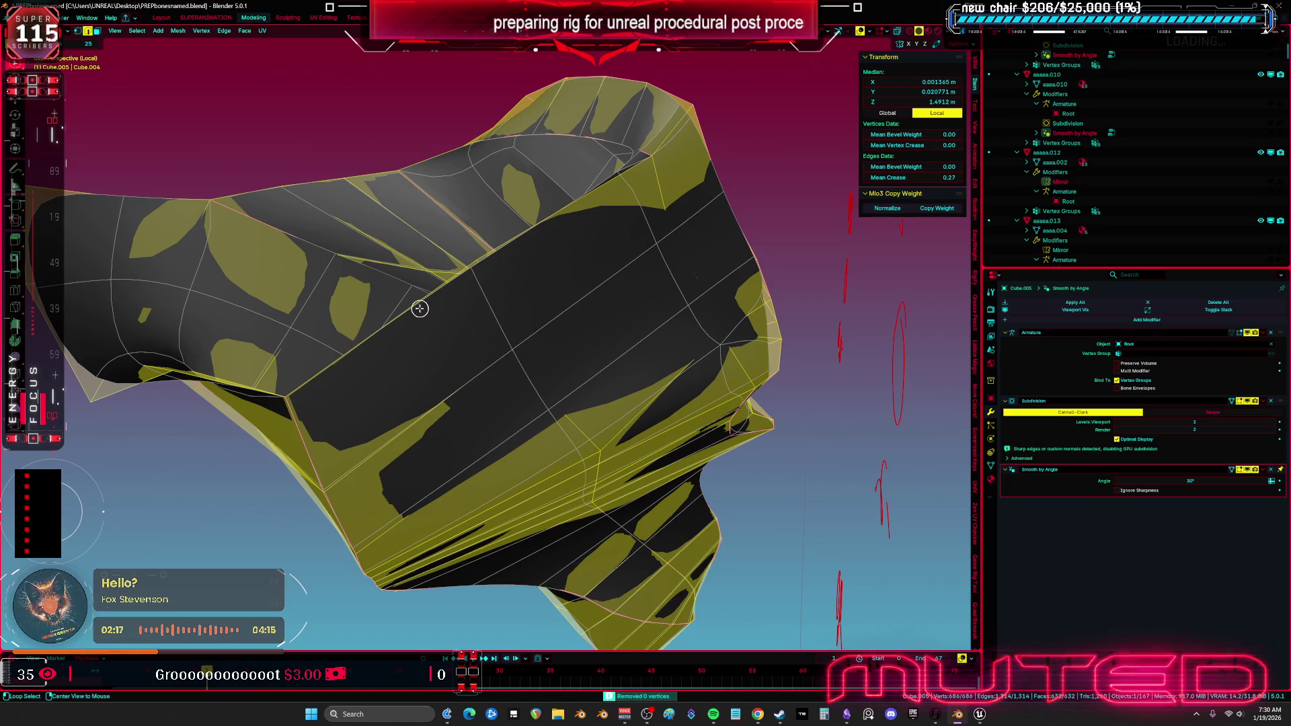
pyautogui.hotkey('alt', 'a')
# Merge the pad's tip vertices into one with Merge At Center.
pyautogui.moveTo(542, 326)
pyautogui.mouseDown()
pyautogui.moveTo(657, 312)
pyautogui.moveTo(703, 260)
pyautogui.moveTo(717, 220)
pyautogui.moveTo(646, 144)
pyautogui.moveTo(701, 210)
pyautogui.moveTo(642, 285)
pyautogui.moveTo(614, 239)
pyautogui.mouseUp()
pyautogui.click(703, 260)
pyautogui.press('m')
pyautogui.click(684, 148)
# Grid-fill the pad's open end loop with new faces and return to Object mode.
pyautogui.keyDown('alt'); pyautogui.click(619, 268); pyautogui.keyUp('alt')
pyautogui.hotkey('alt', 'z')
pyautogui.moveTo(462, 232); pyautogui.dragTo(421, 210)
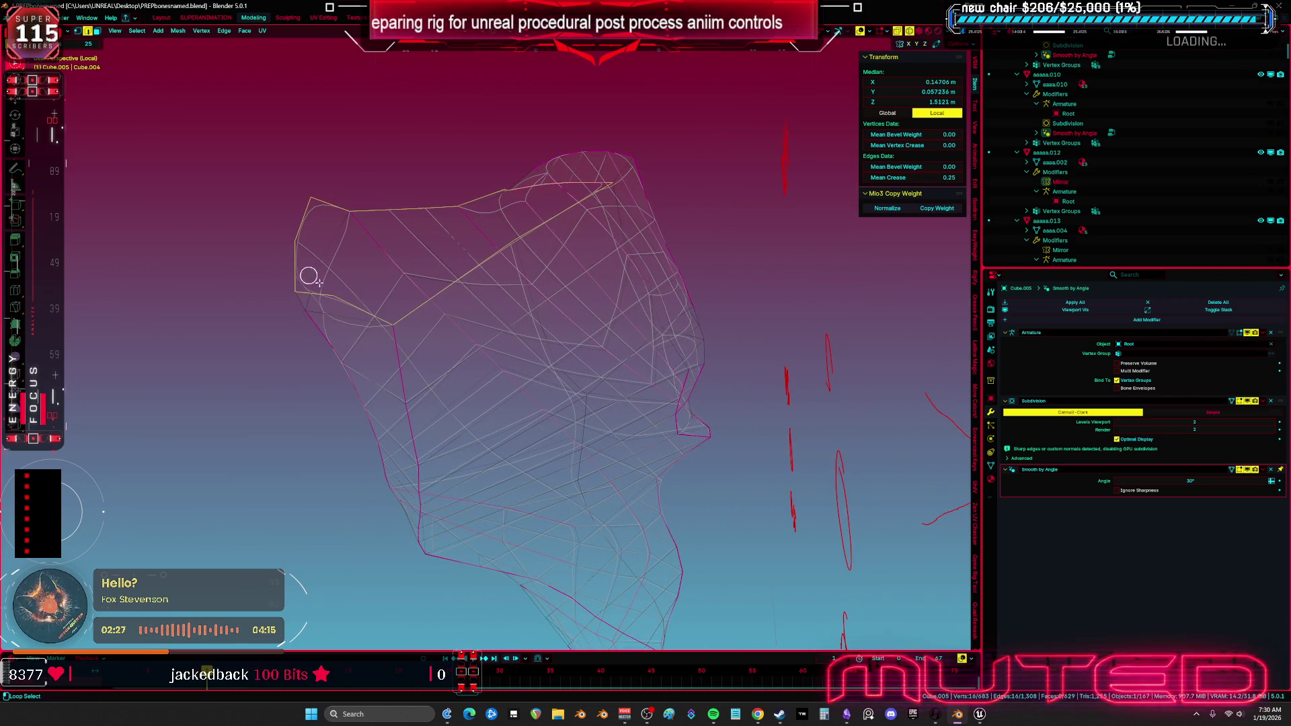
pyautogui.hotkey('ctrl', 'f')
pyautogui.moveTo(490, 260)
pyautogui.mouseDown()
pyautogui.moveTo(487, 297)
pyautogui.moveTo(614, 317)
pyautogui.moveTo(556, 409)
pyautogui.moveTo(576, 394)
pyautogui.moveTo(574, 352)
pyautogui.moveTo(633, 359)
pyautogui.moveTo(692, 322)
pyautogui.moveTo(614, 325)
pyautogui.moveTo(453, 386)
pyautogui.moveTo(509, 358)
pyautogui.moveTo(583, 369)
pyautogui.moveTo(538, 377)
pyautogui.moveTo(512, 371)
pyautogui.moveTo(585, 346)
pyautogui.moveTo(586, 358)
pyautogui.mouseUp()
pyautogui.hotkey('alt', 'z')
pyautogui.press('Tab')
# Select the armature and pad, enter Weight Paint, and display shoulderB_l's weights on the pad.
pyautogui.press('KP_Divide')
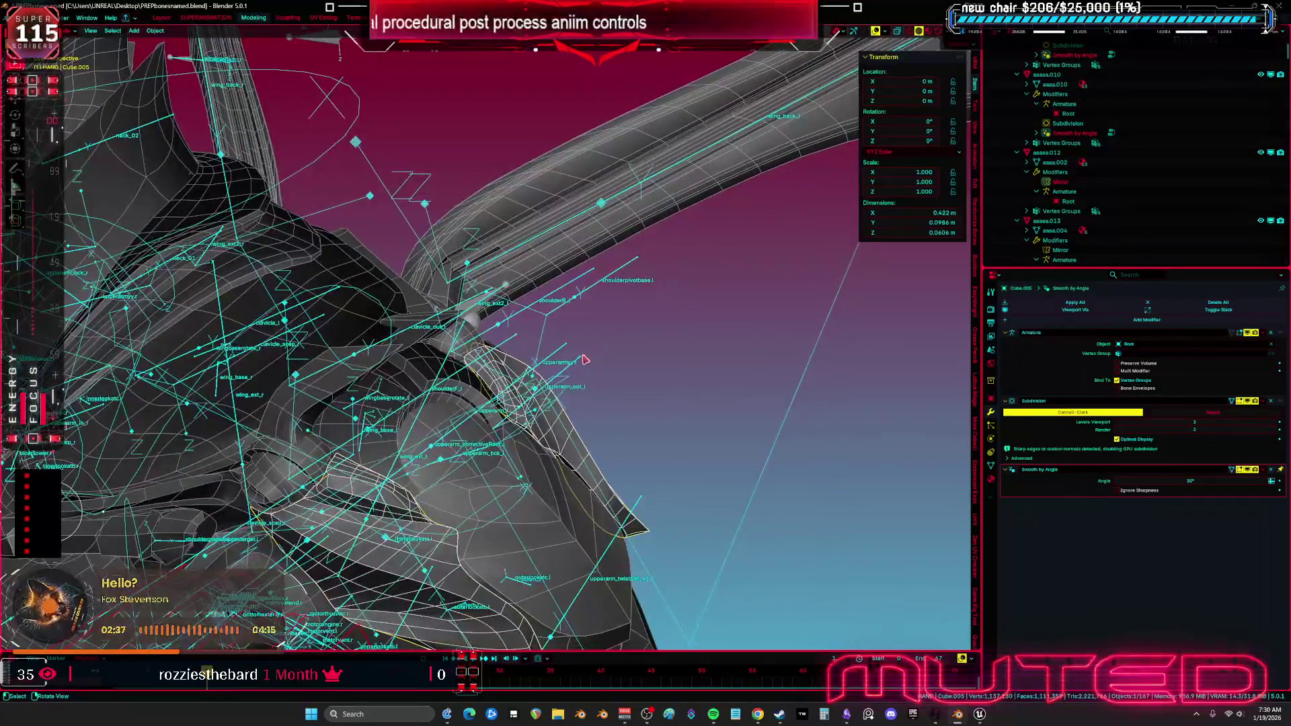
pyautogui.click(585, 385)
pyautogui.keyDown('shift'); pyautogui.click(583, 440); pyautogui.keyUp('shift')
pyautogui.hotkey('ctrl', 'Tab')
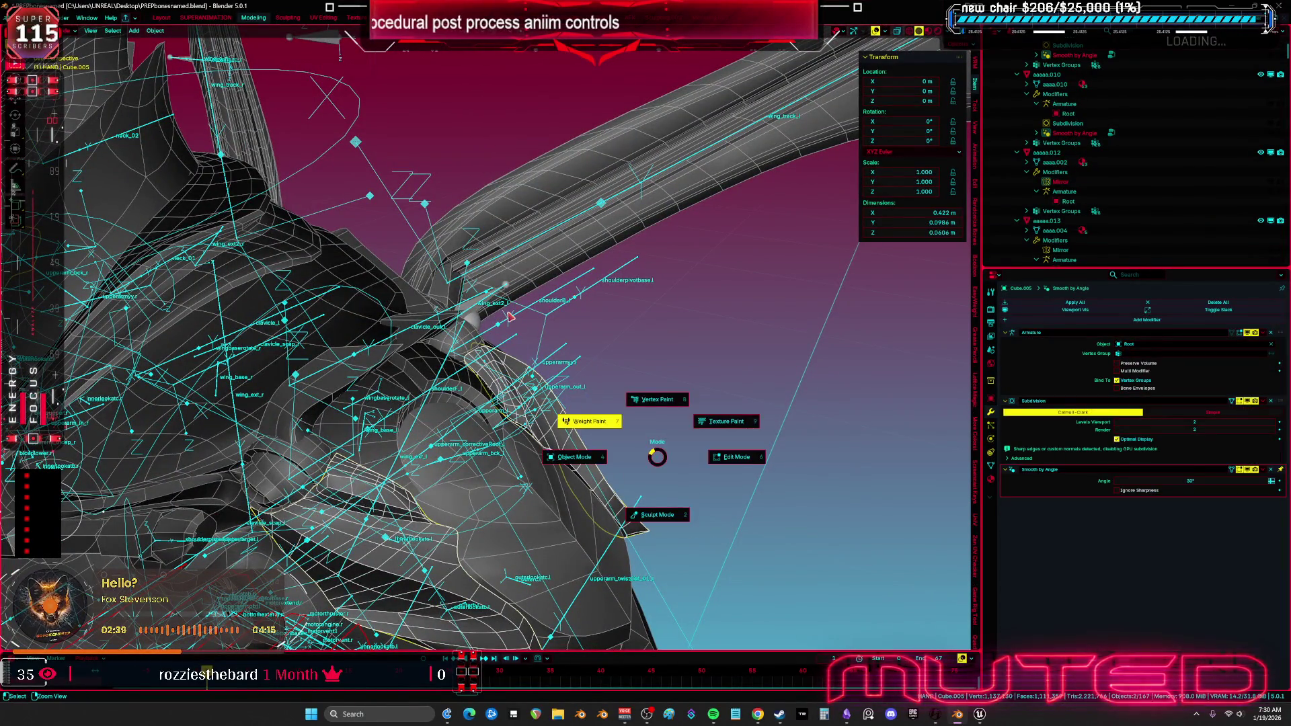
pyautogui.click(576, 421)
pyautogui.moveTo(380, 228); pyautogui.dragTo(561, 235)
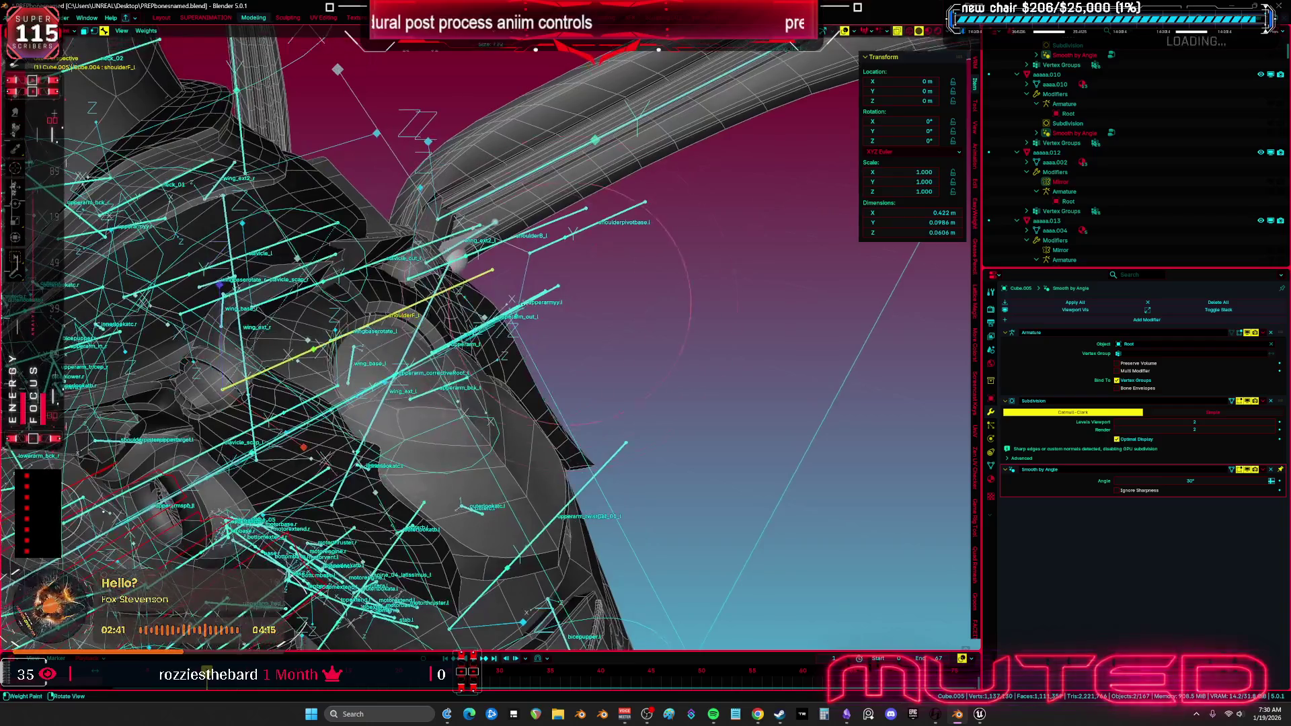
pyautogui.keyDown('ctrl'); pyautogui.click(538, 229); pyautogui.keyUp('ctrl')
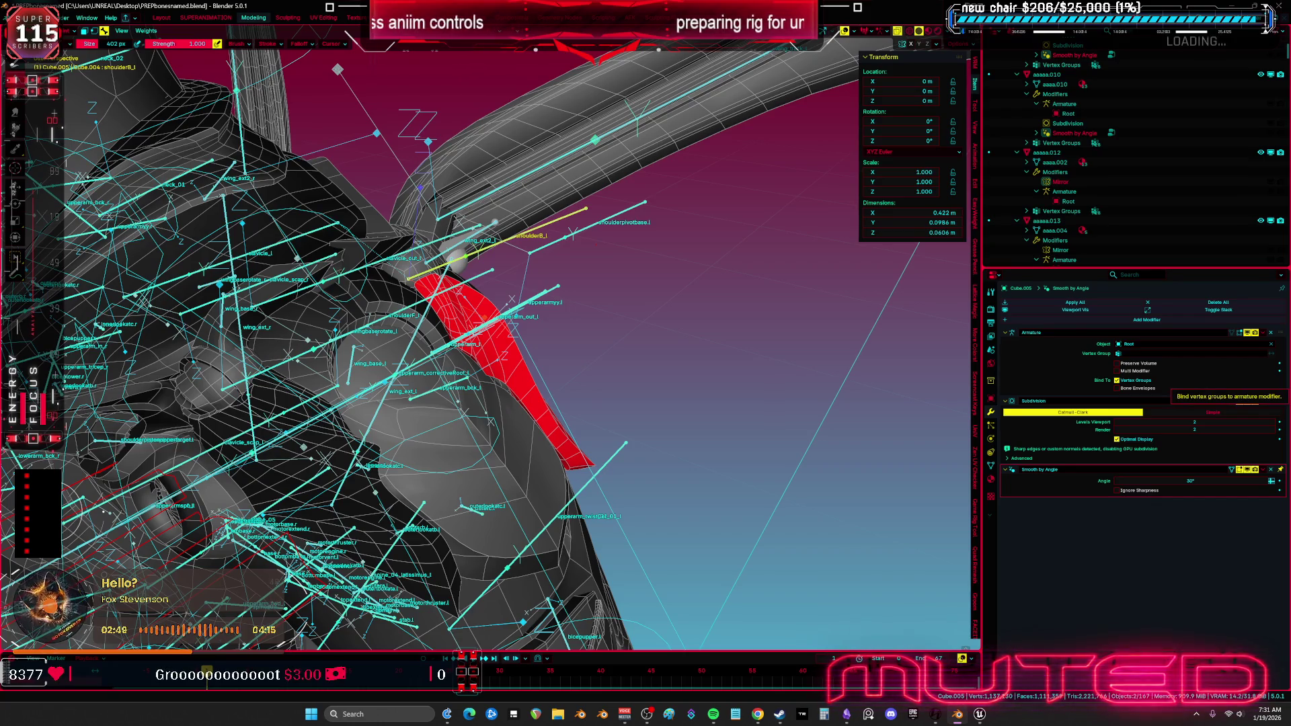
pyautogui.hotkey('ctrl', 'Tab')
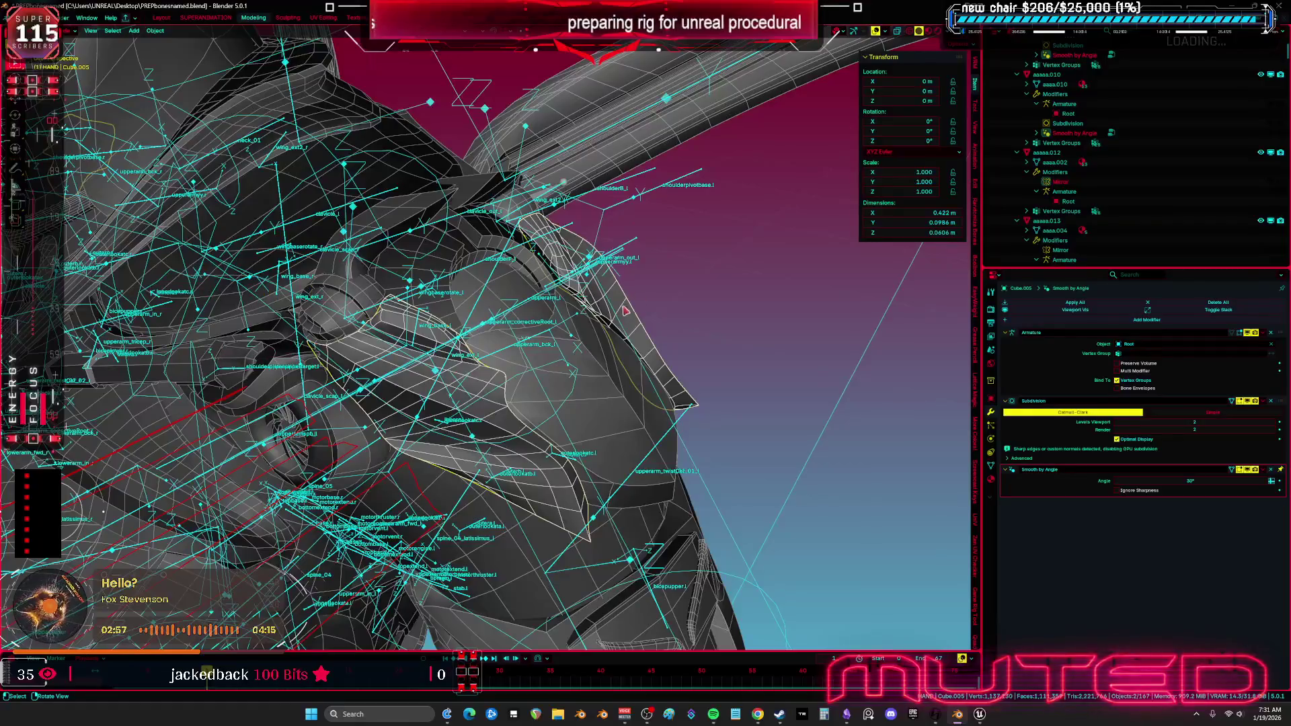
# Isolate the pads in front view and delete the left pad's vertices in Edit mode.
pyautogui.press('KP_Divide')
pyautogui.press('KP_1')
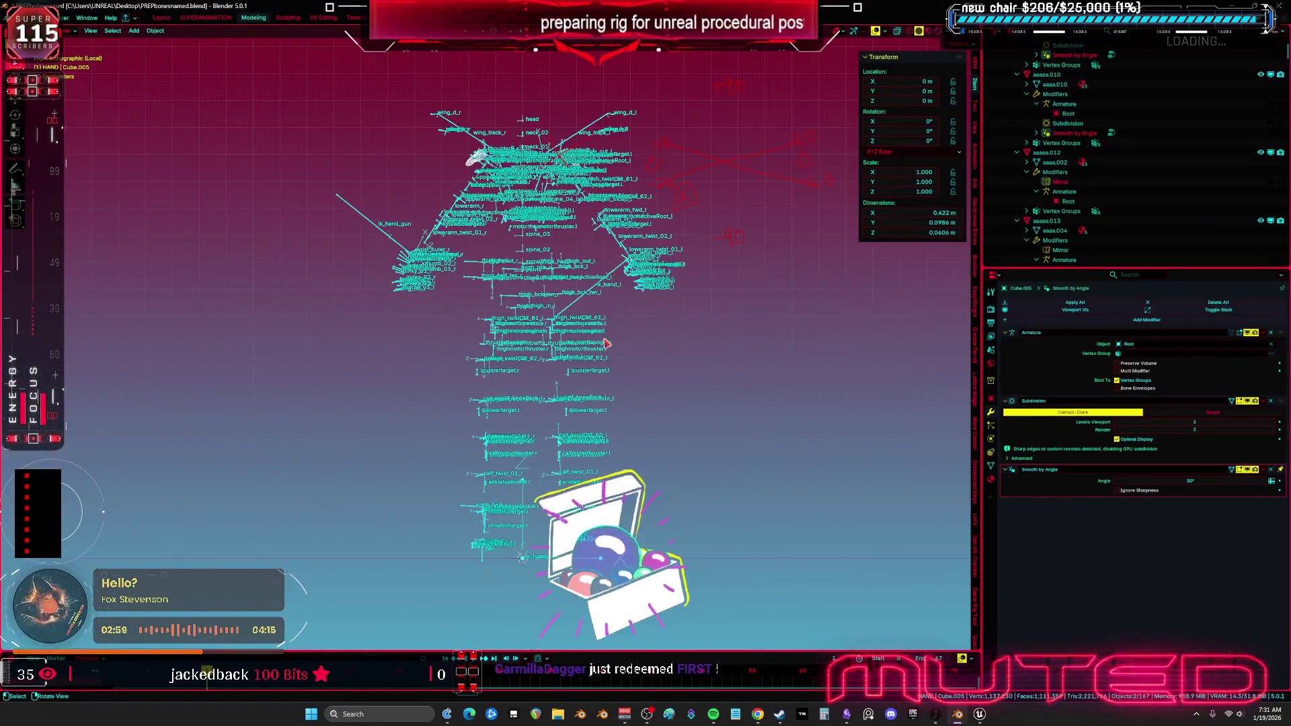
pyautogui.press('Tab')
pyautogui.scroll(3, 534, 272)
pyautogui.press('c')
pyautogui.scroll(2, 534, 272)
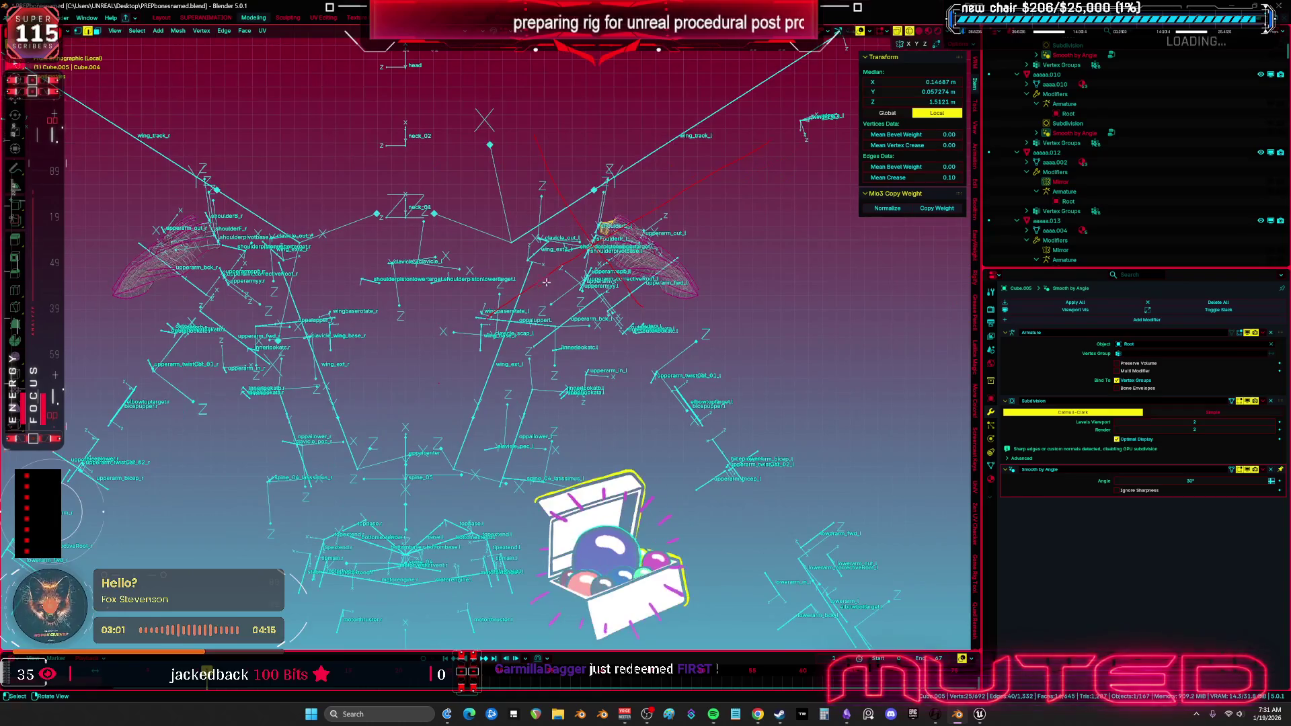
pyautogui.press('a')
pyautogui.press('Escape')
pyautogui.moveTo(296, 113); pyautogui.dragTo(157, 236)
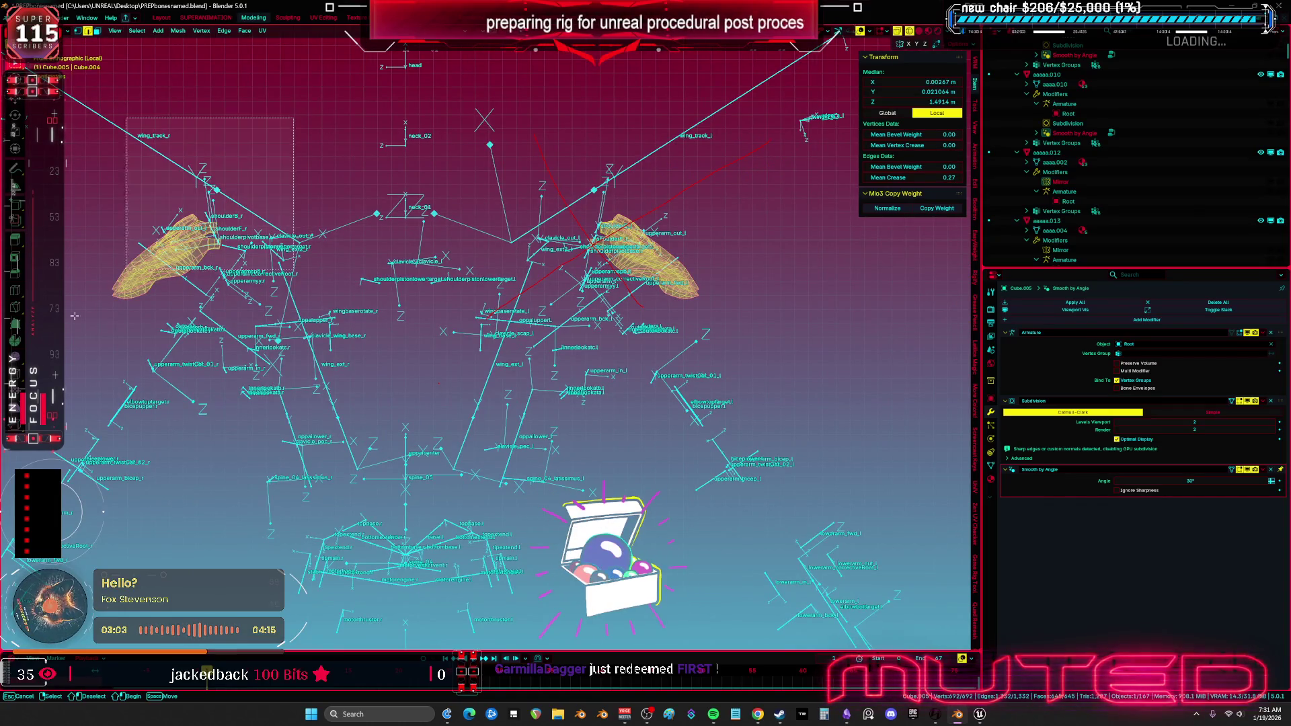
pyautogui.press('x')
pyautogui.click(369, 220)
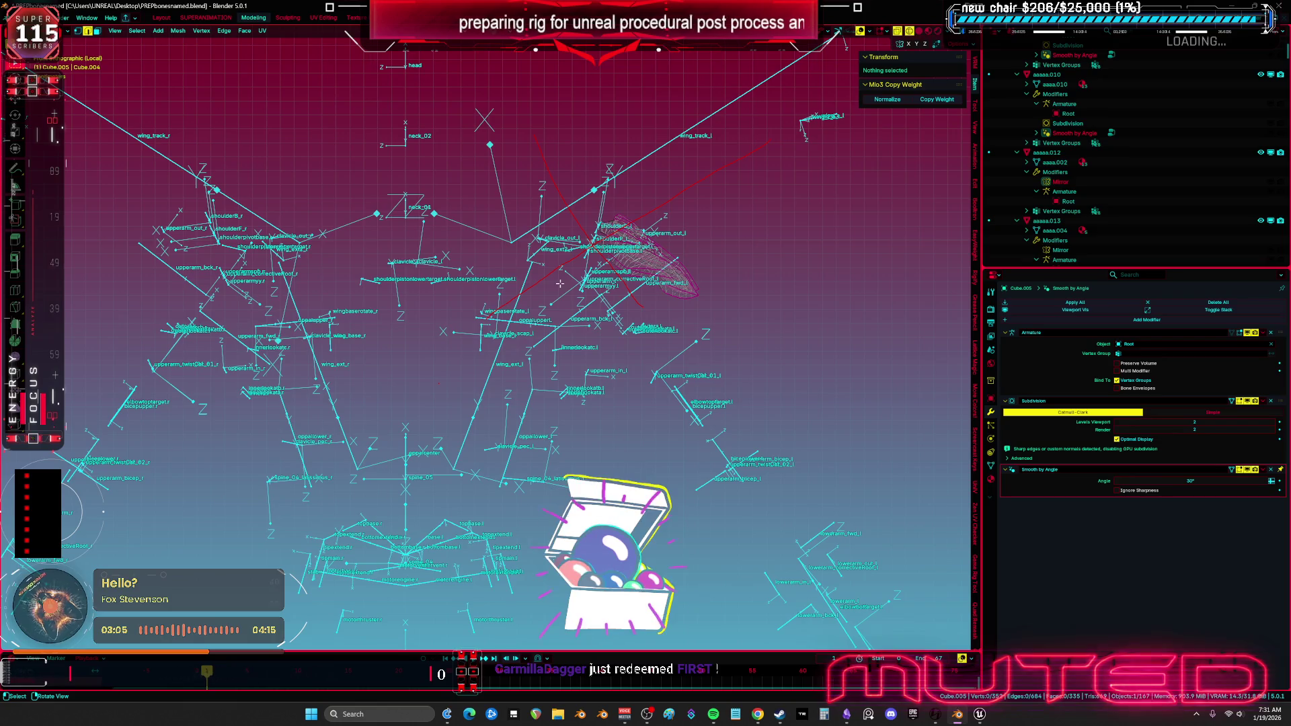
# Add a Mirror modifier at the top of the stack and apply it in Object mode.
pyautogui.click(1089, 320)
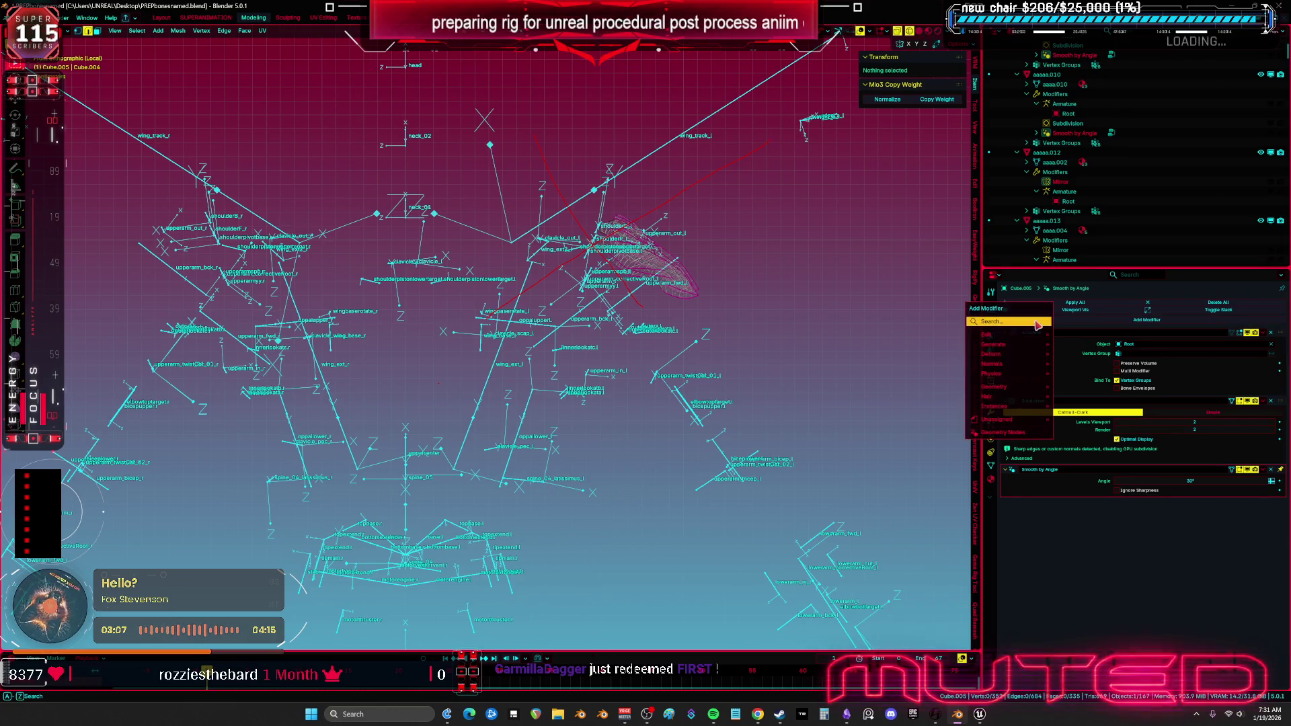
pyautogui.click(1094, 353)
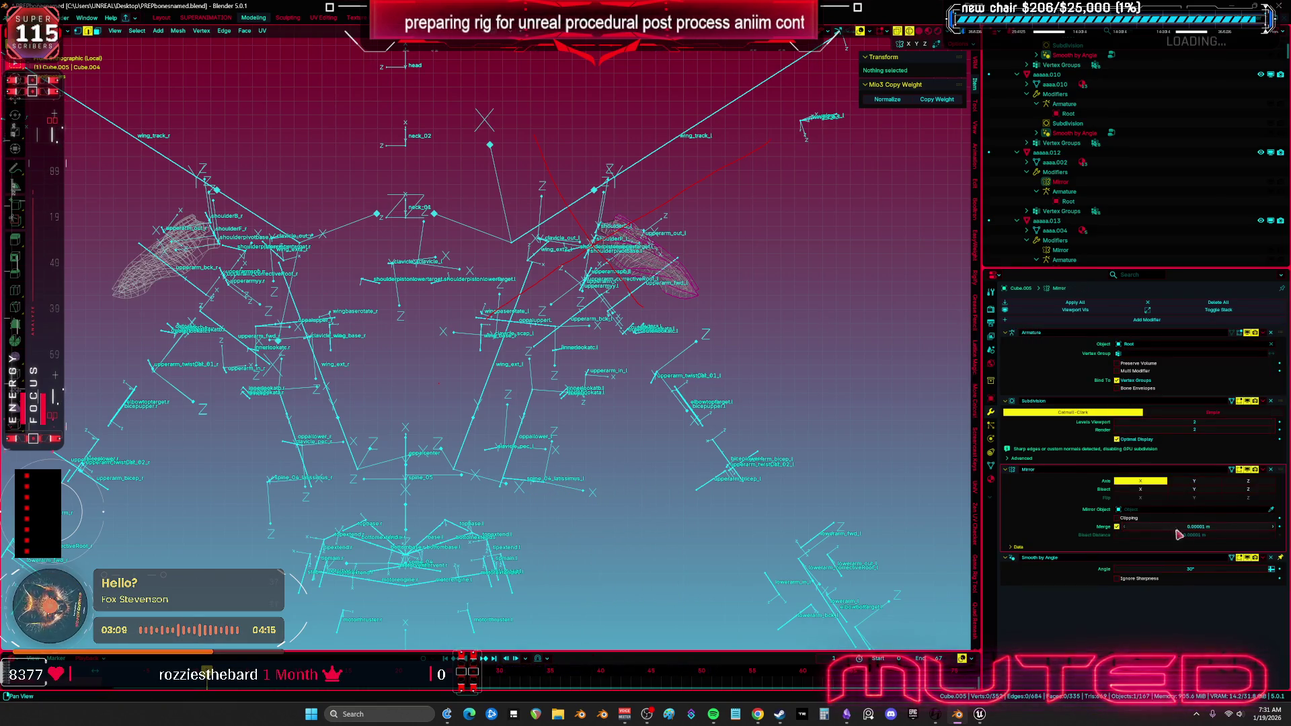
pyautogui.moveTo(1280, 470); pyautogui.dragTo(1237, 350)
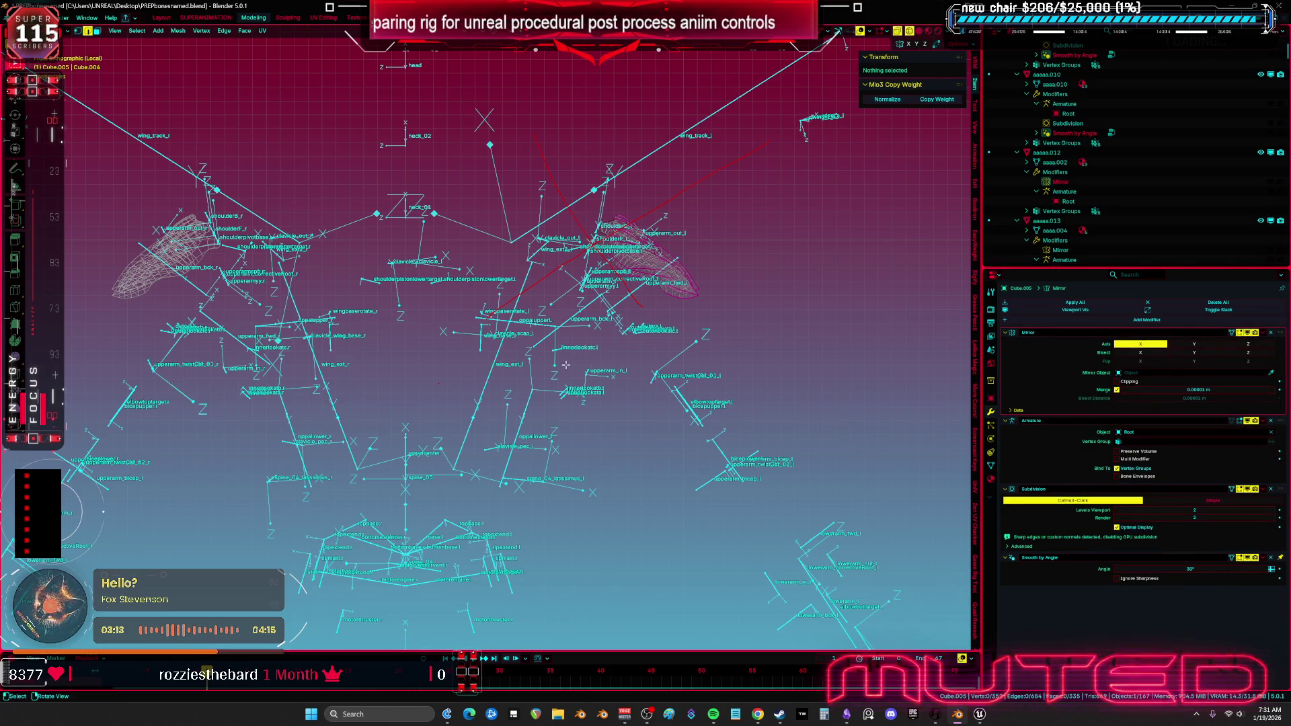
pyautogui.press('Tab')
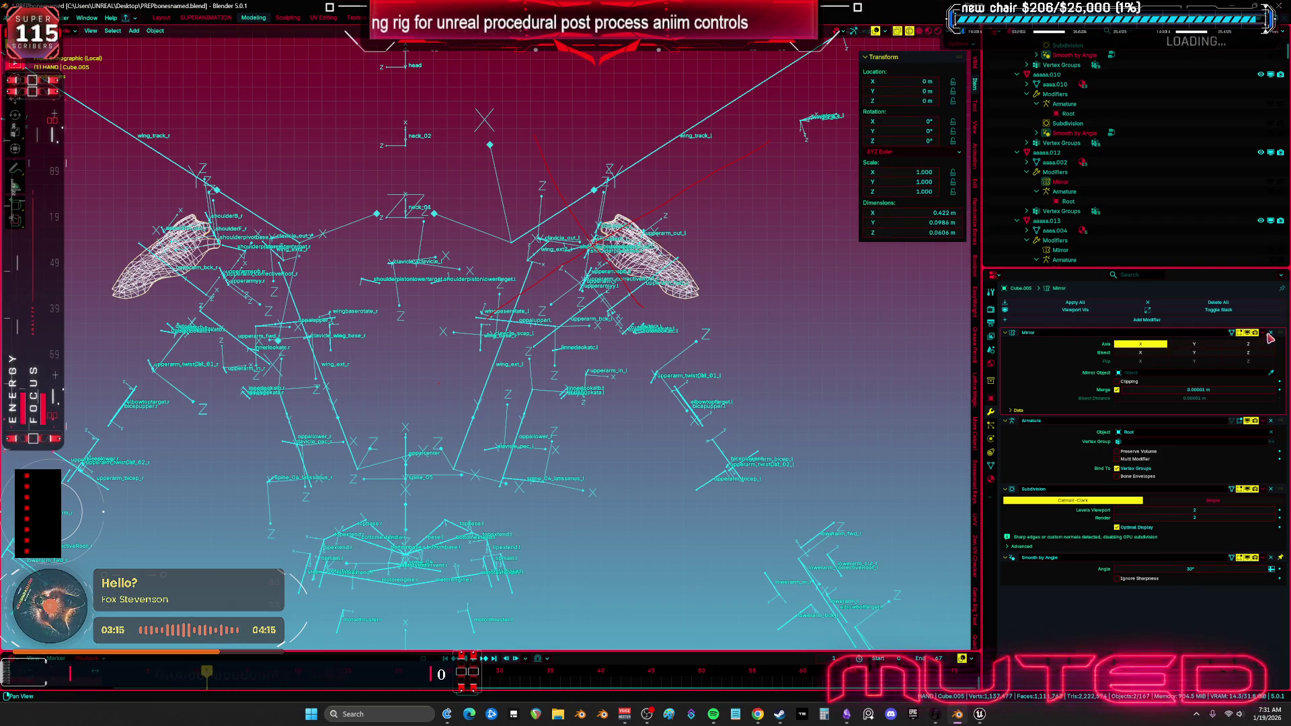
pyautogui.hotkey('ctrl', 'a')
pyautogui.hotkey('ctrl', 'a')
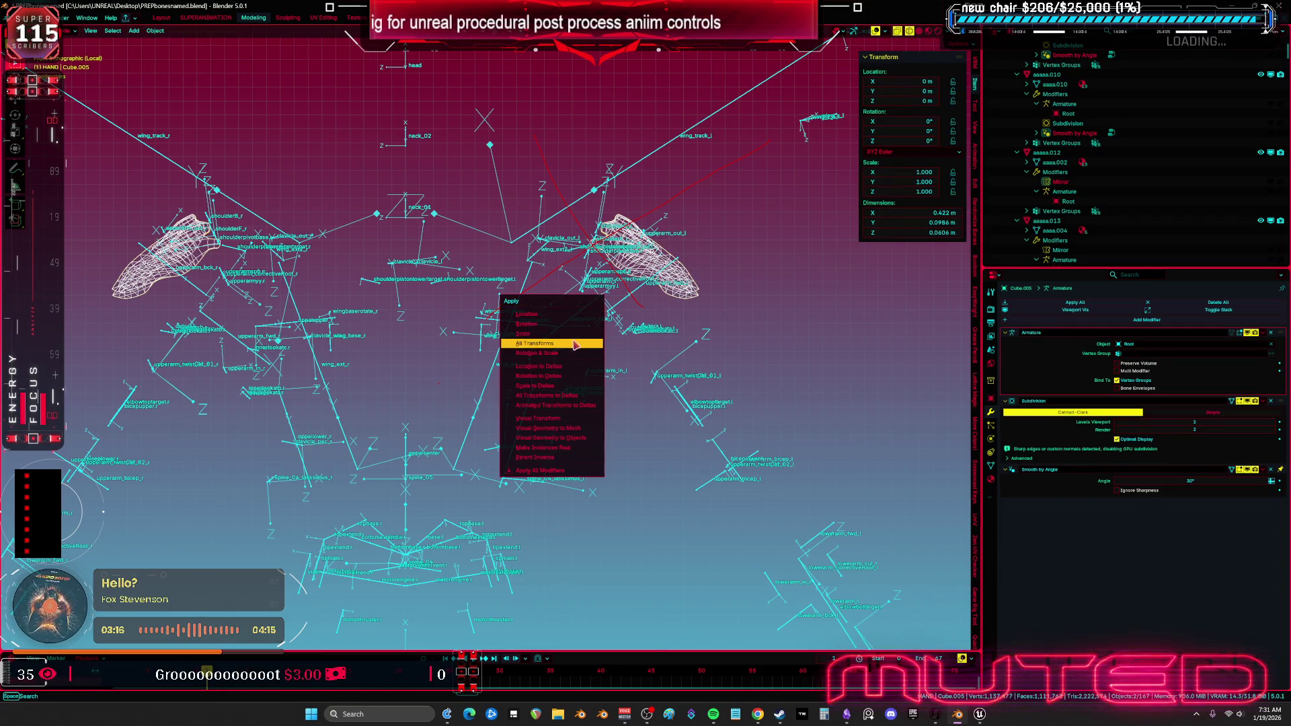
# Apply all transforms to the shoulder pad.
pyautogui.click(575, 345)
pyautogui.scroll(5, 558, 363)
pyautogui.press('z')
pyautogui.scroll(-10, 832, 349)
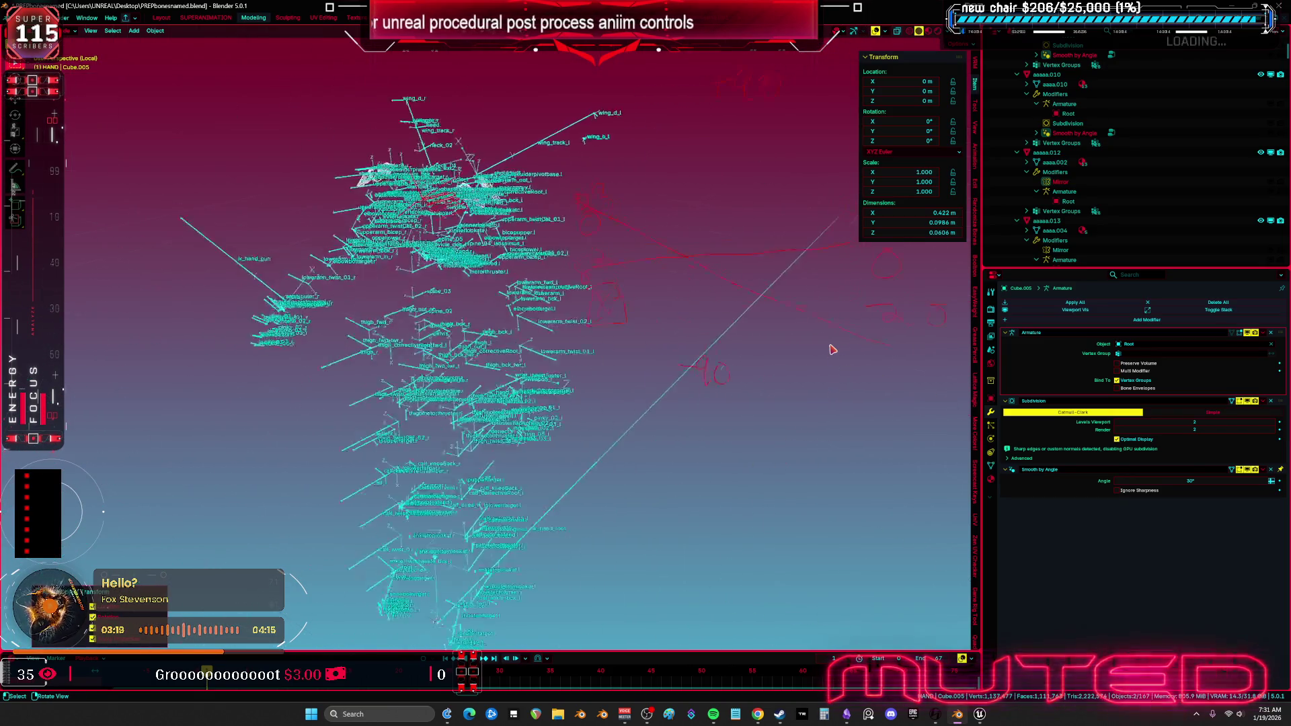
pyautogui.scroll(5, 562, 359)
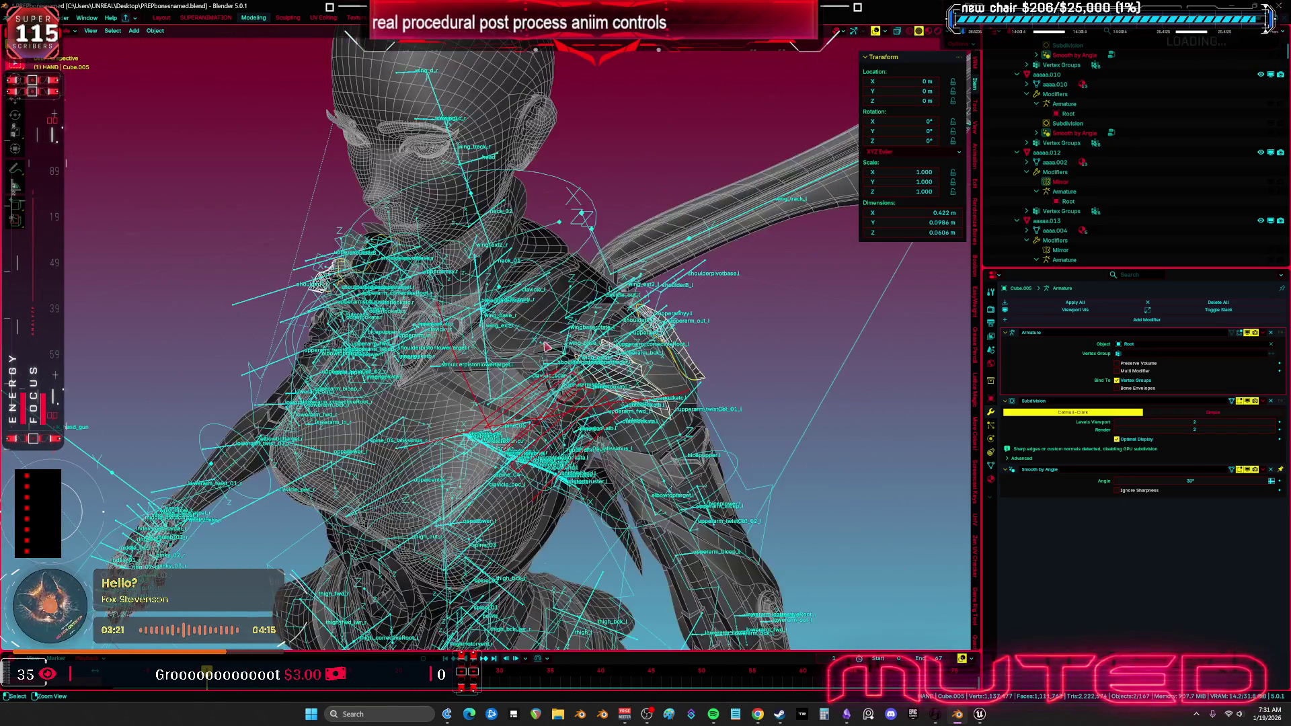
pyautogui.scroll(5, 635, 294)
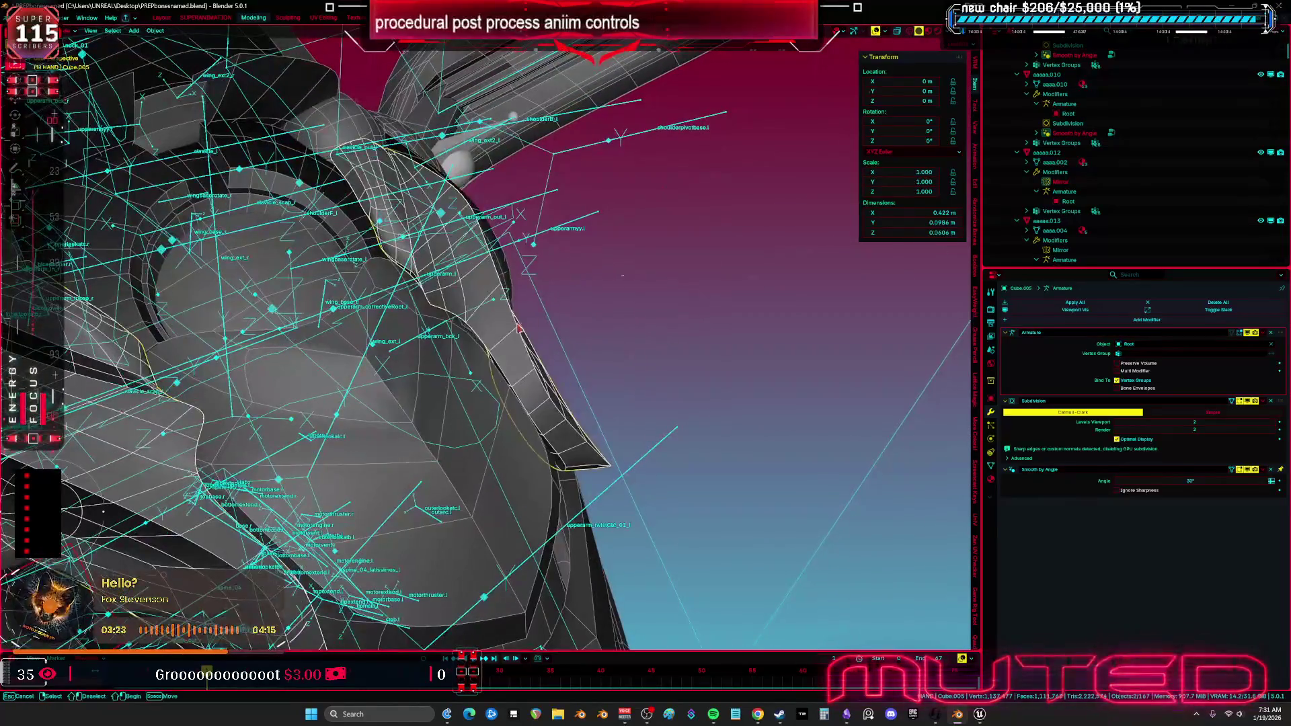
pyautogui.scroll(3, 531, 491)
# Select the other pad, body mesh, aaaaa.013, Cube.012, aaaaa.018, 1_1_007, with Root armature active.
pyautogui.keyDown('shift'); pyautogui.click(732, 291); pyautogui.keyUp('shift')
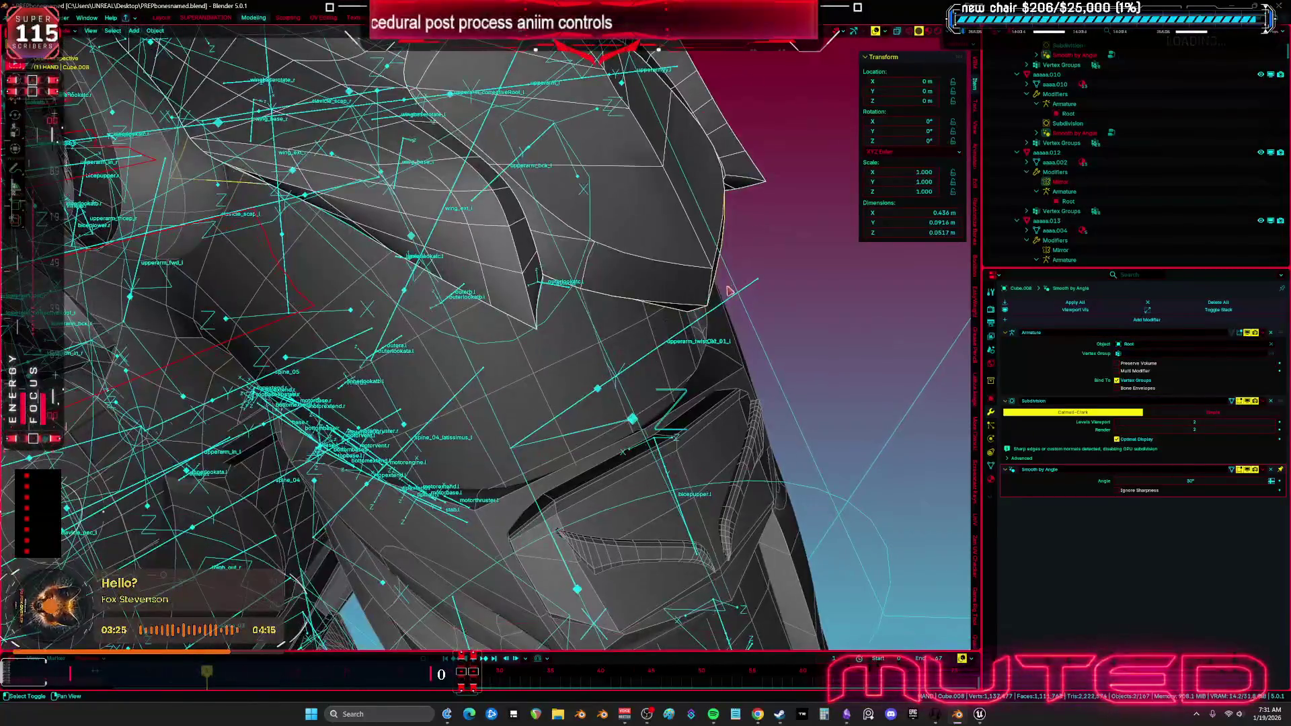
pyautogui.scroll(-3, 644, 318)
pyautogui.scroll(3, 561, 363)
pyautogui.keyDown('shift'); pyautogui.click(562, 363); pyautogui.keyUp('shift')
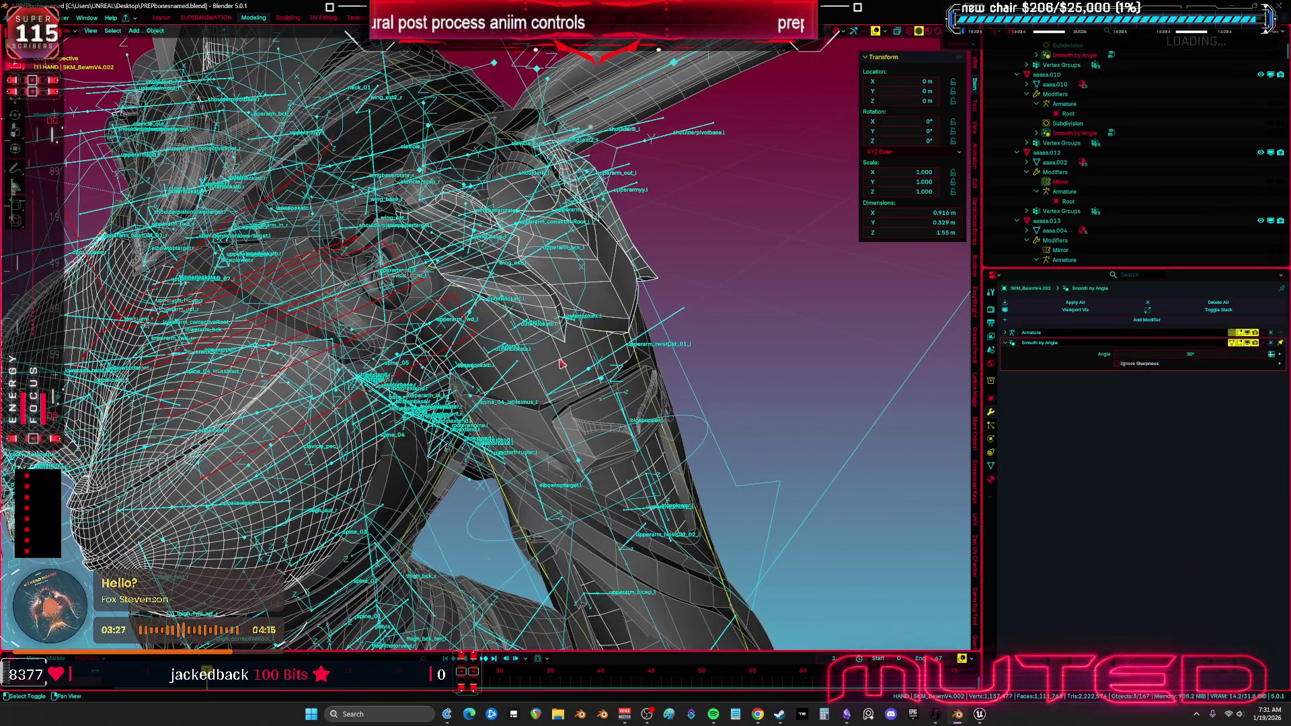
pyautogui.keyDown('shift'); pyautogui.click(676, 319); pyautogui.keyUp('shift')
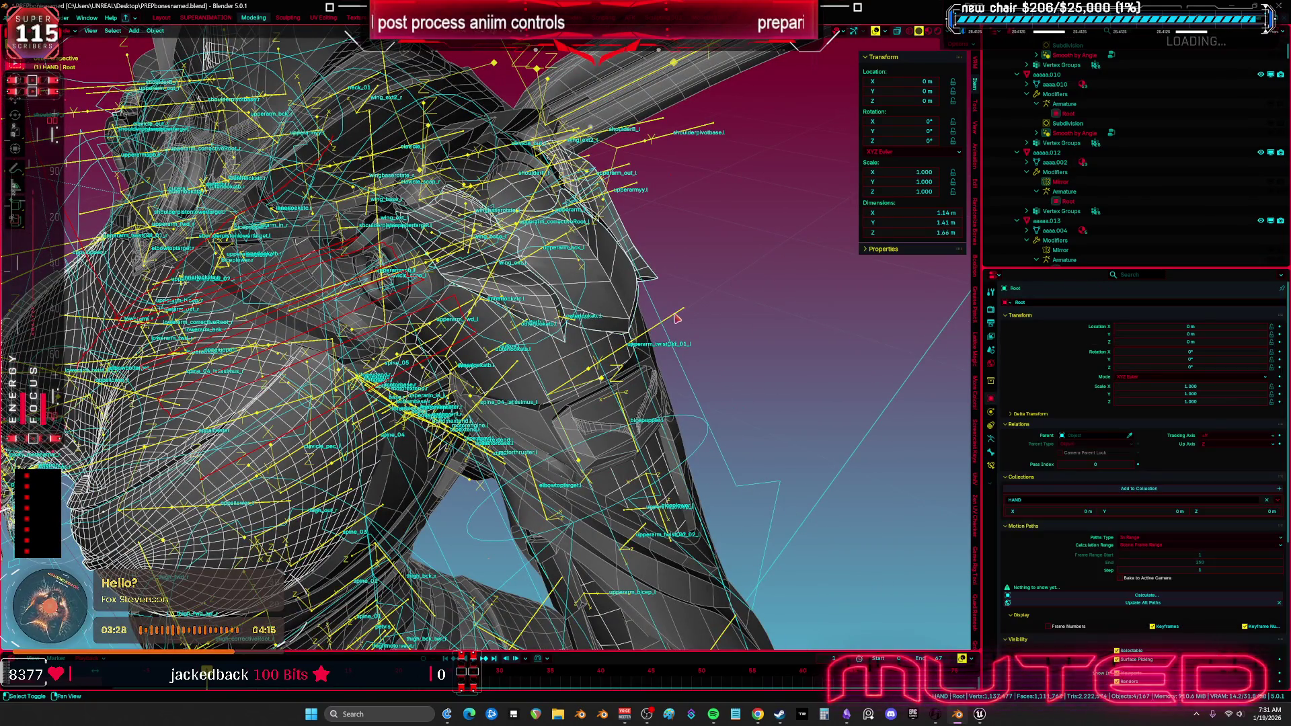
pyautogui.keyDown('shift'); pyautogui.click(472, 130); pyautogui.keyUp('shift')
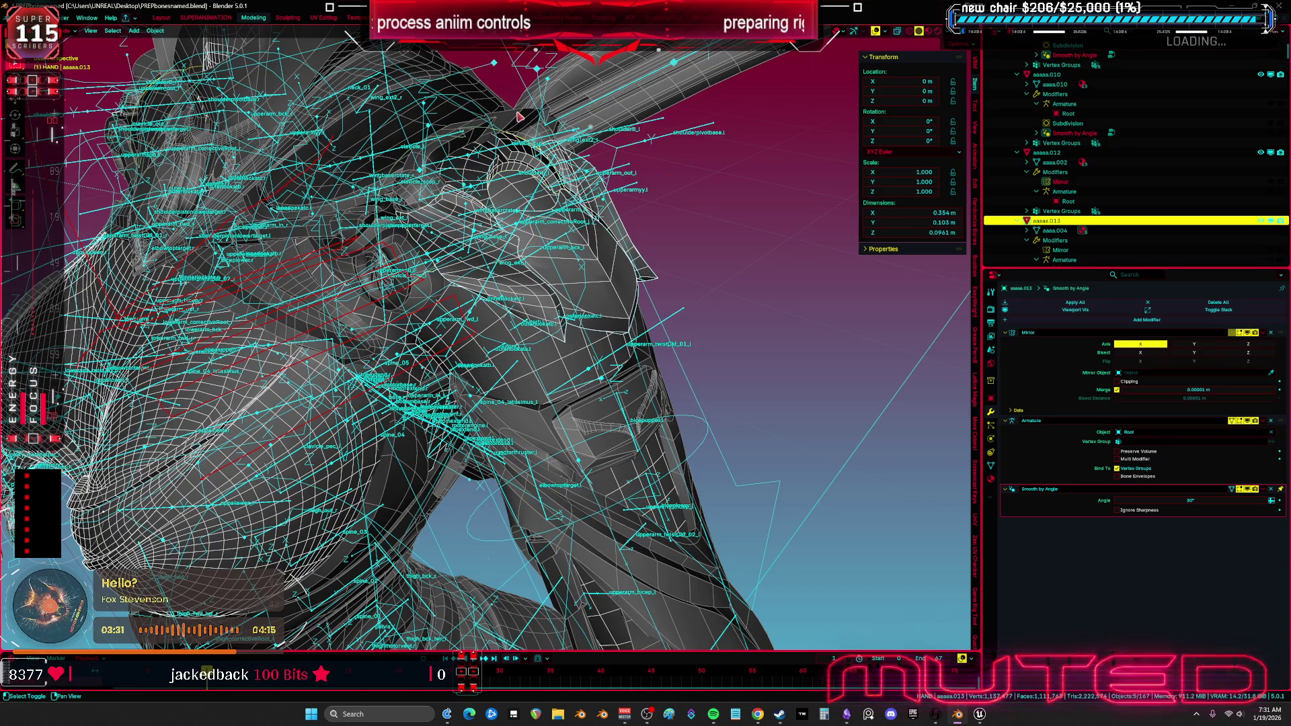
pyautogui.keyDown('shift'); pyautogui.click(419, 290); pyautogui.keyUp('shift')
pyautogui.keyDown('shift'); pyautogui.click(412, 306); pyautogui.keyUp('shift')
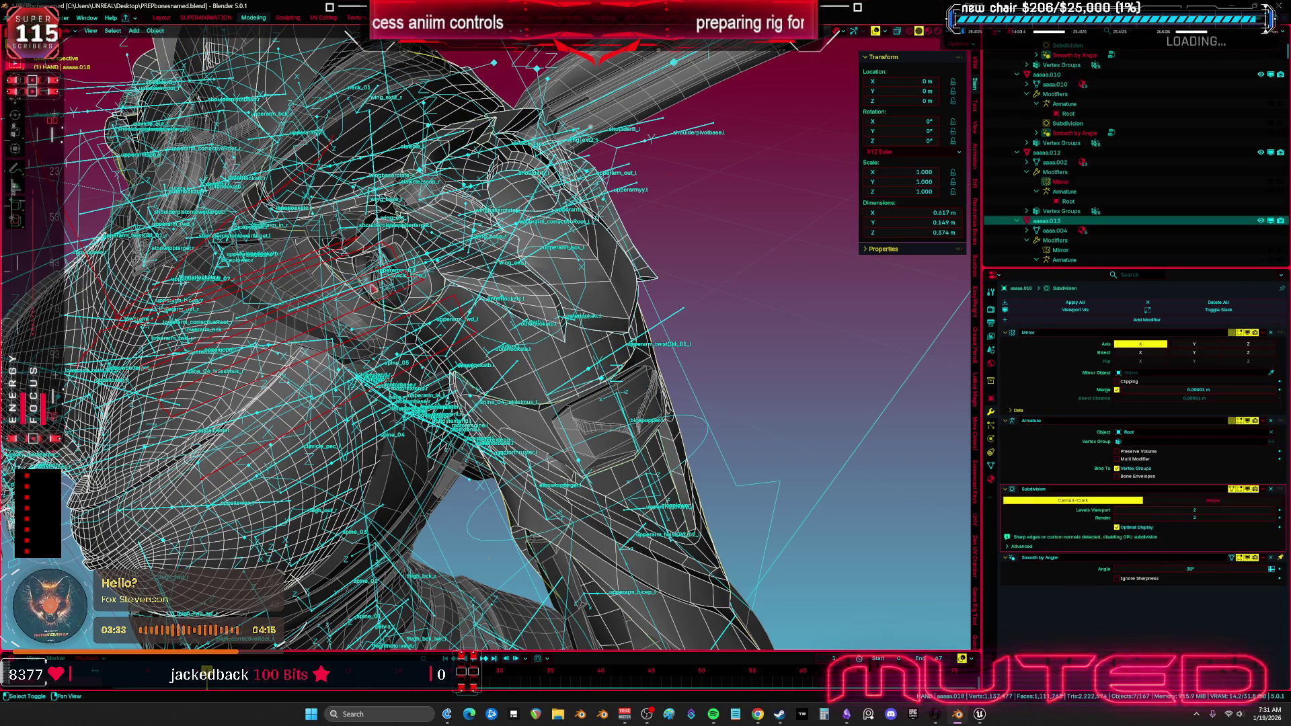
pyautogui.keyDown('shift'); pyautogui.click(362, 269); pyautogui.keyUp('shift')
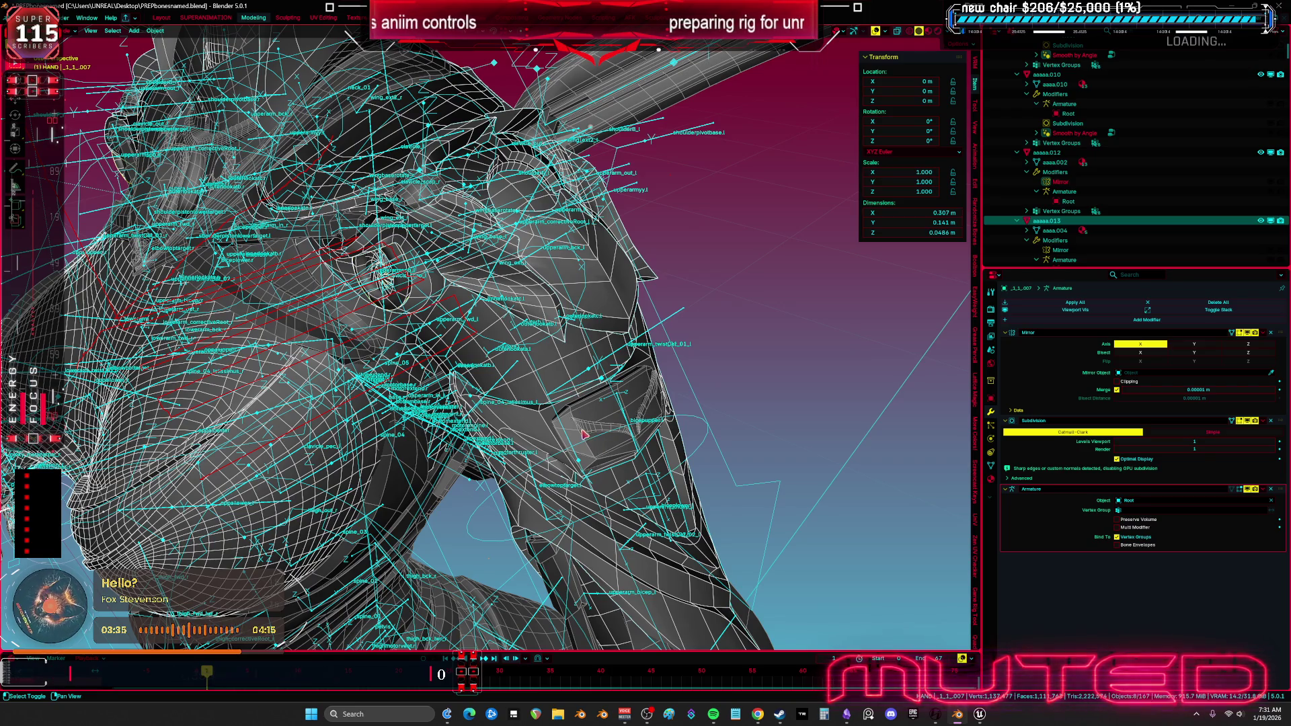
pyautogui.moveTo(583, 435); pyautogui.dragTo(580, 417)
pyautogui.keyDown('shift'); pyautogui.click(584, 249); pyautogui.keyUp('shift')
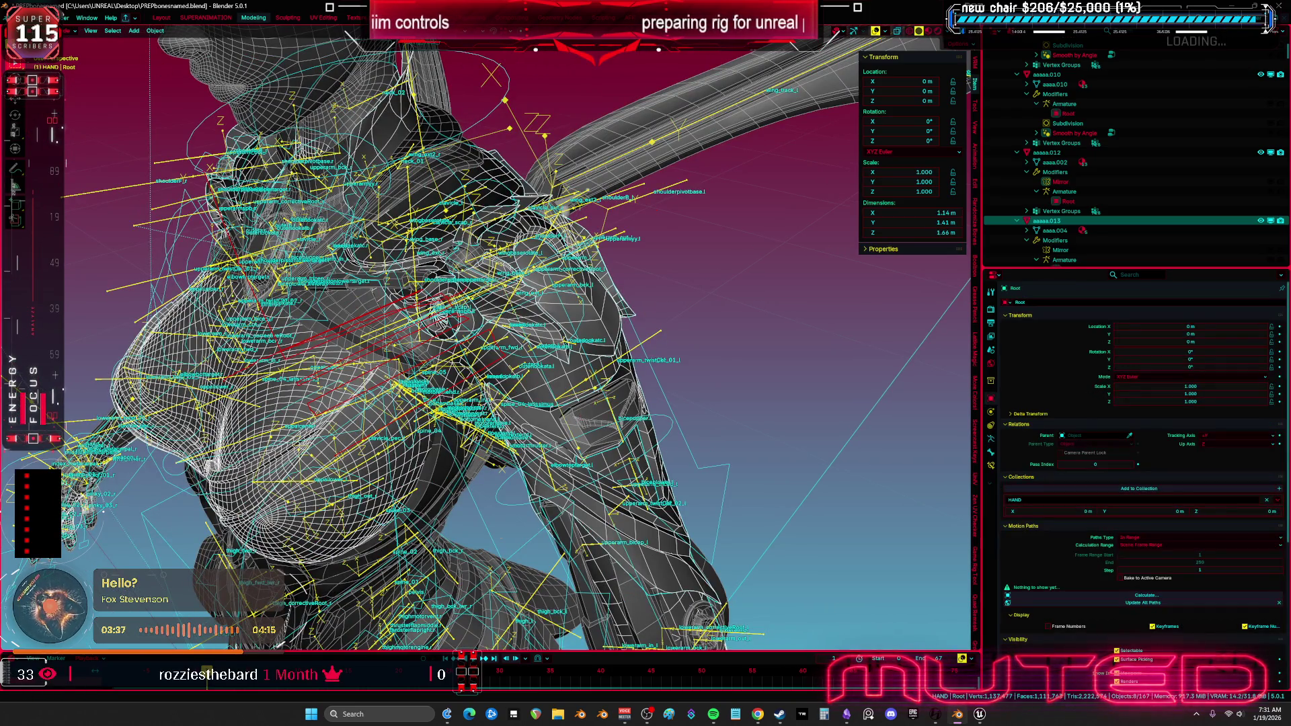
# Open the FBX export settings from the File menu.
pyautogui.click(20, 17)
pyautogui.moveTo(67, 165)
pyautogui.click(174, 242)
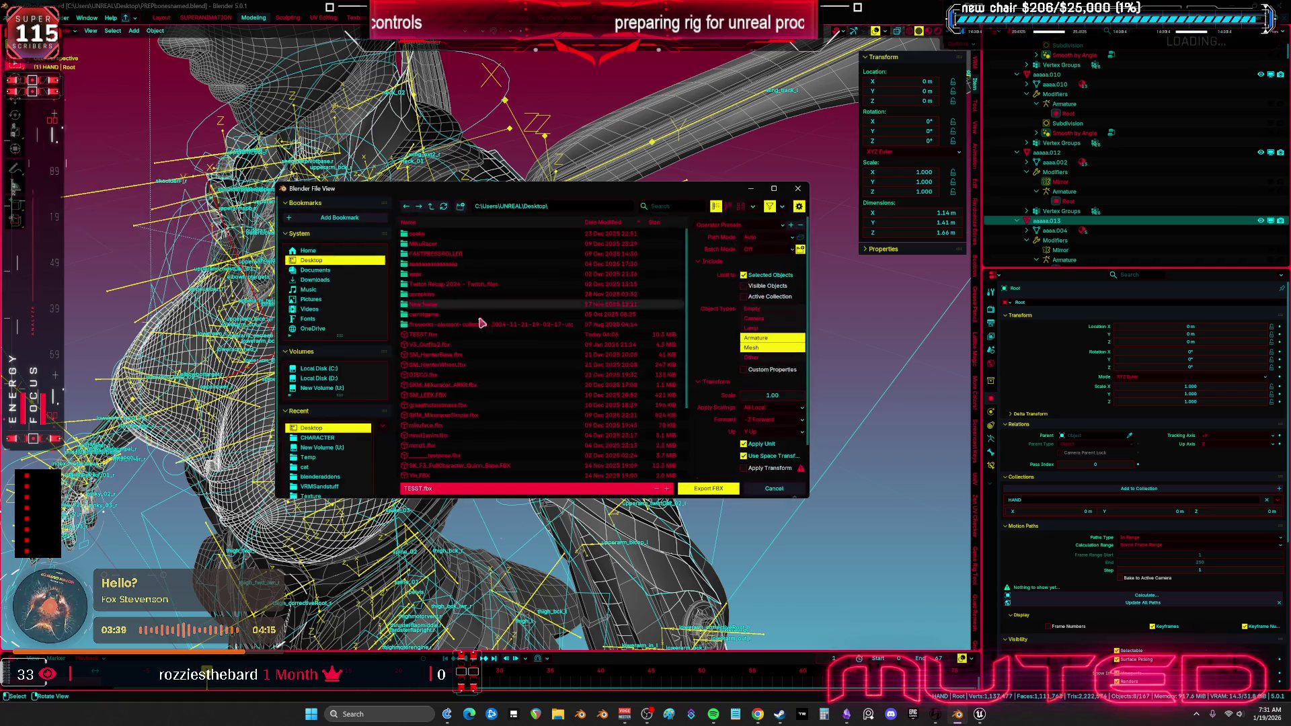
# Export the selected pads, body and armature as FBX, then return to the CR_Mannequin rig graph.
pyautogui.click(731, 493)
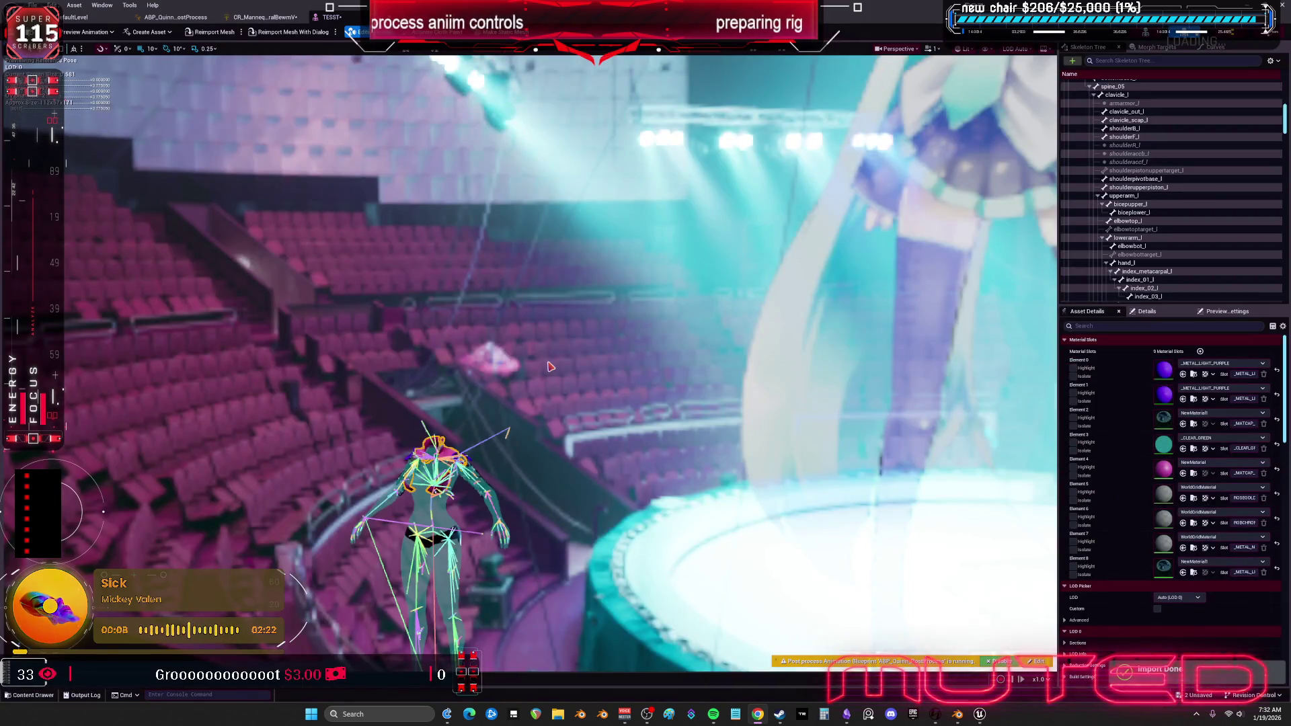
pyautogui.scroll(10, 669, 361)
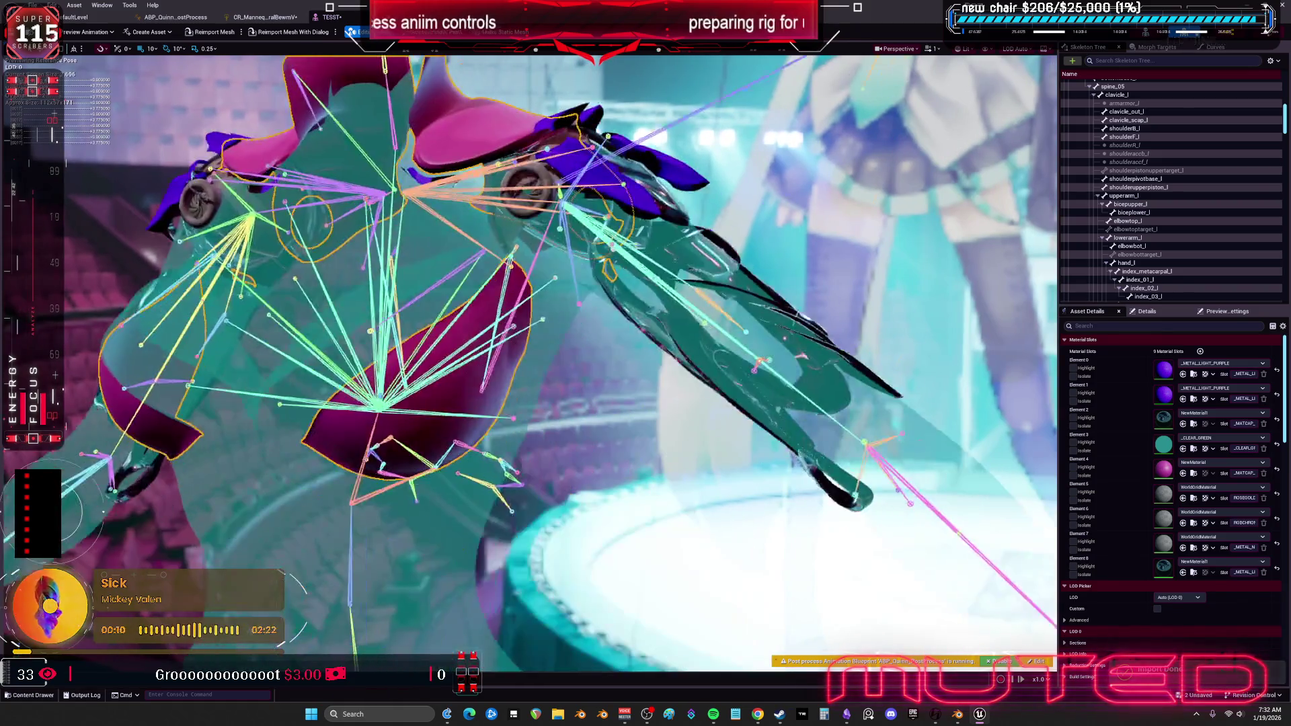
pyautogui.scroll(-5, 725, 405)
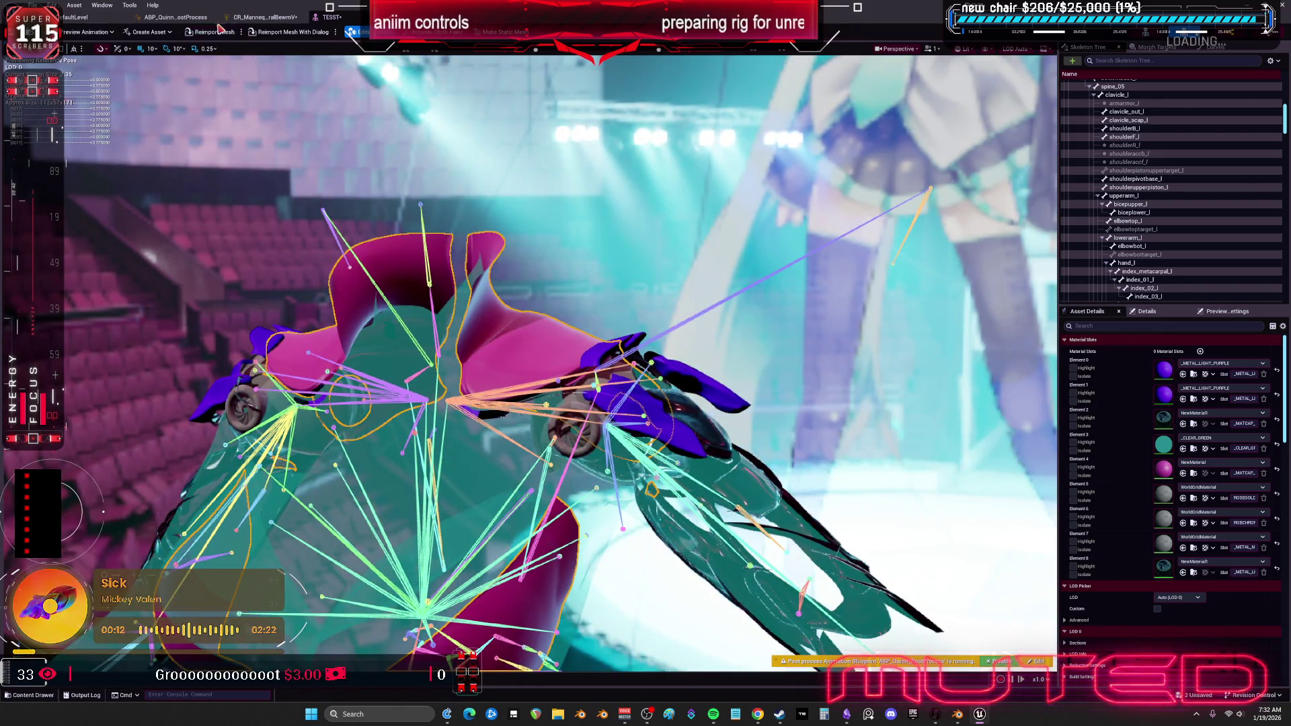
pyautogui.click(262, 17)
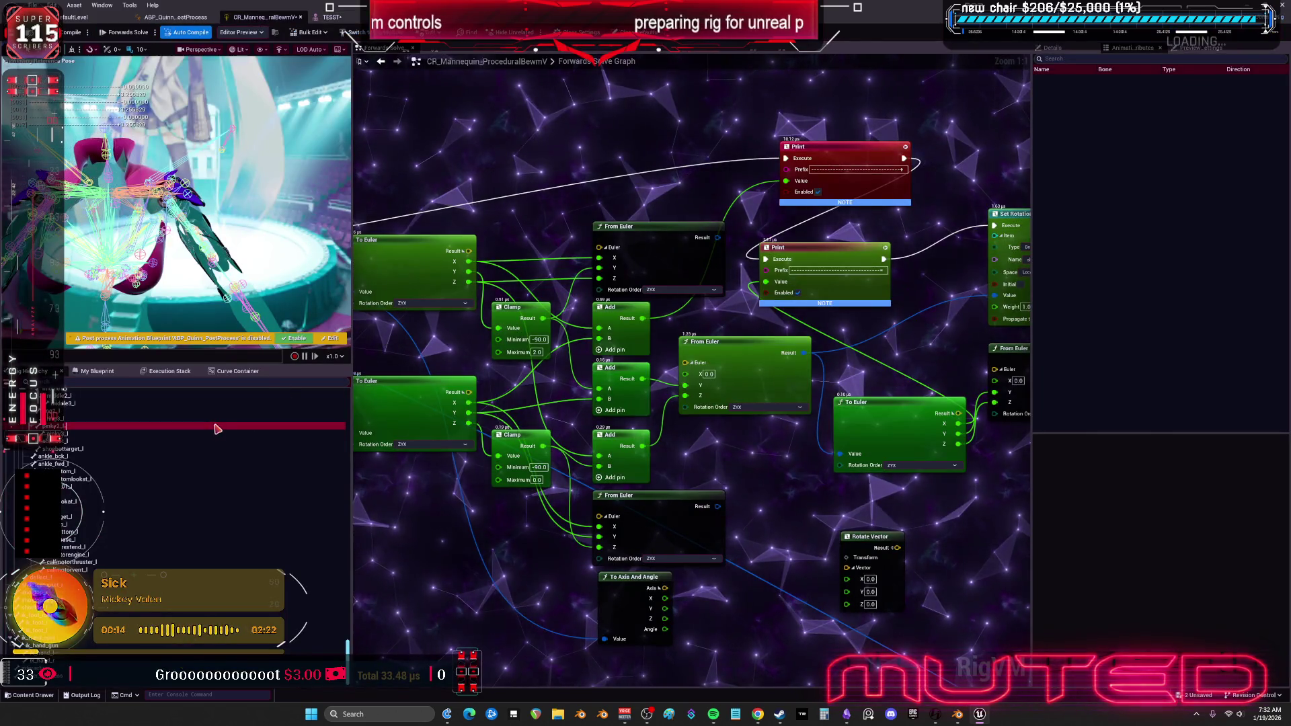
# Delete the Control Rig's old hierarchy, import TESST's bone hierarchy, and save the rig.
pyautogui.press('Delete')
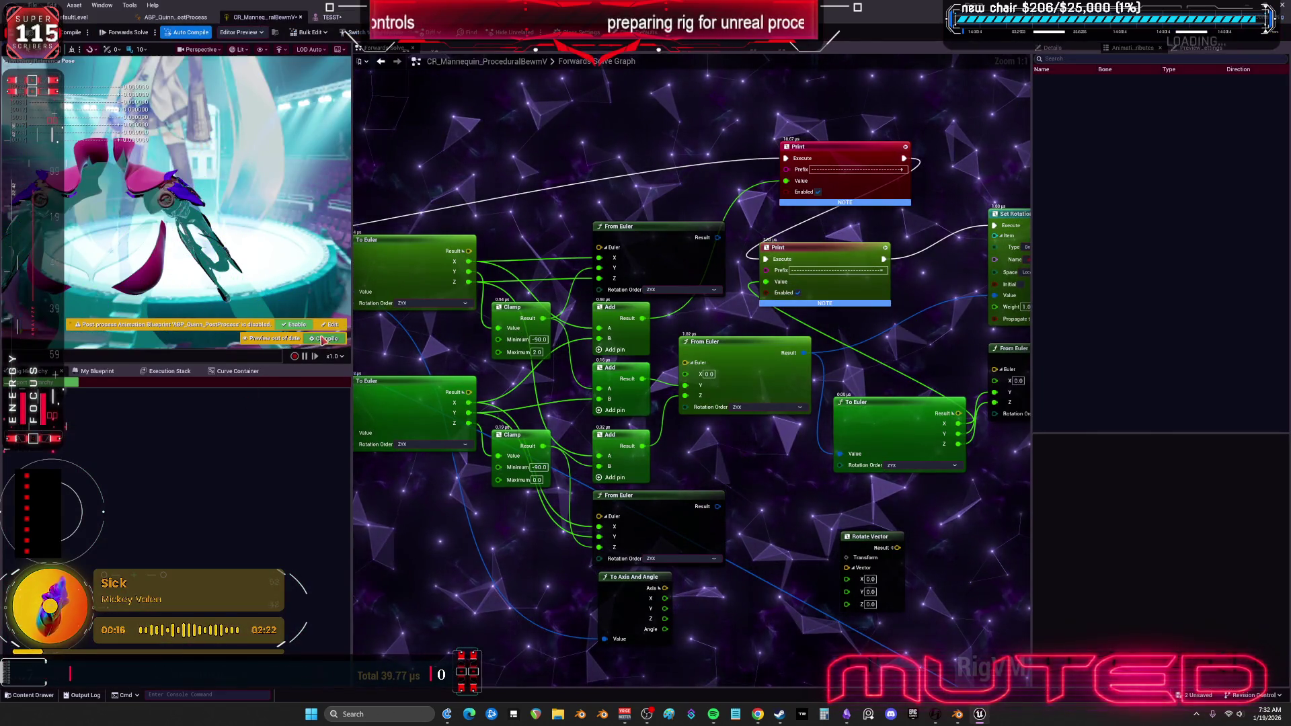
pyautogui.click(41, 382)
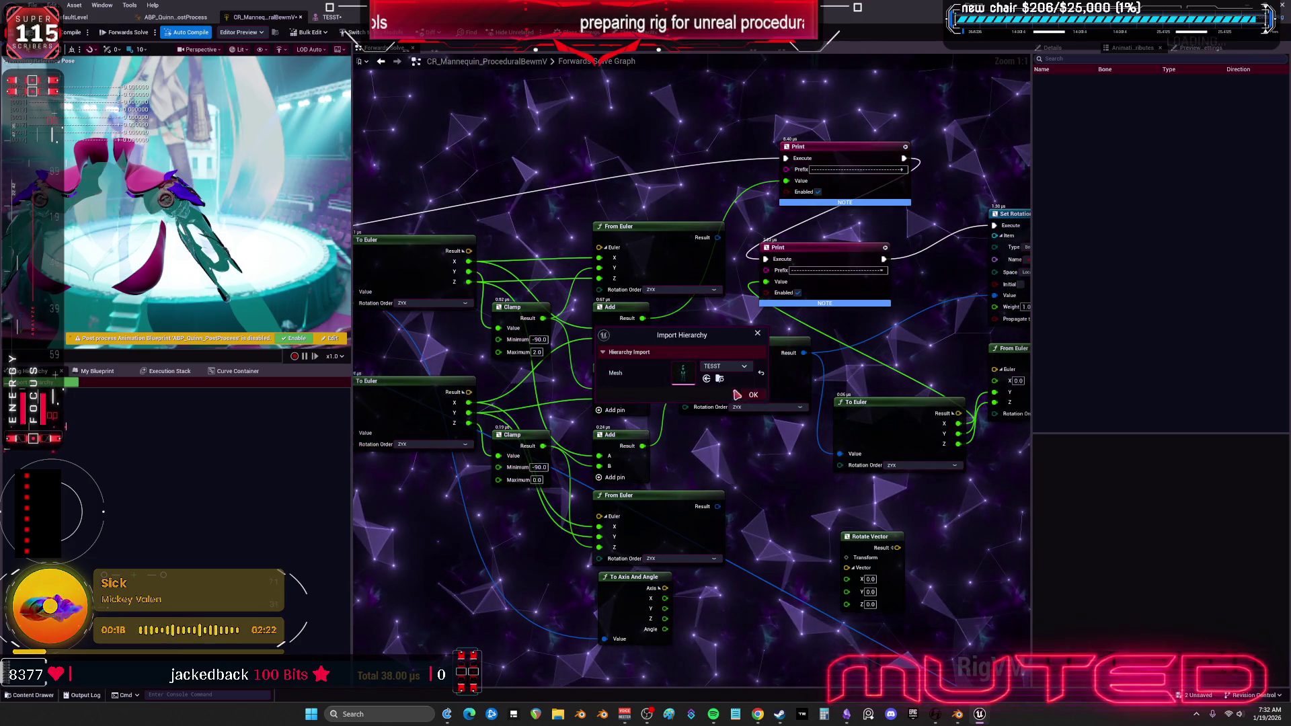
pyautogui.click(753, 394)
pyautogui.hotkey('ctrl', 's')
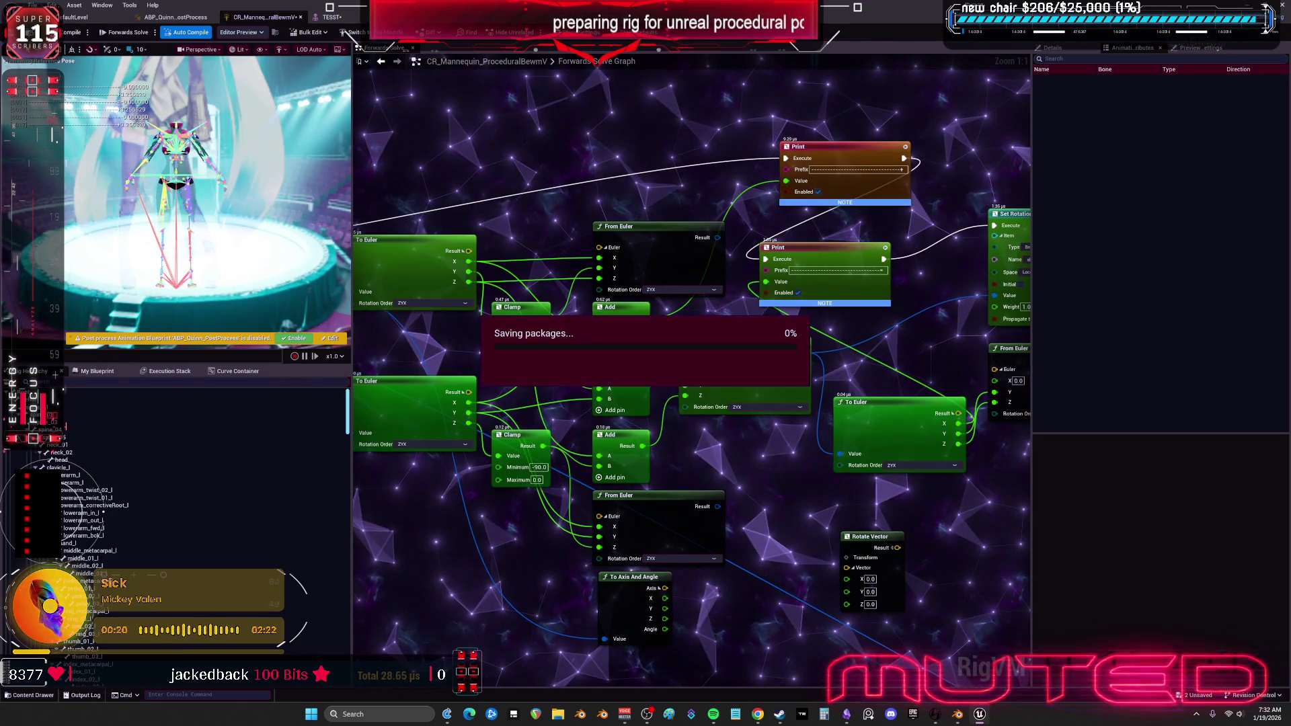
pyautogui.scroll(-3, 815, 161)
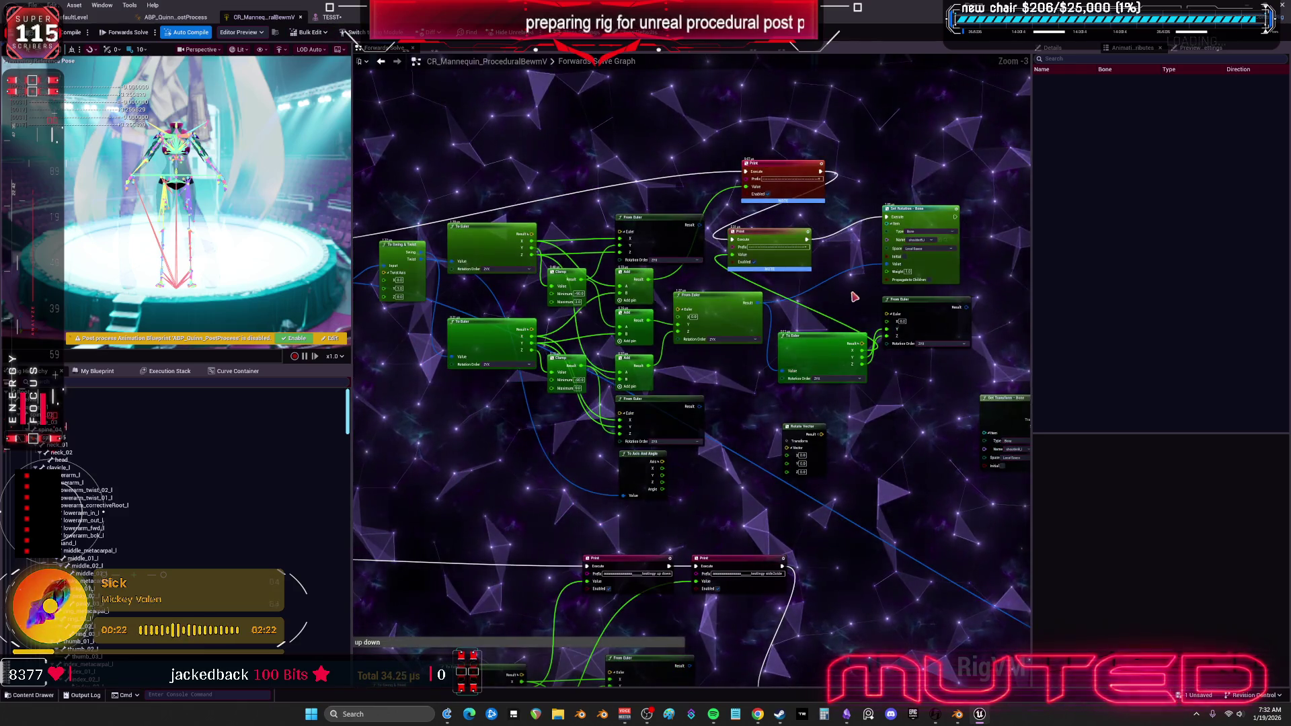
pyautogui.moveTo(815, 160); pyautogui.dragTo(702, 273)
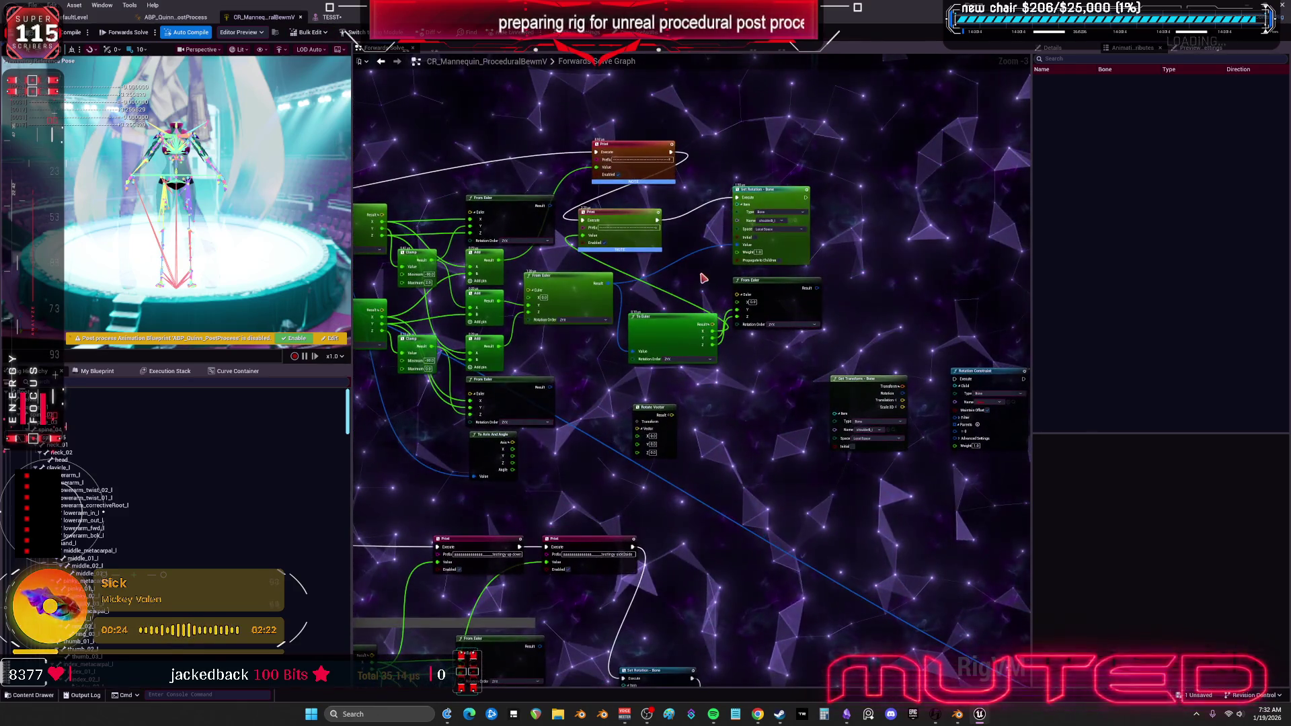
pyautogui.click(332, 17)
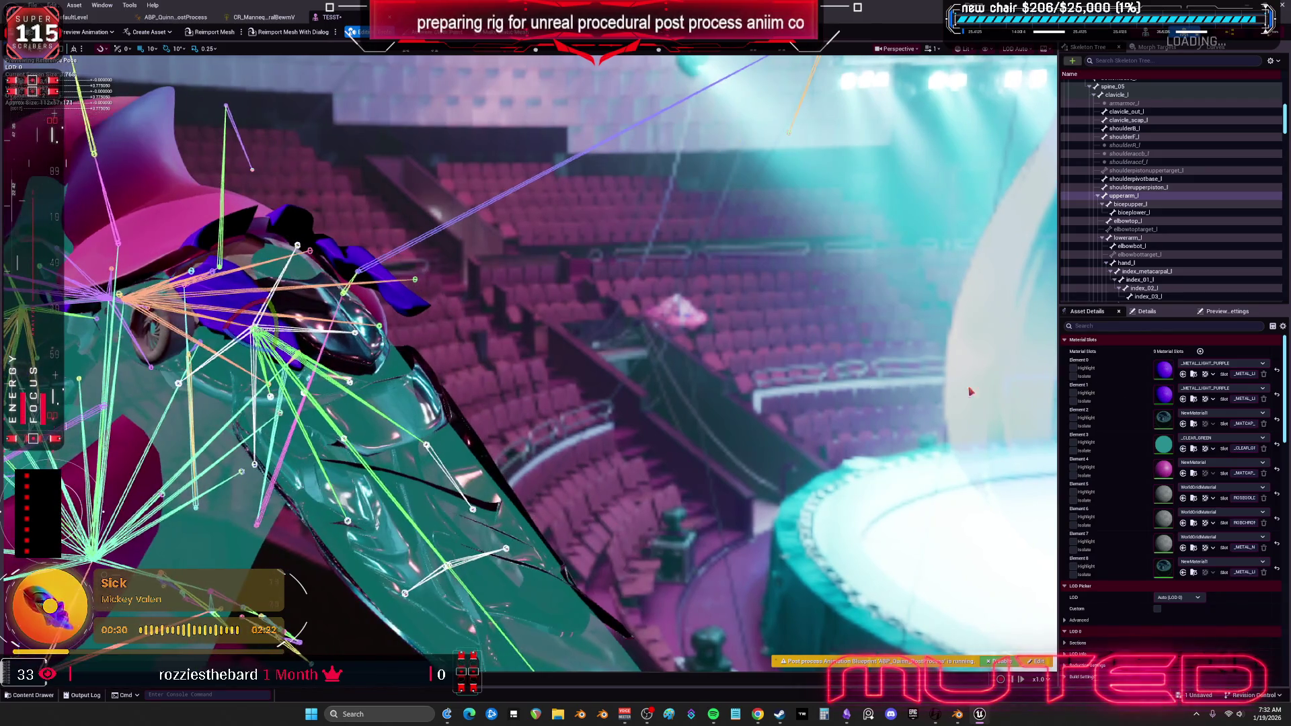
# Reset upperarm_l's rotation, then swing the arm through several angles in the TESST preview.
pyautogui.click(1147, 312)
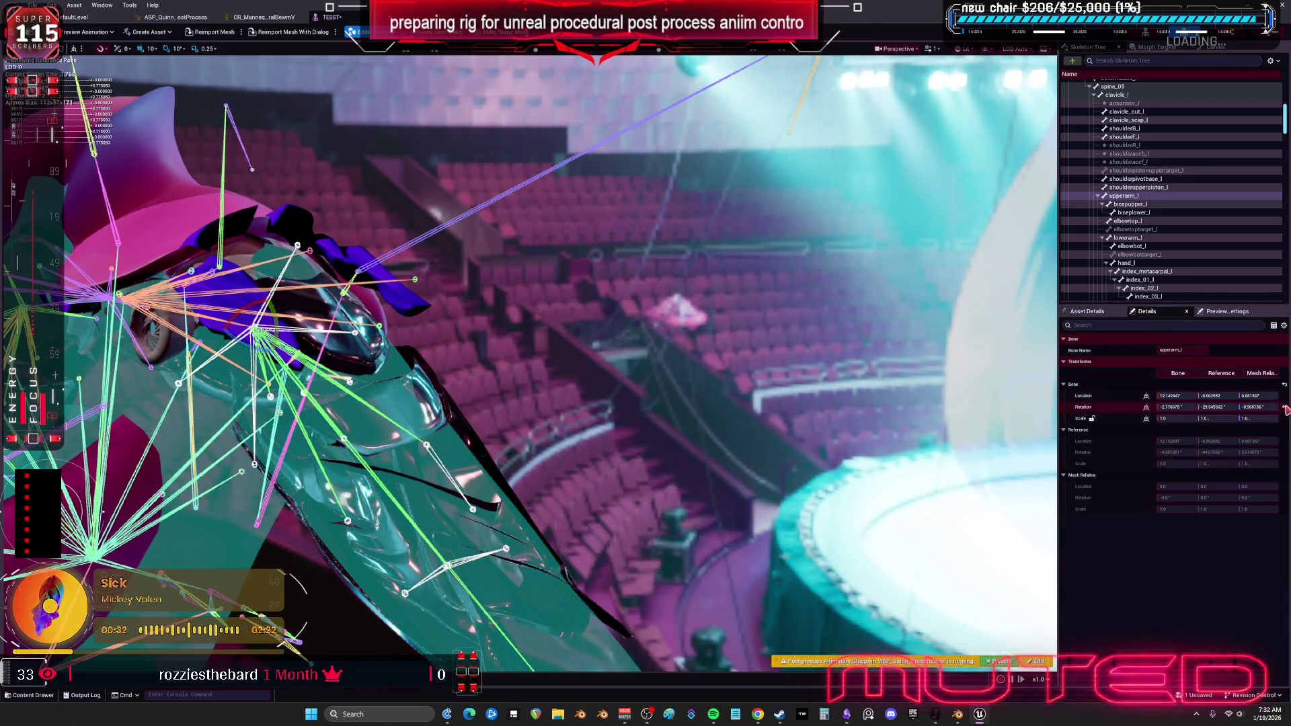
pyautogui.click(1285, 407)
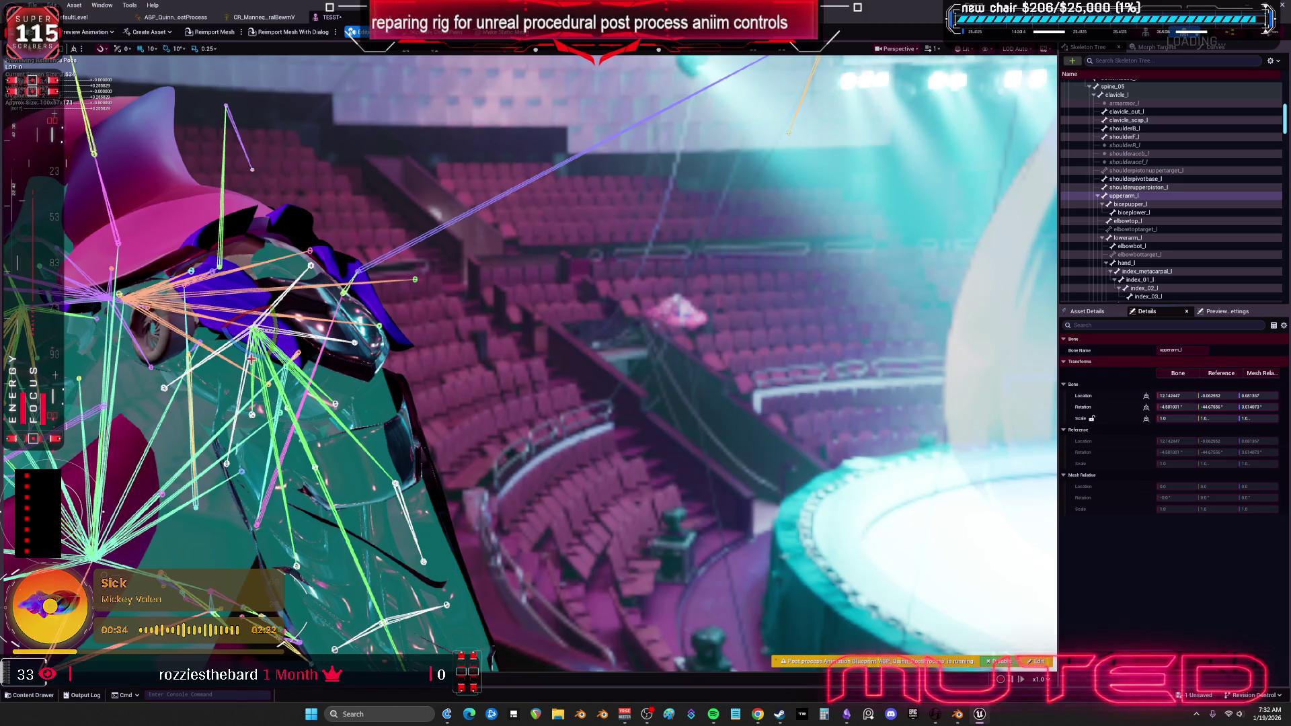
pyautogui.moveTo(255, 349)
pyautogui.mouseDown()
pyautogui.moveTo(269, 363)
pyautogui.moveTo(269, 323)
pyautogui.moveTo(289, 350)
pyautogui.mouseUp()
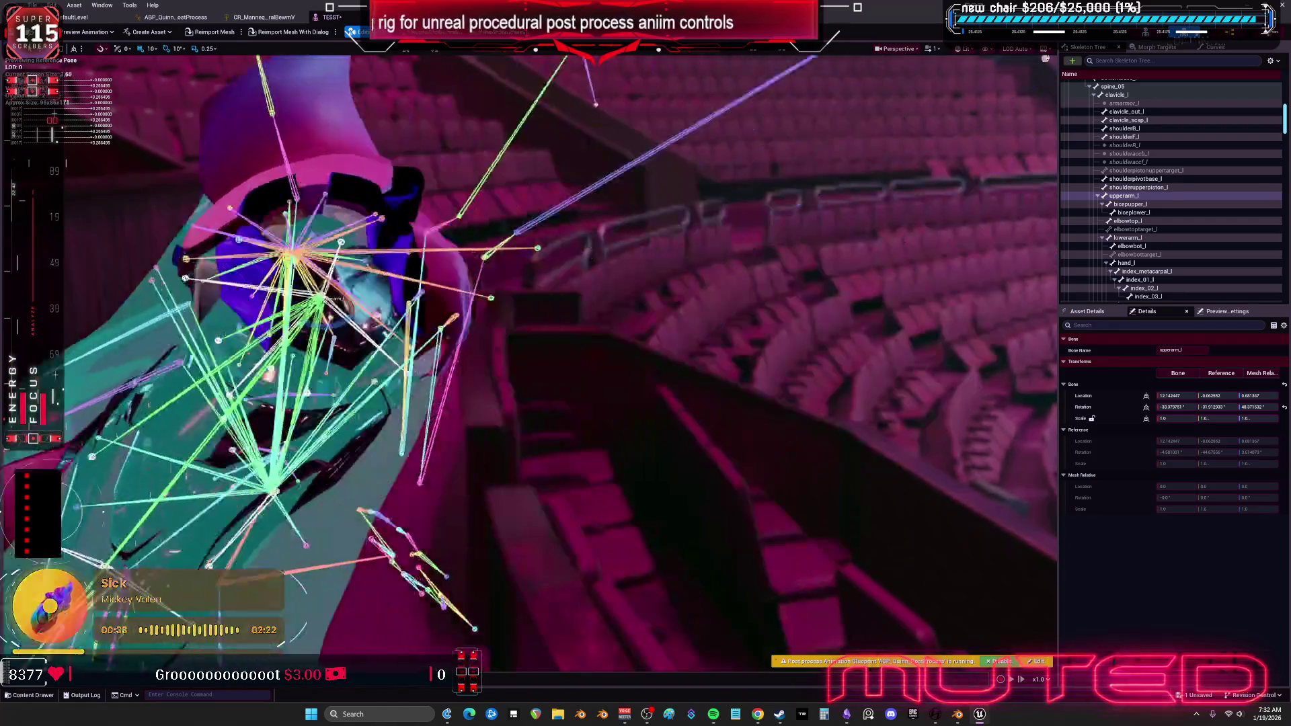
pyautogui.moveTo(430, 350); pyautogui.dragTo(441, 338)
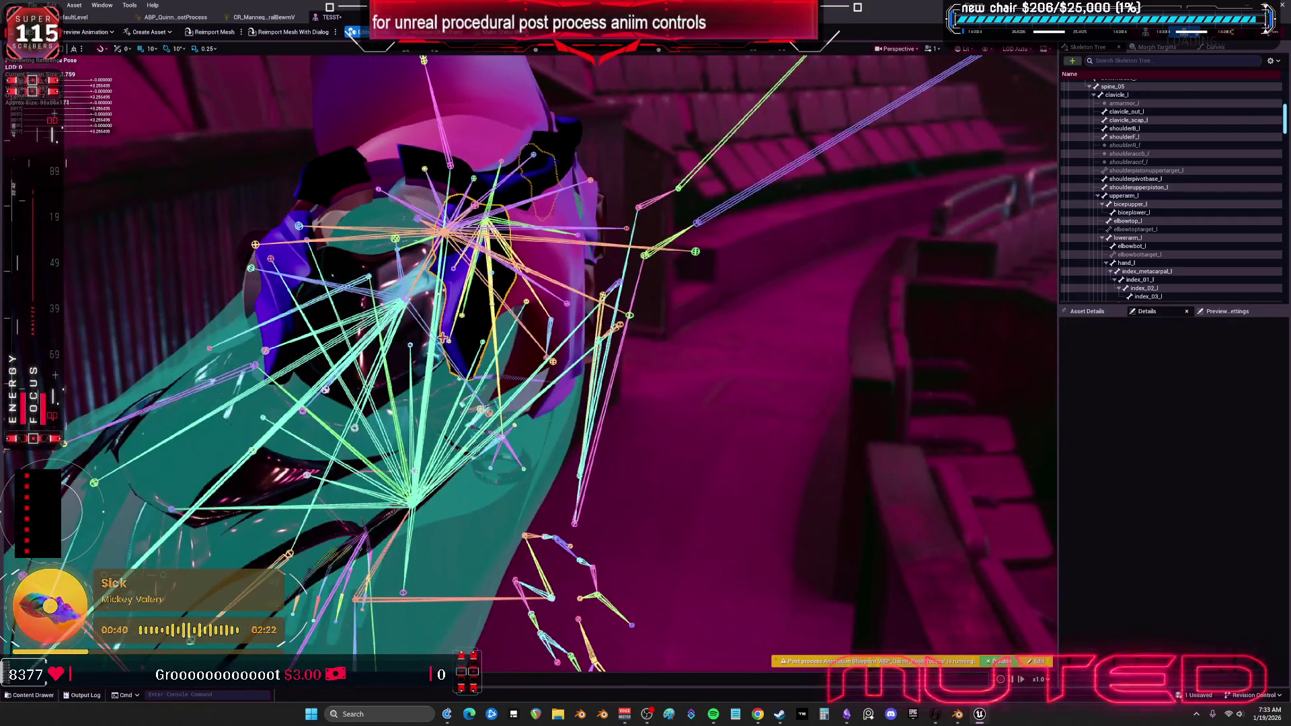
pyautogui.moveTo(158, 536); pyautogui.dragTo(165, 535)
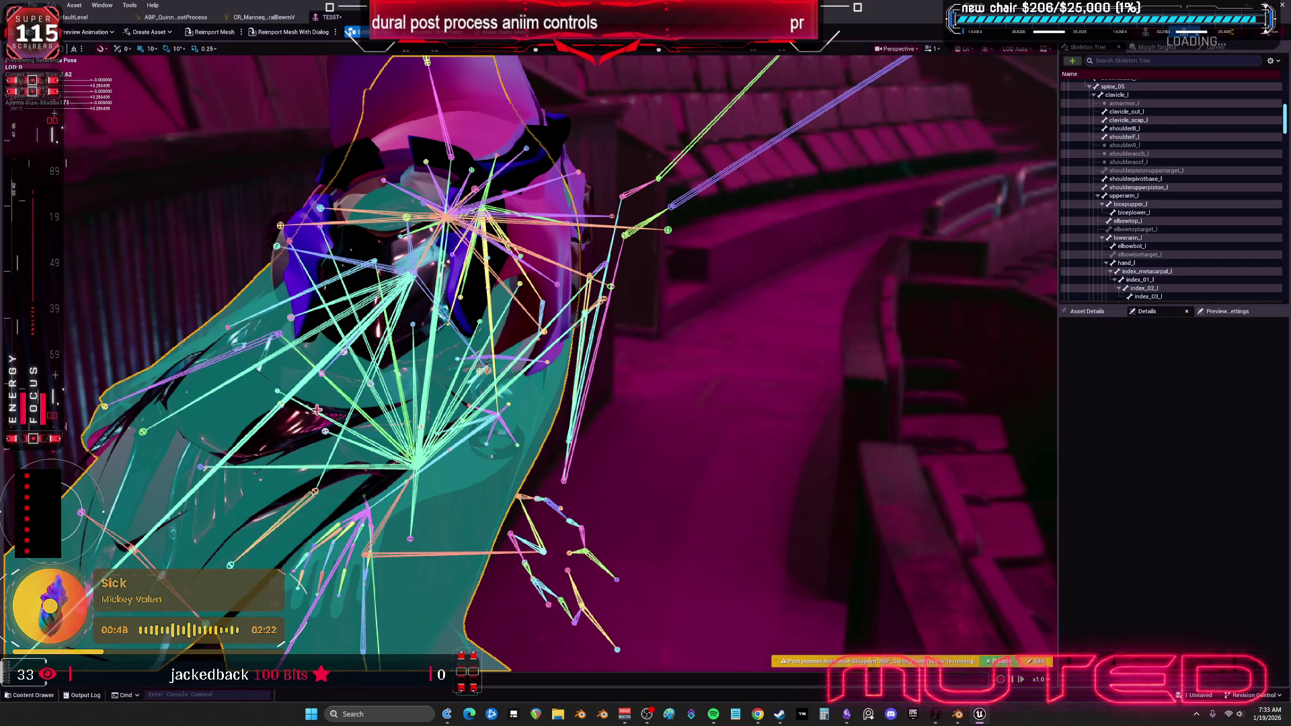
pyautogui.click(168, 514)
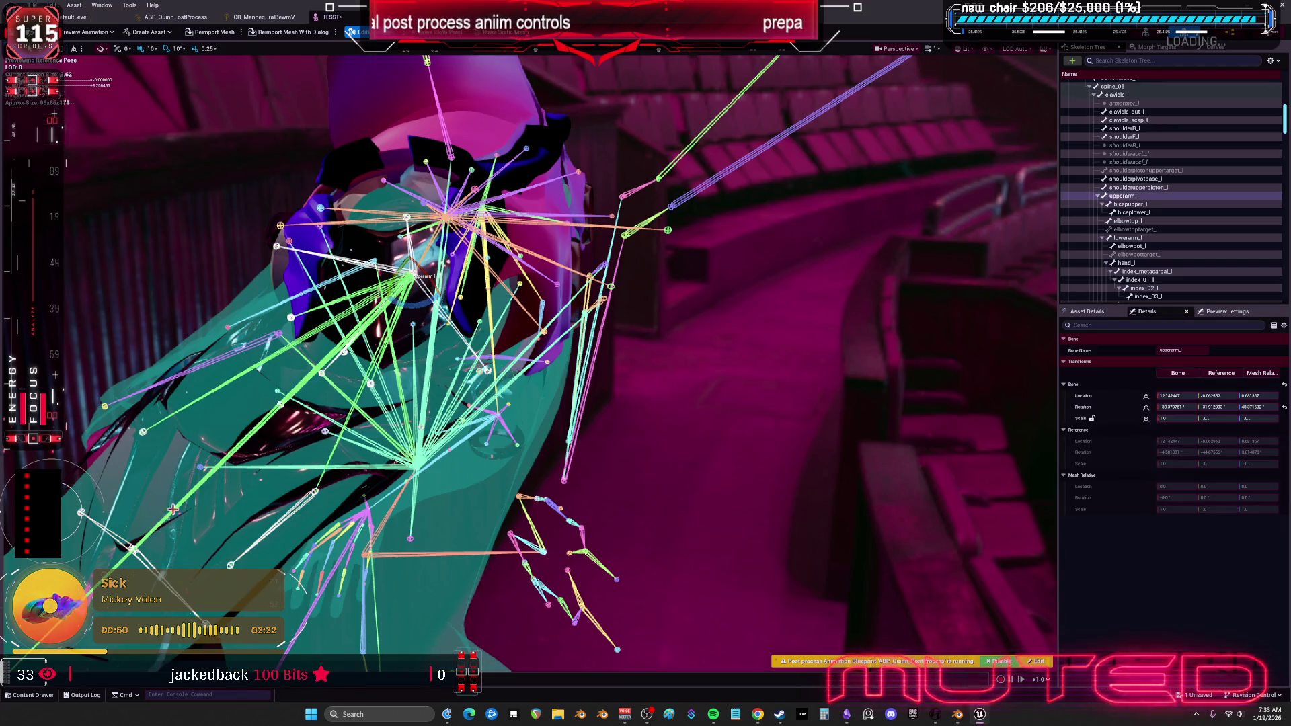
pyautogui.moveTo(399, 332)
pyautogui.mouseDown()
pyautogui.moveTo(545, 356)
pyautogui.moveTo(490, 370)
pyautogui.moveTo(471, 370)
pyautogui.moveTo(427, 299)
pyautogui.moveTo(534, 308)
pyautogui.mouseUp()
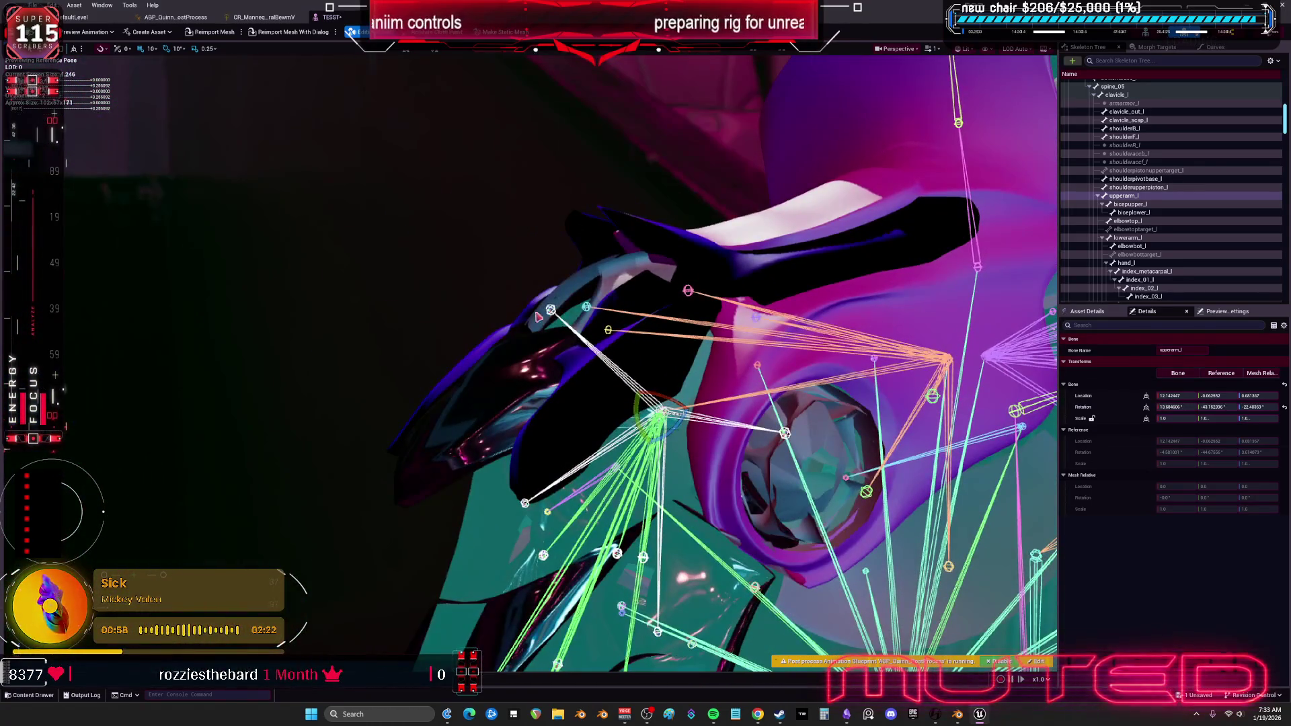
pyautogui.moveTo(638, 422)
pyautogui.mouseDown()
pyautogui.moveTo(647, 440)
pyautogui.moveTo(655, 406)
pyautogui.moveTo(631, 448)
pyautogui.mouseUp()
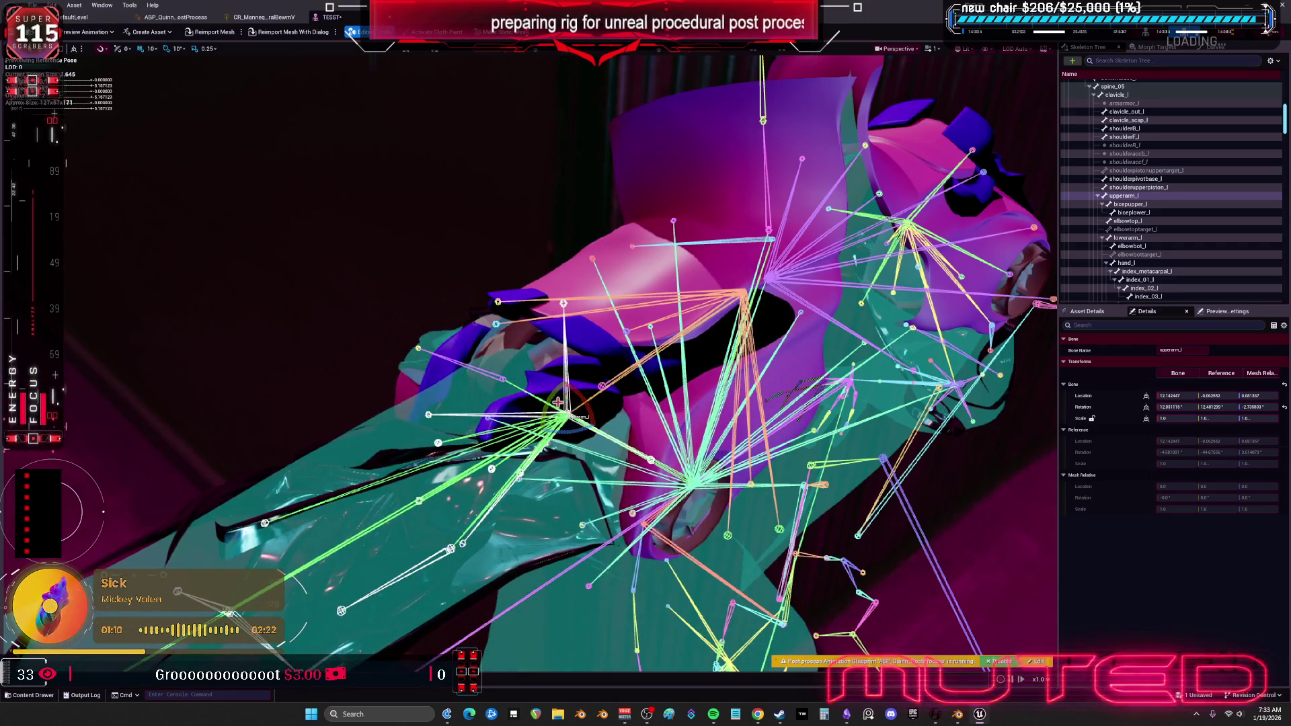
pyautogui.moveTo(630, 448)
pyautogui.mouseDown()
pyautogui.moveTo(622, 490)
pyautogui.moveTo(618, 446)
pyautogui.mouseUp()
# Rearrange the Set Rotation - Bone and From Euler nodes, connecting From Euler Result to Value.
pyautogui.click(263, 16)
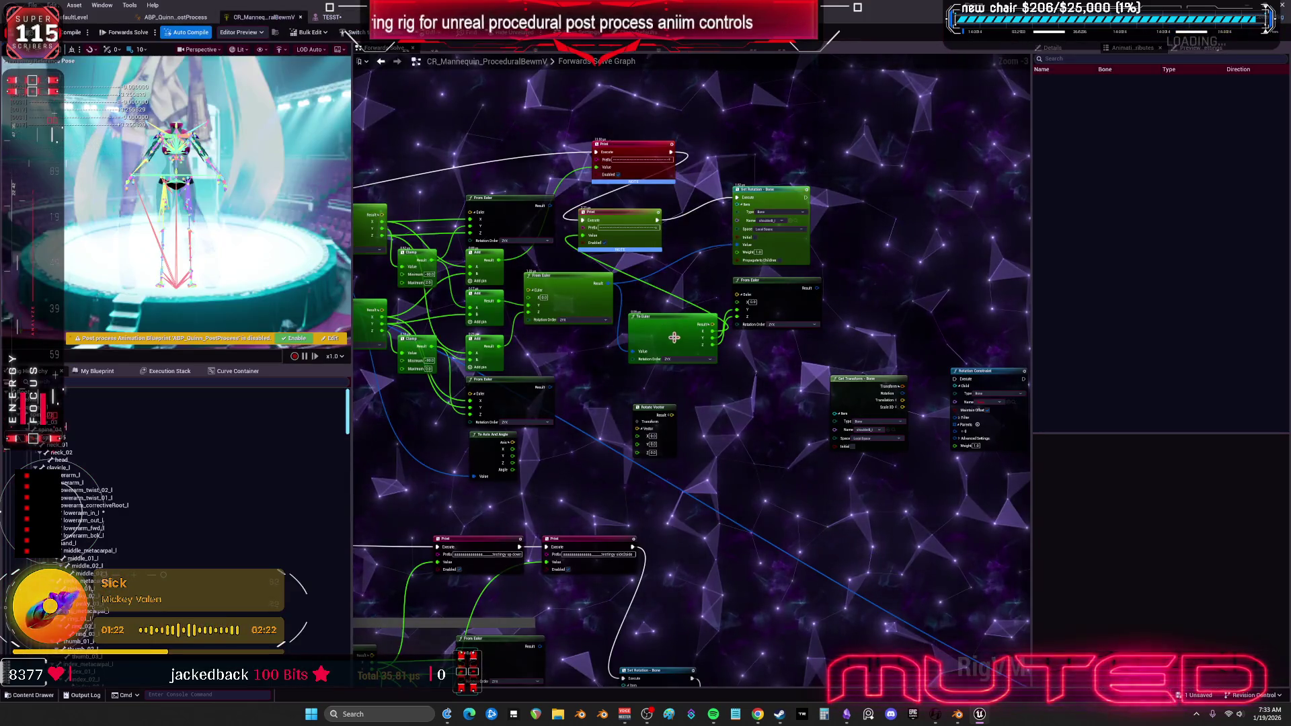
pyautogui.scroll(2, 689, 313)
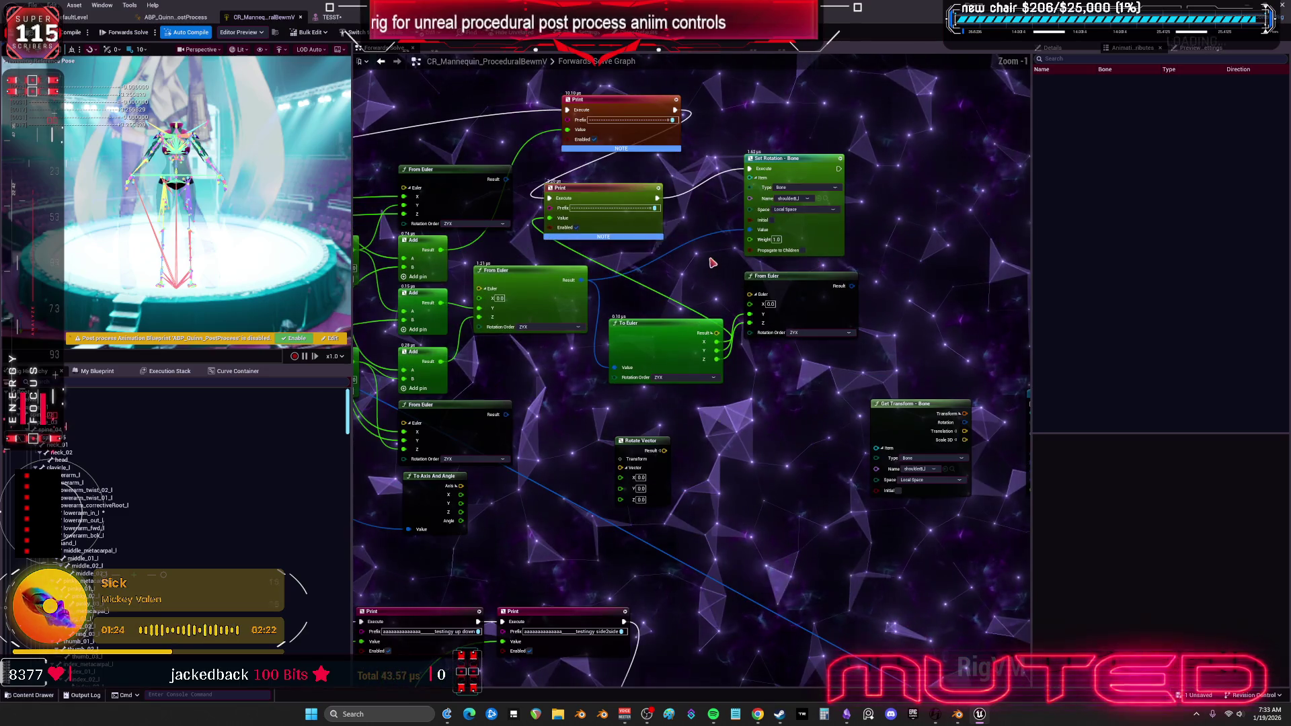
pyautogui.moveTo(592, 300); pyautogui.dragTo(686, 319)
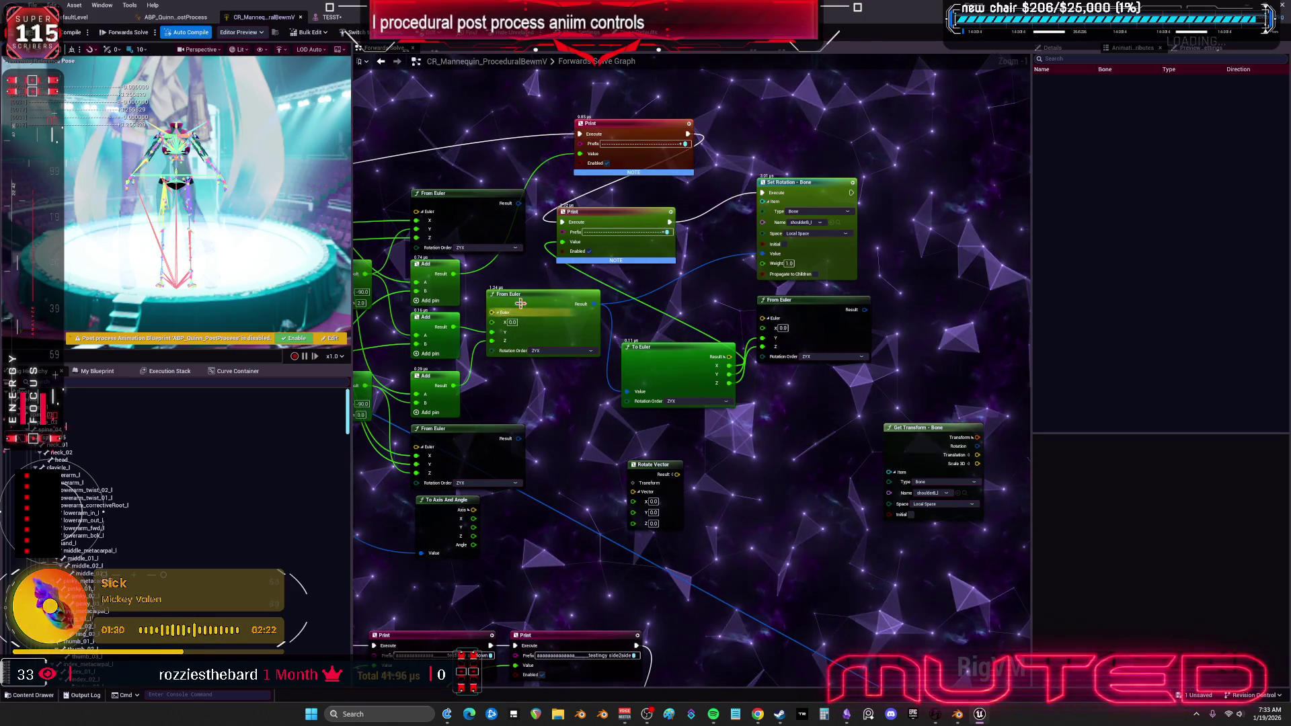
pyautogui.moveTo(498, 268); pyautogui.dragTo(590, 291)
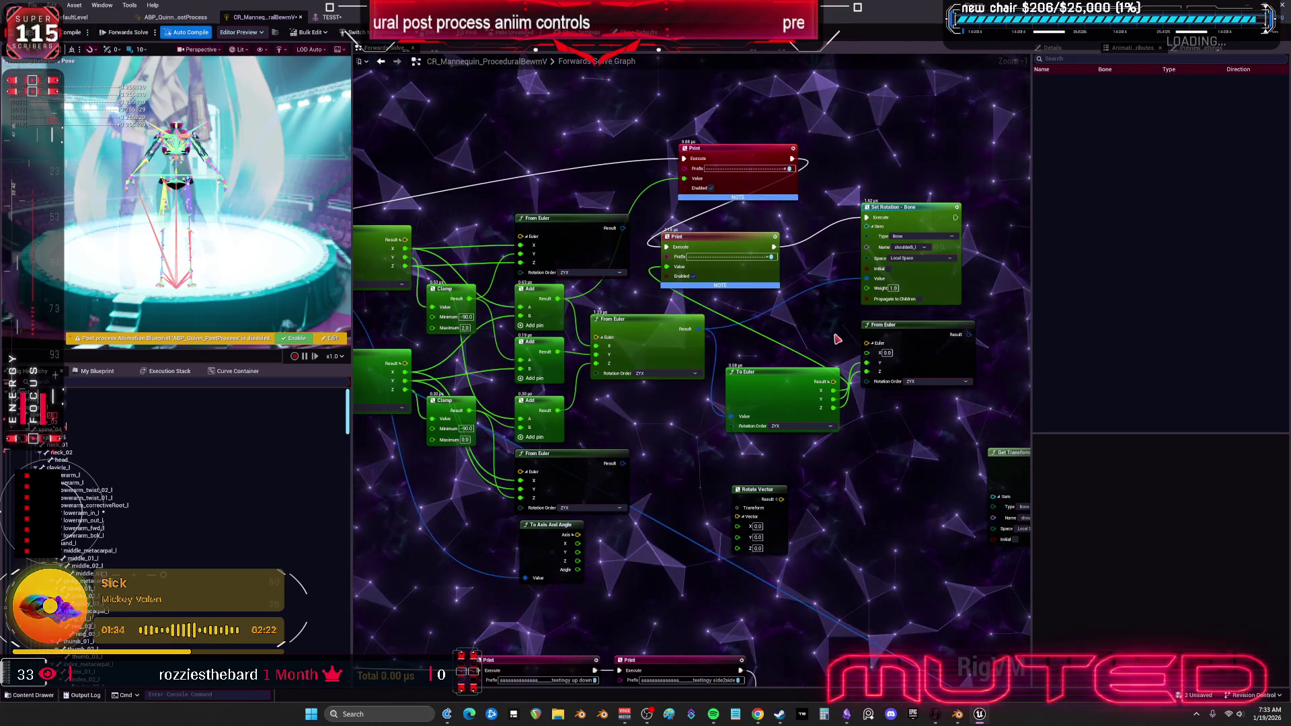
pyautogui.moveTo(699, 239); pyautogui.dragTo(852, 239)
pyautogui.moveTo(644, 312); pyautogui.dragTo(708, 310)
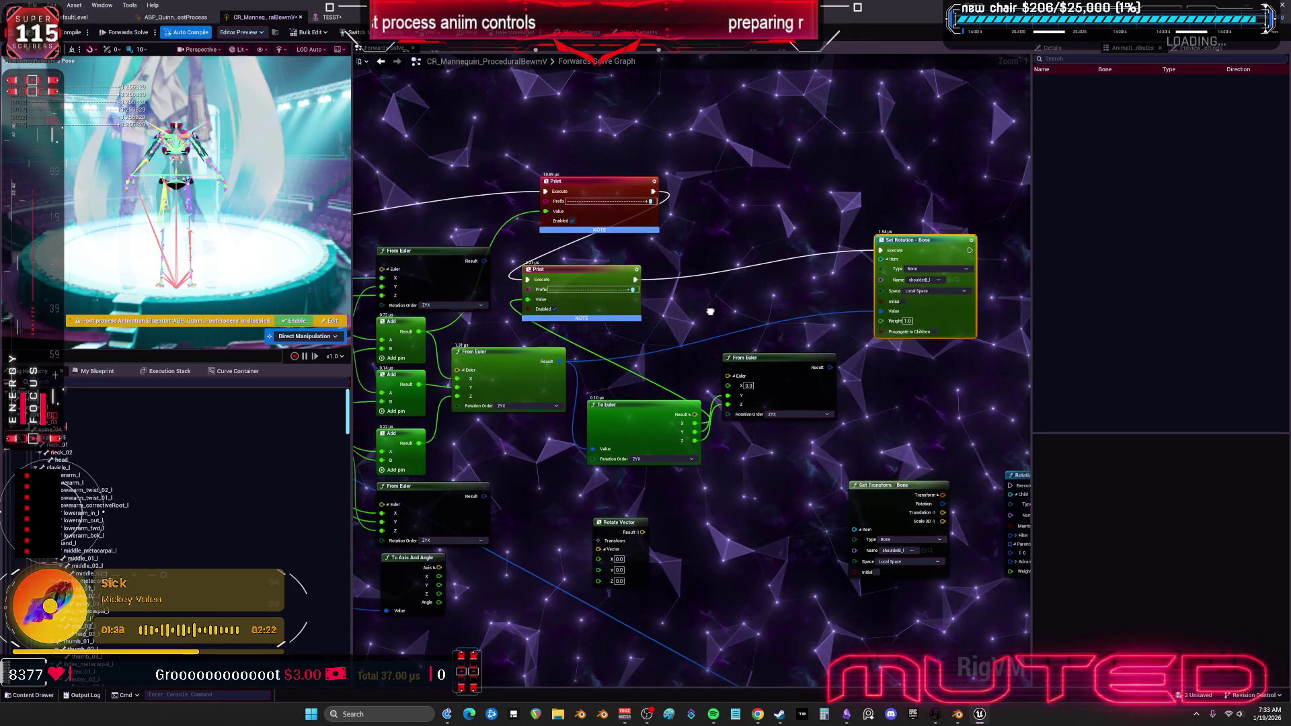
pyautogui.moveTo(773, 366); pyautogui.dragTo(800, 398)
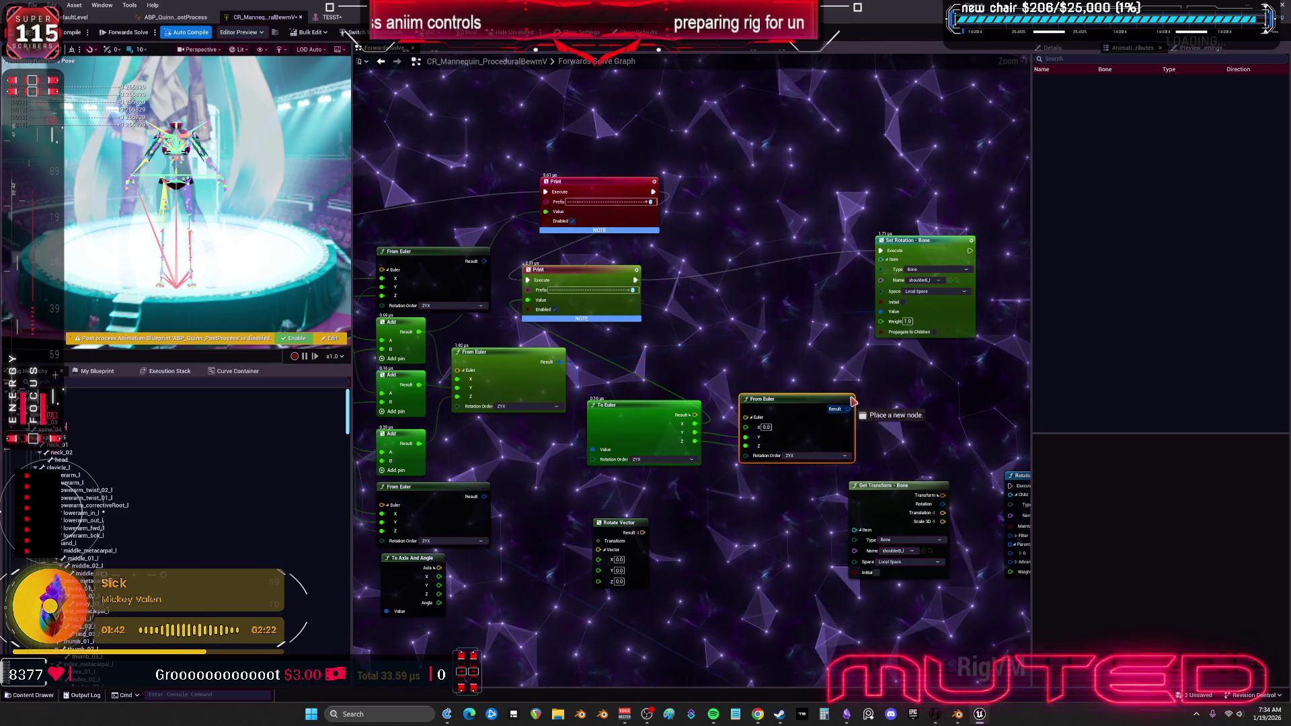
pyautogui.moveTo(887, 315); pyautogui.dragTo(888, 315)
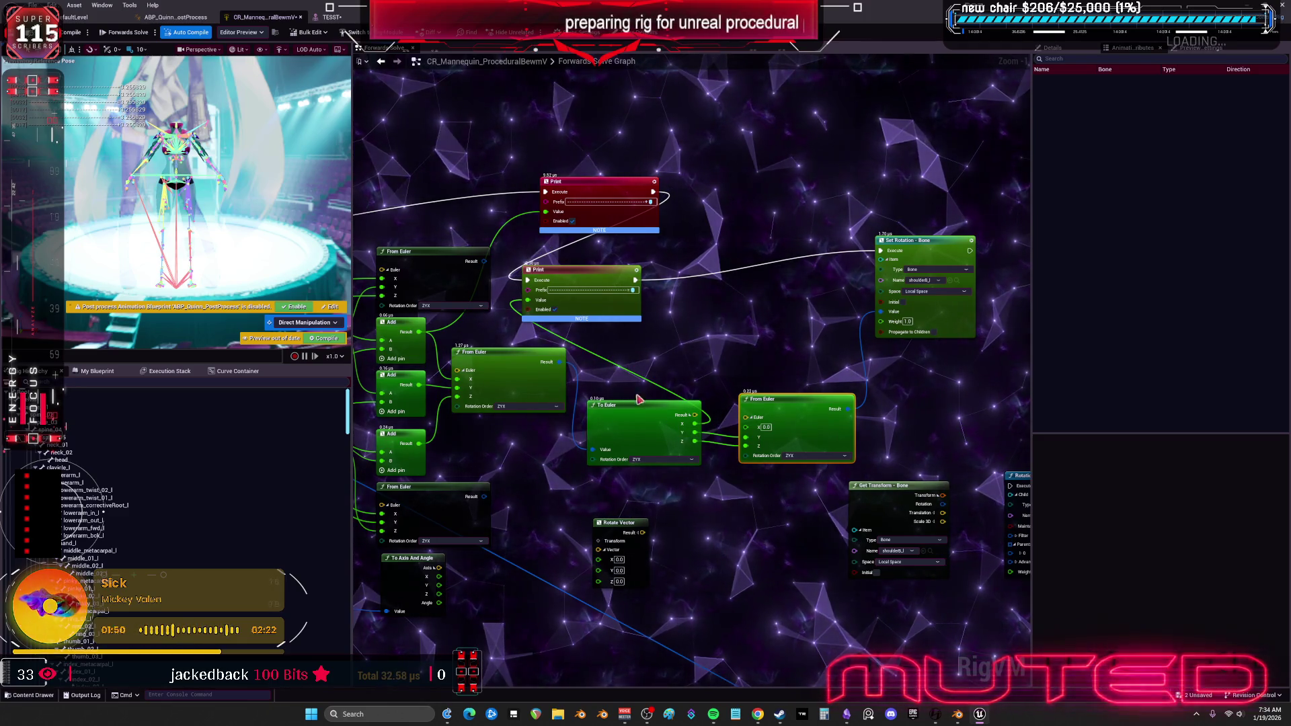
# Duplicate the To Euler node and feed it the From Euler result.
pyautogui.click(777, 332)
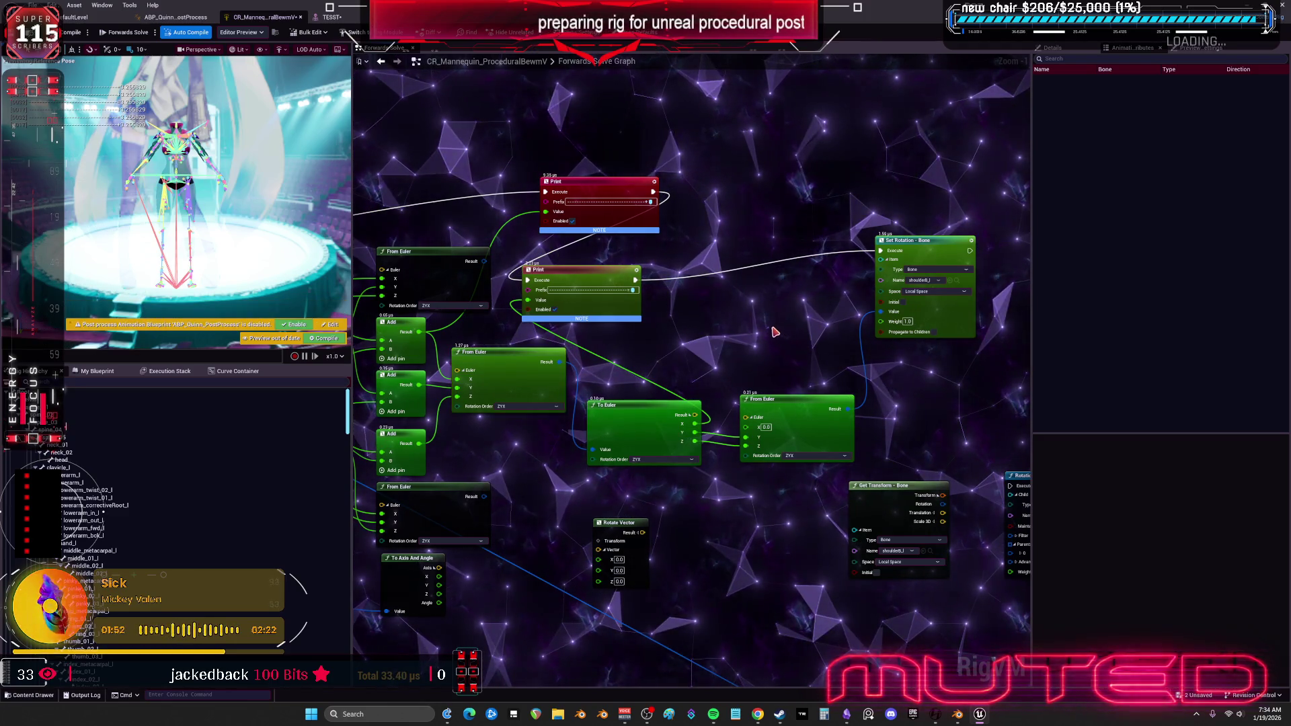
pyautogui.hotkey('ctrl', 'd')
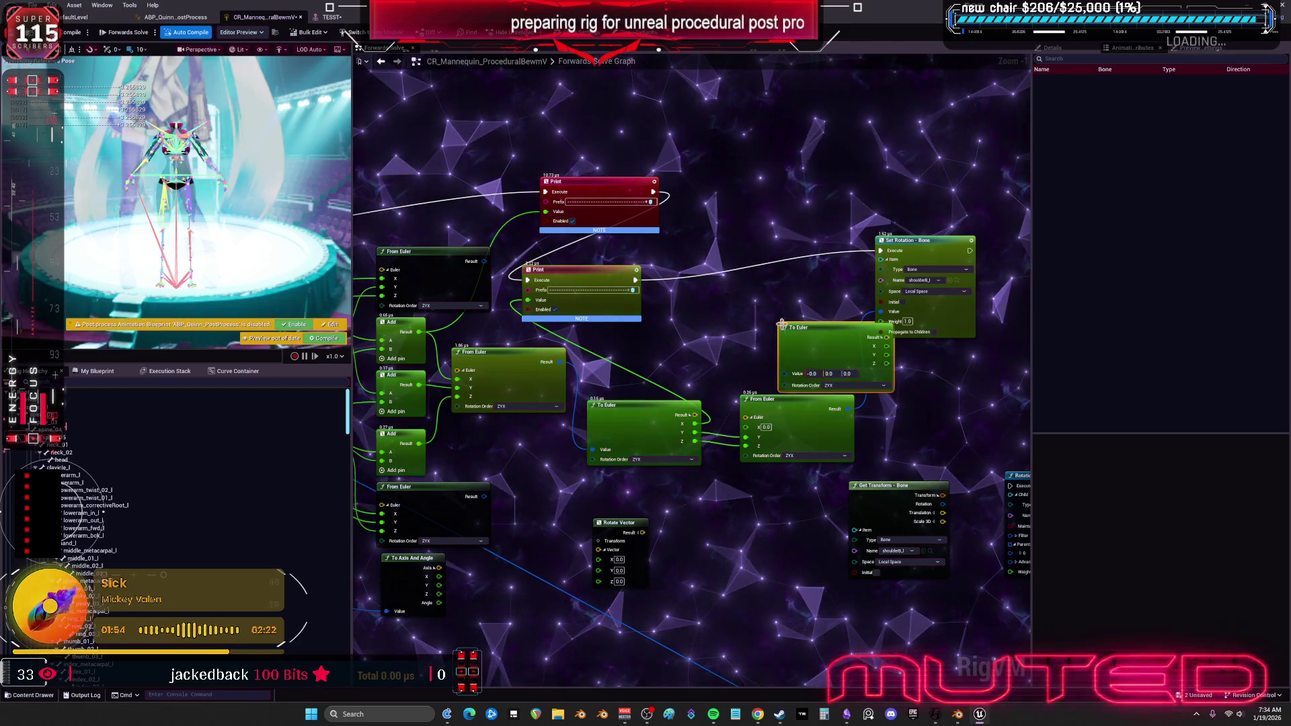
pyautogui.moveTo(848, 408)
pyautogui.mouseDown()
pyautogui.moveTo(763, 375)
pyautogui.moveTo(733, 343)
pyautogui.mouseUp()
pyautogui.moveTo(837, 318)
pyautogui.mouseDown()
pyautogui.moveTo(592, 326)
pyautogui.moveTo(527, 301)
pyautogui.moveTo(568, 347)
pyautogui.moveTo(616, 347)
pyautogui.moveTo(481, 367)
pyautogui.mouseUp()
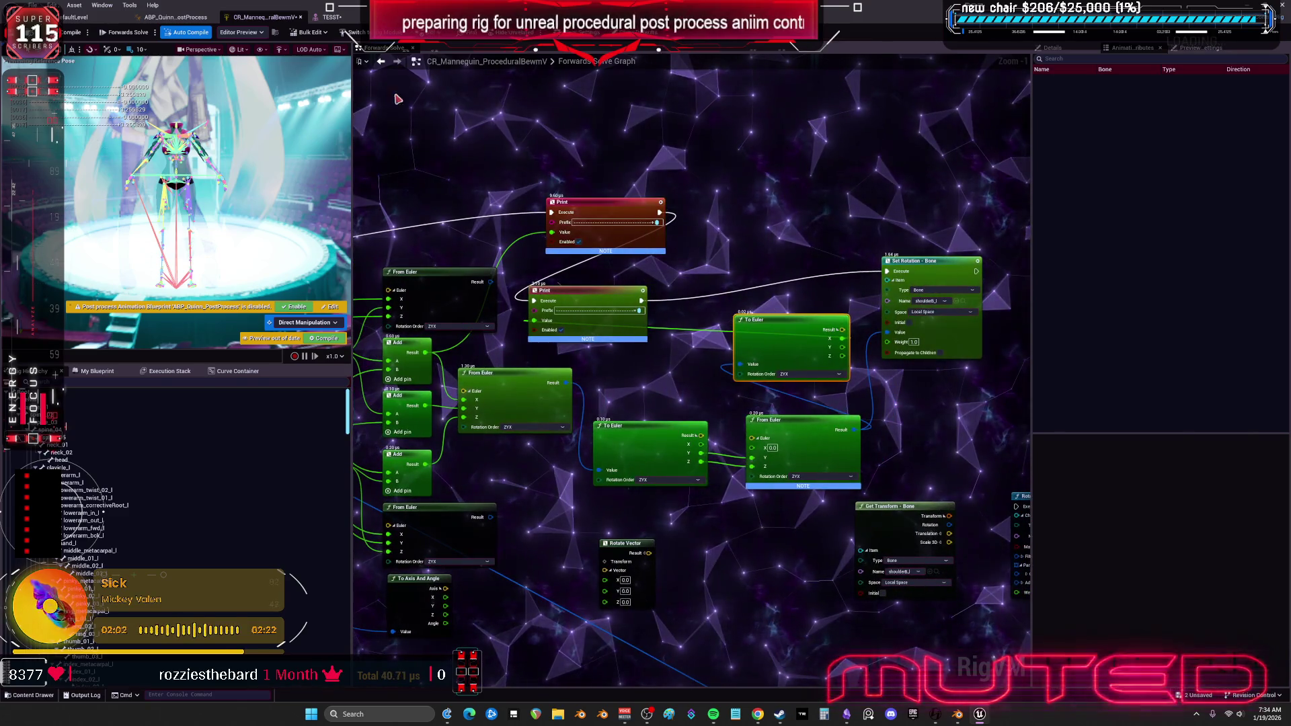
pyautogui.click(330, 17)
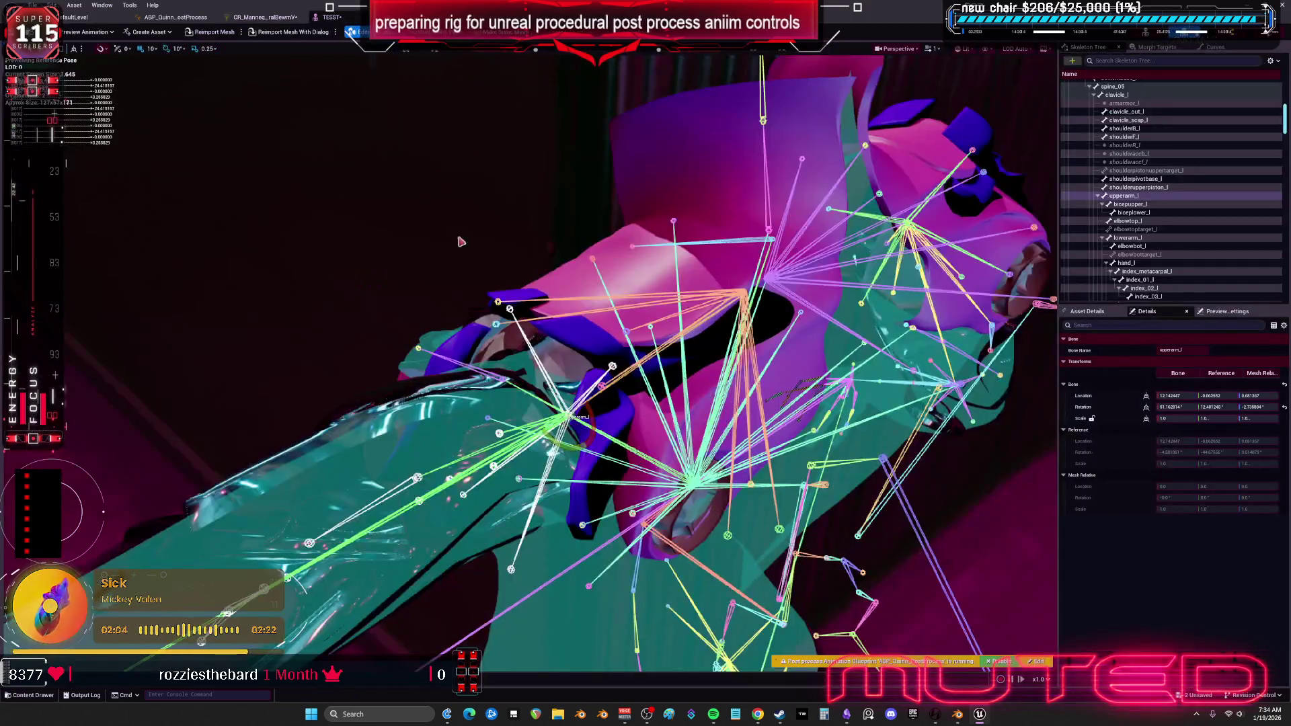
pyautogui.click(1285, 407)
pyautogui.moveTo(509, 665)
pyautogui.mouseDown()
pyautogui.moveTo(309, 538)
pyautogui.moveTo(443, 625)
pyautogui.moveTo(303, 511)
pyautogui.moveTo(282, 437)
pyautogui.moveTo(365, 591)
pyautogui.mouseUp()
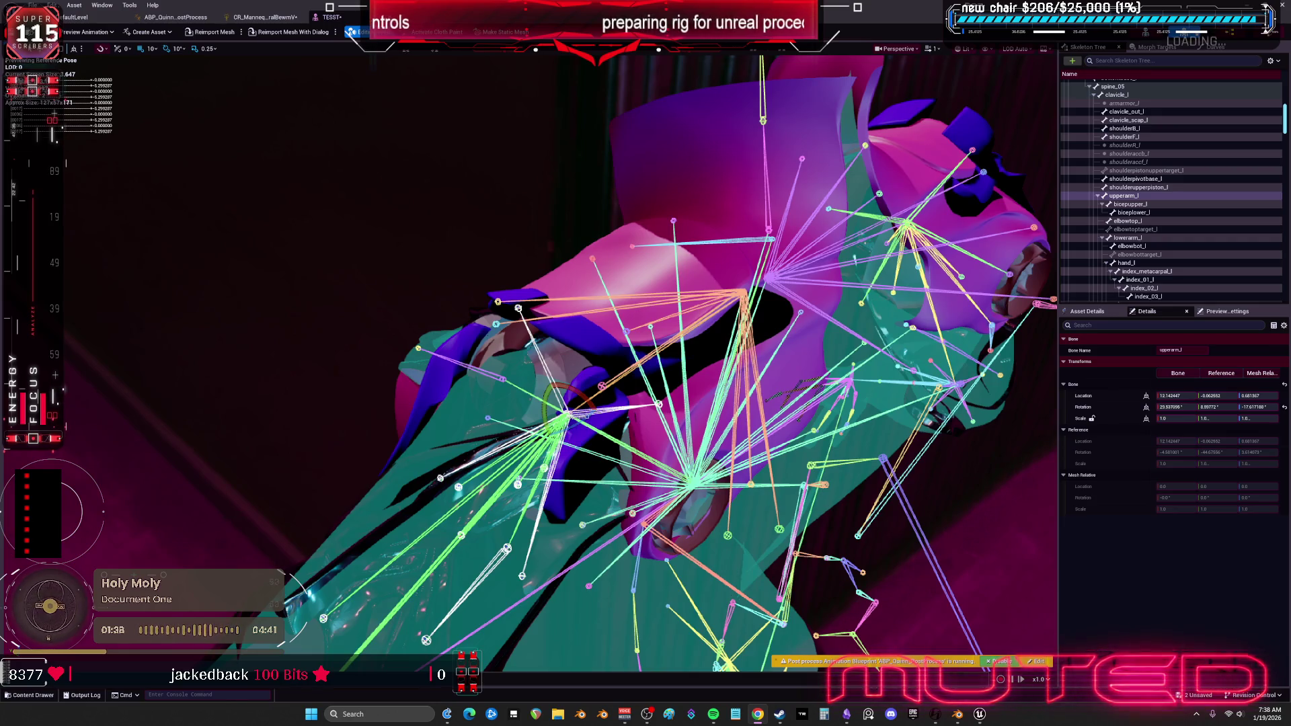
pyautogui.press('XF86AudioLowerVolume')
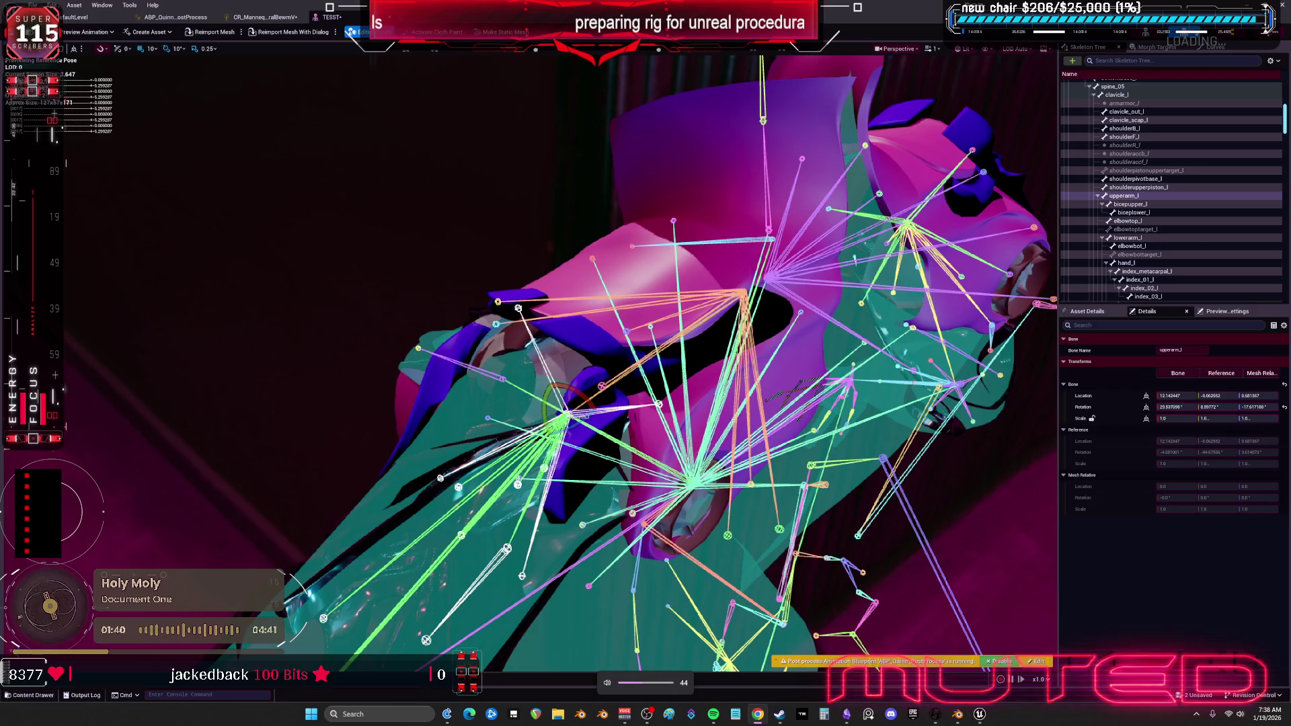